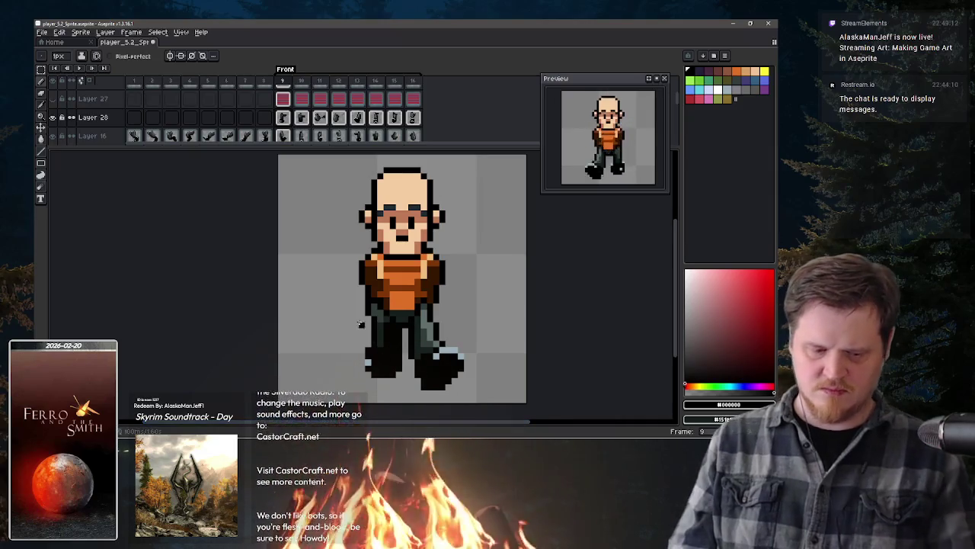
Step: Paint light blue-grey highlights on frame 9's left boot, then compare against neighbouring frames
{"action": "left_click", "coordinate": [369, 361], "text": "alt"}
{"action": "left_click_drag", "start_coordinate": [373, 357], "coordinate": [369, 372]}
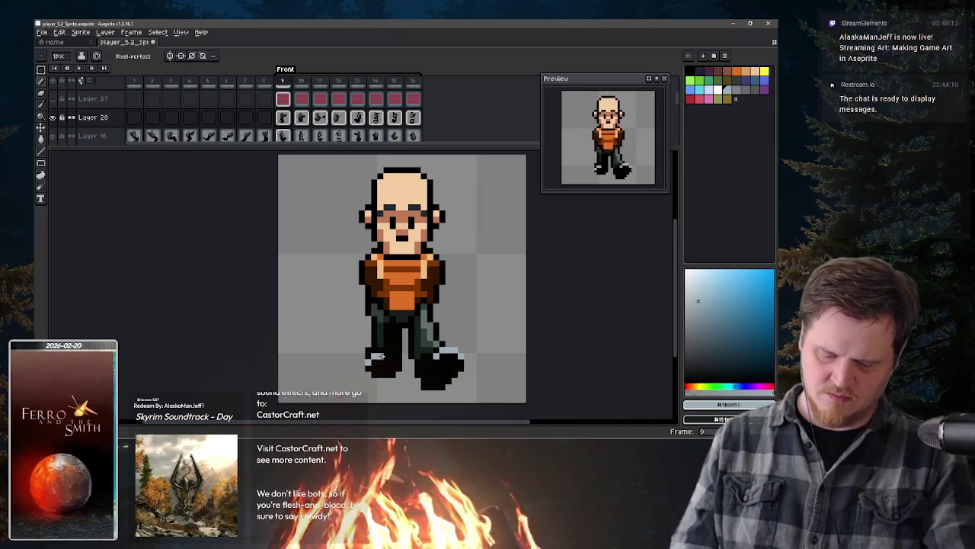
{"action": "key", "text": "period"}
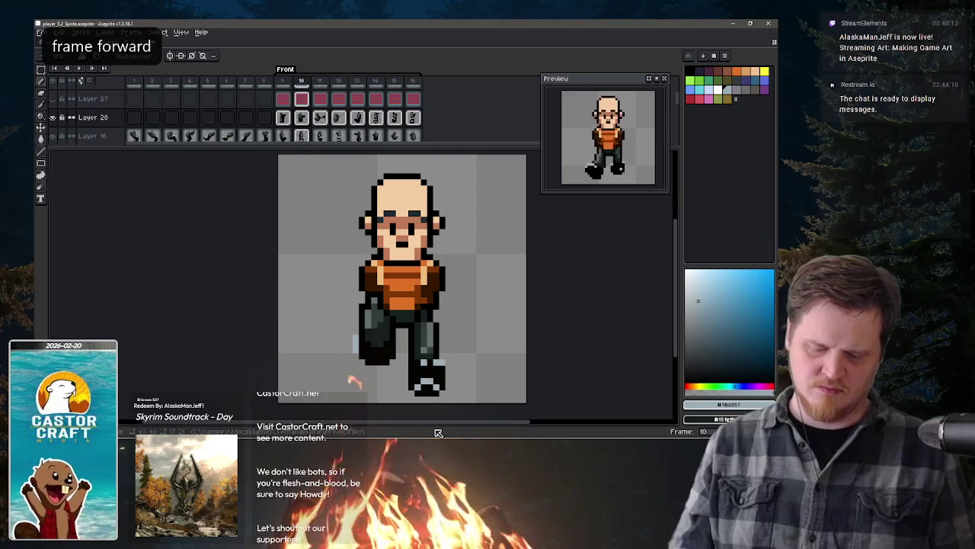
{"action": "key", "text": "comma"}
{"action": "key", "text": "comma"}
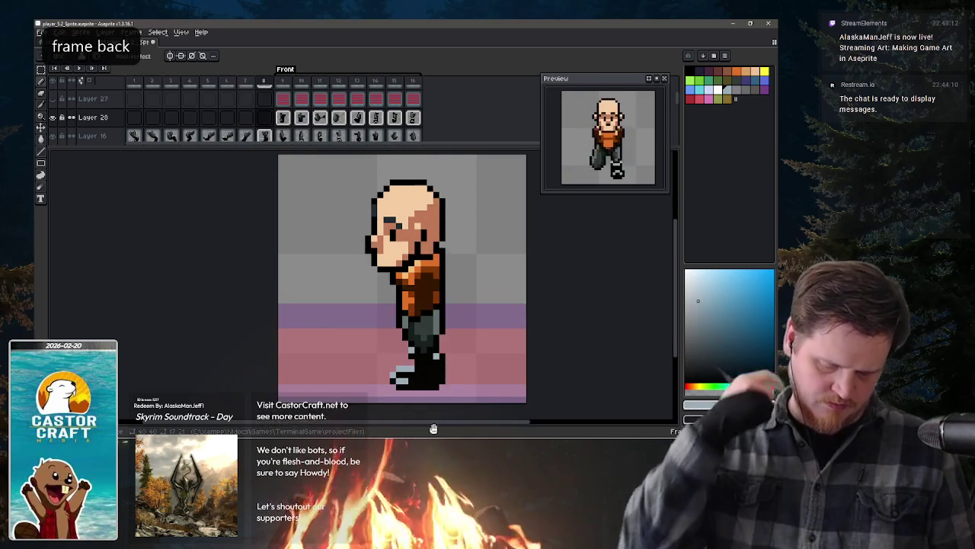
{"action": "key", "text": "period"}
{"action": "key", "text": "period"}
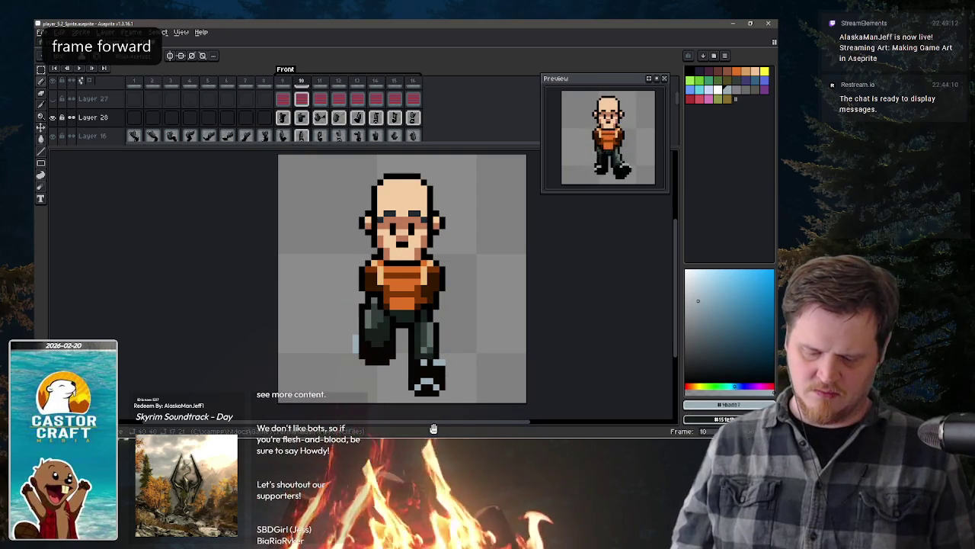
{"action": "key", "text": "period"}
{"action": "key", "text": "comma"}
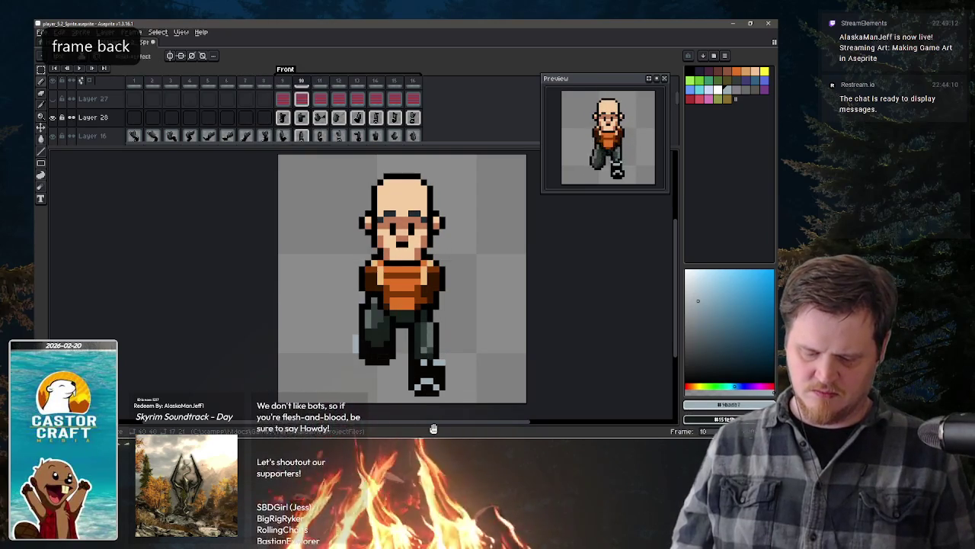
Step: Set the colour to black, switch to the eraser, and select the whole canvas
{"action": "left_click", "coordinate": [397, 336], "text": "alt"}
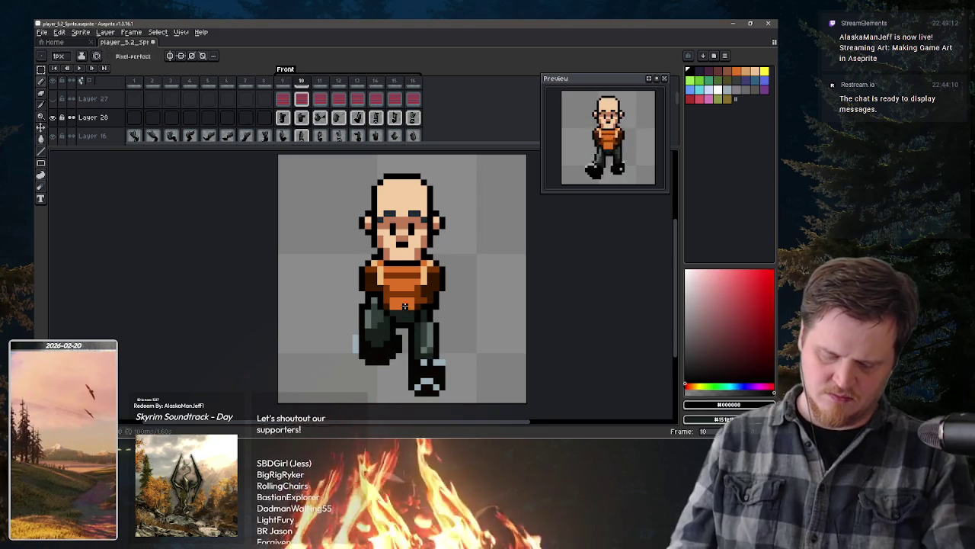
{"action": "key", "text": "e"}
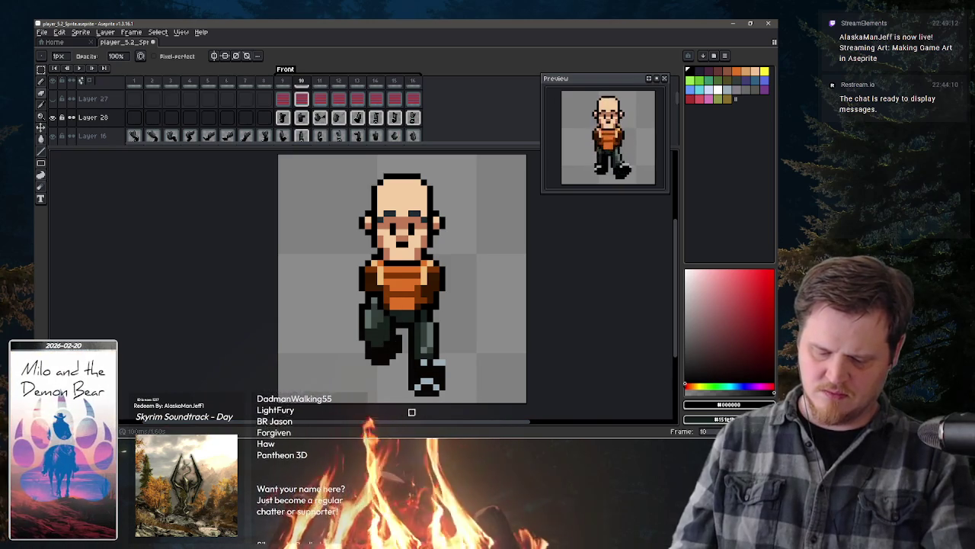
{"action": "key", "text": "e"}
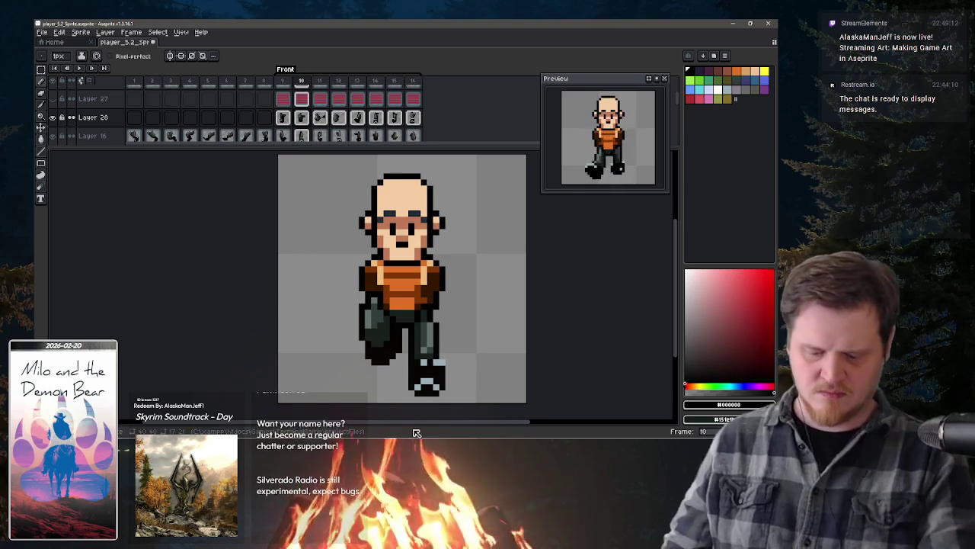
{"action": "key", "text": "ctrl+a"}
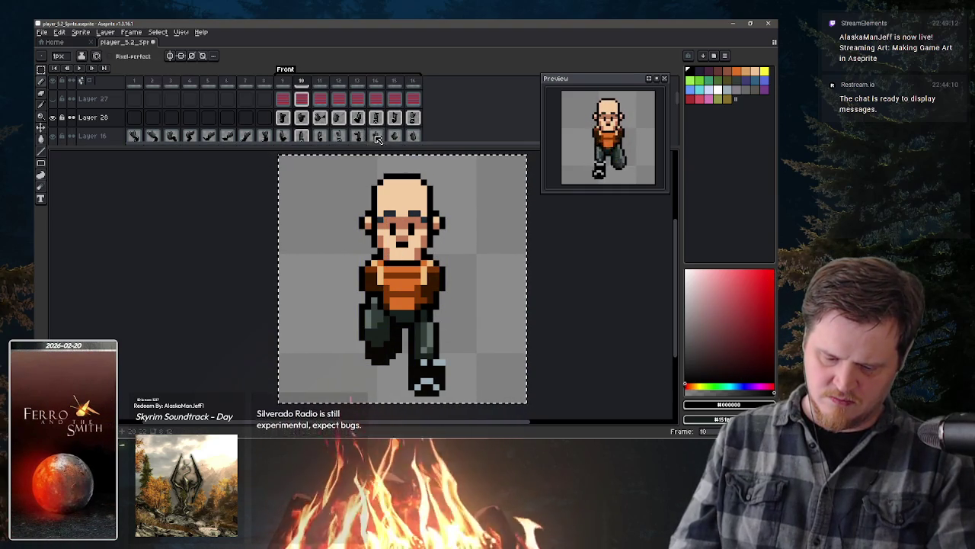
Step: Paste the dark leg into frame 14 on Layer 16, shifted right, and commit it
{"action": "left_click", "coordinate": [378, 136]}
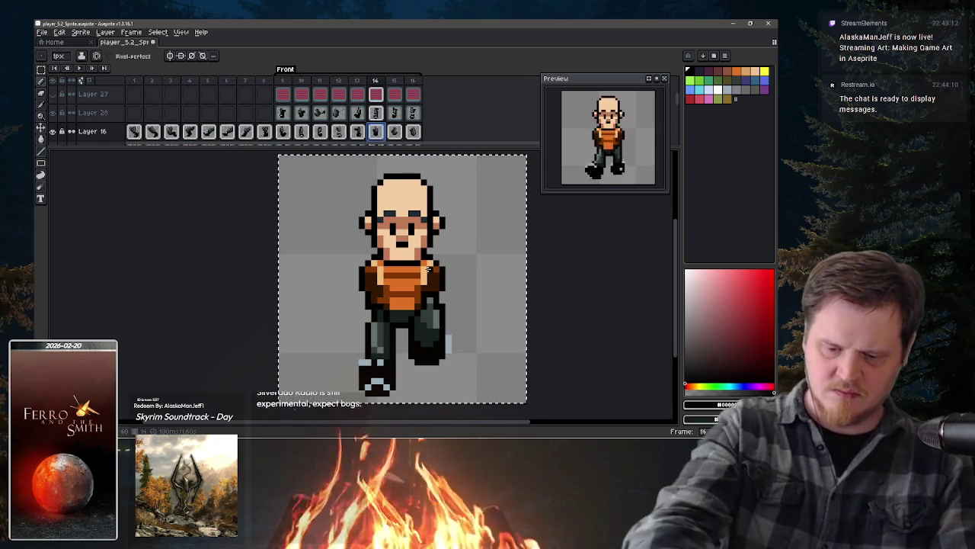
{"action": "key", "text": "ctrl+v"}
{"action": "left_click_drag", "start_coordinate": [440, 303], "coordinate": [428, 311]}
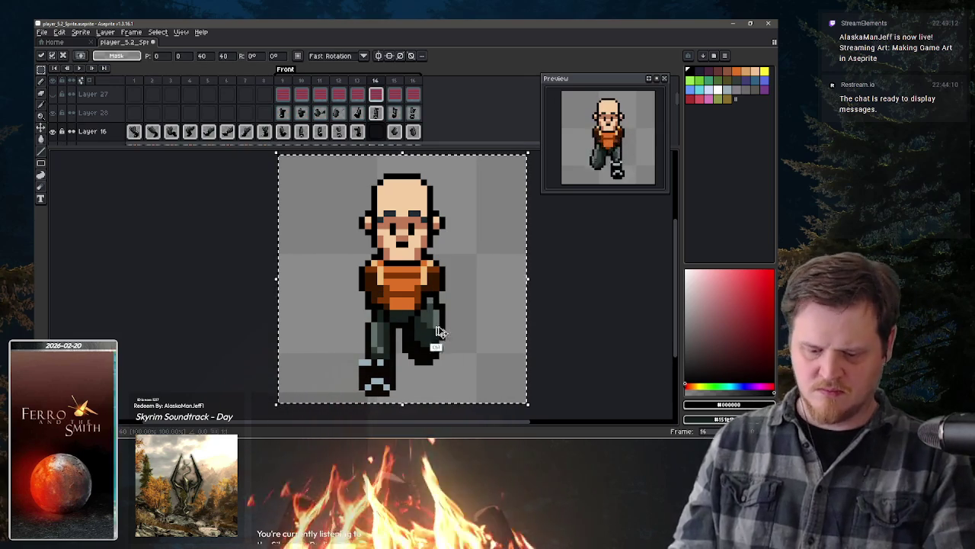
{"action": "key", "text": "Return"}
Step: Copy frame 9's leg pose and paste it into frame 13's Layer 28 and Layer 16 cels
{"action": "left_click", "coordinate": [286, 113]}
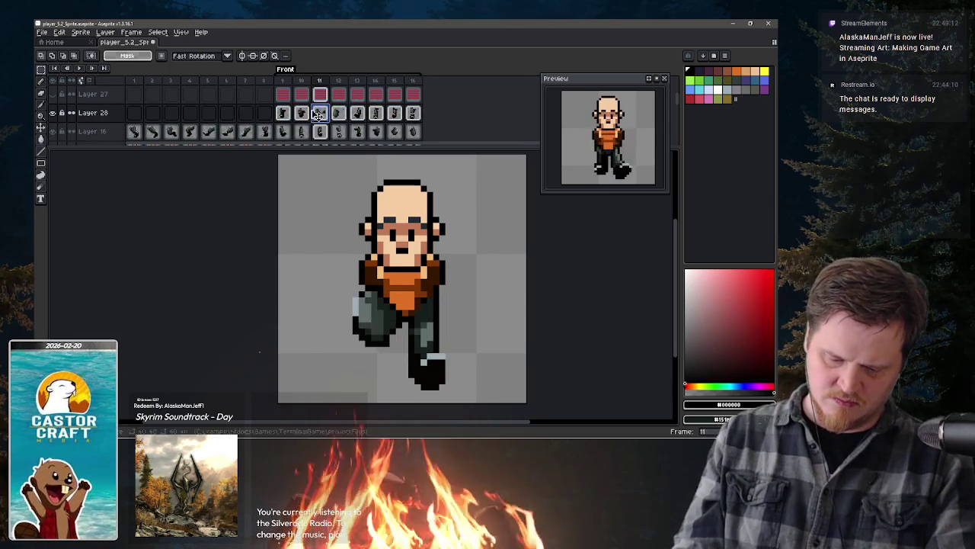
{"action": "key", "text": "ctrl+a"}
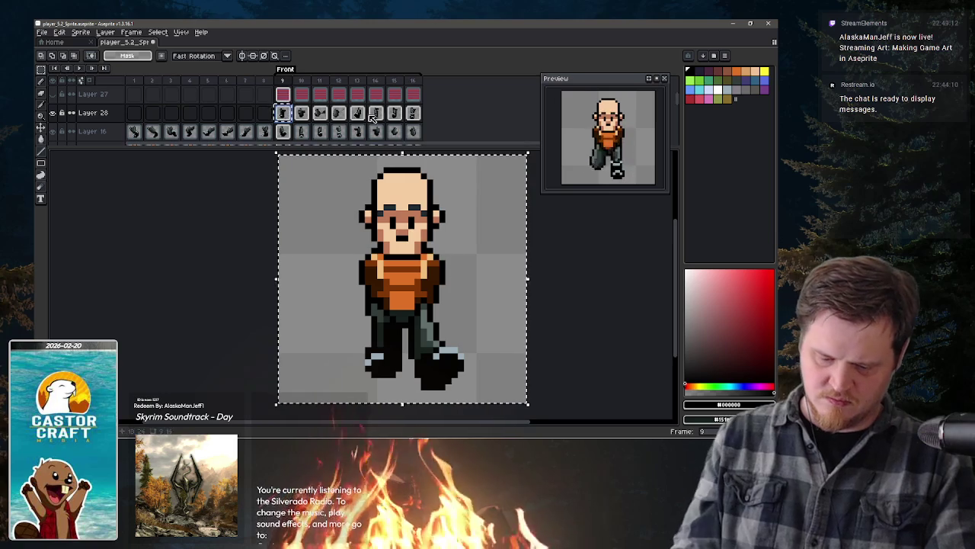
{"action": "left_click", "coordinate": [376, 114]}
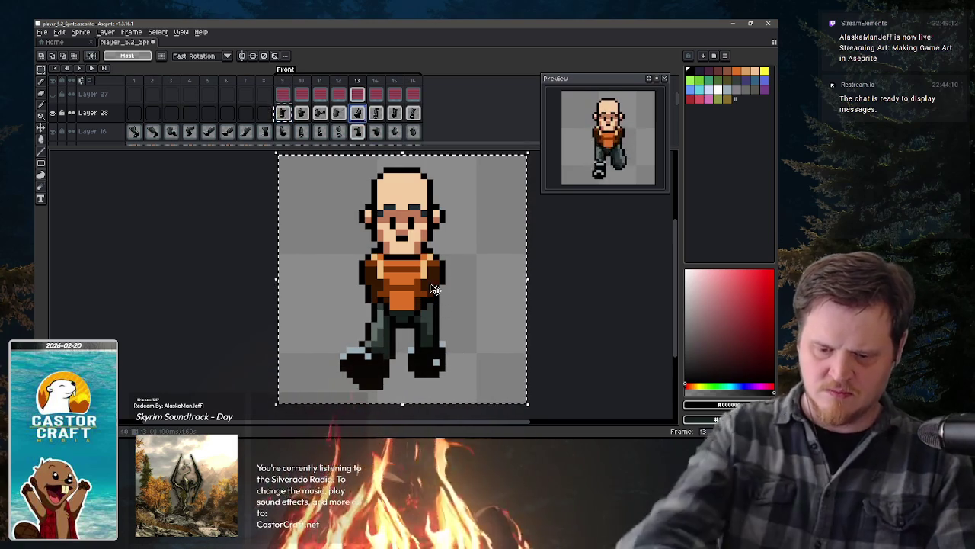
{"action": "key", "text": "ctrl+v"}
{"action": "key", "text": "Return"}
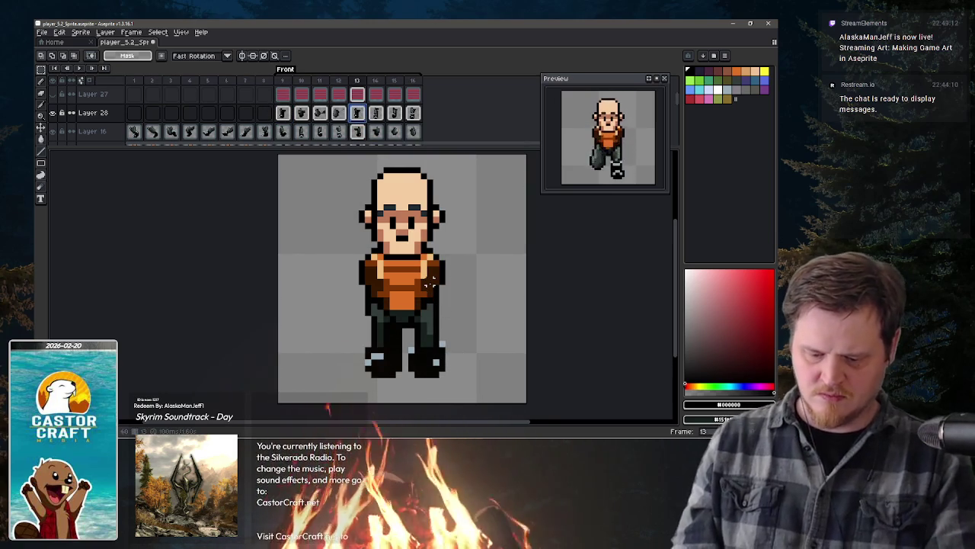
{"action": "key", "text": "ctrl+z"}
{"action": "left_click", "coordinate": [362, 131]}
{"action": "key", "text": "ctrl+v"}
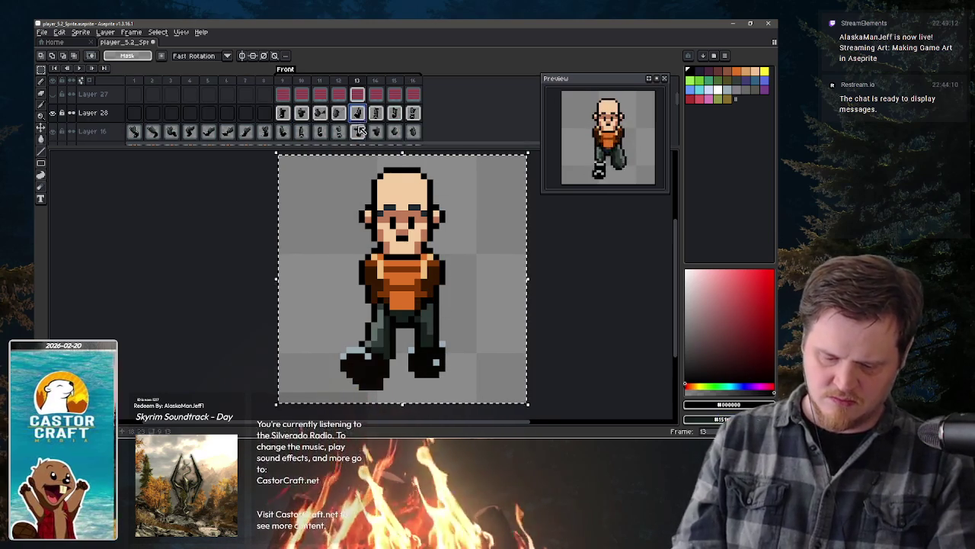
{"action": "left_click", "coordinate": [359, 130]}
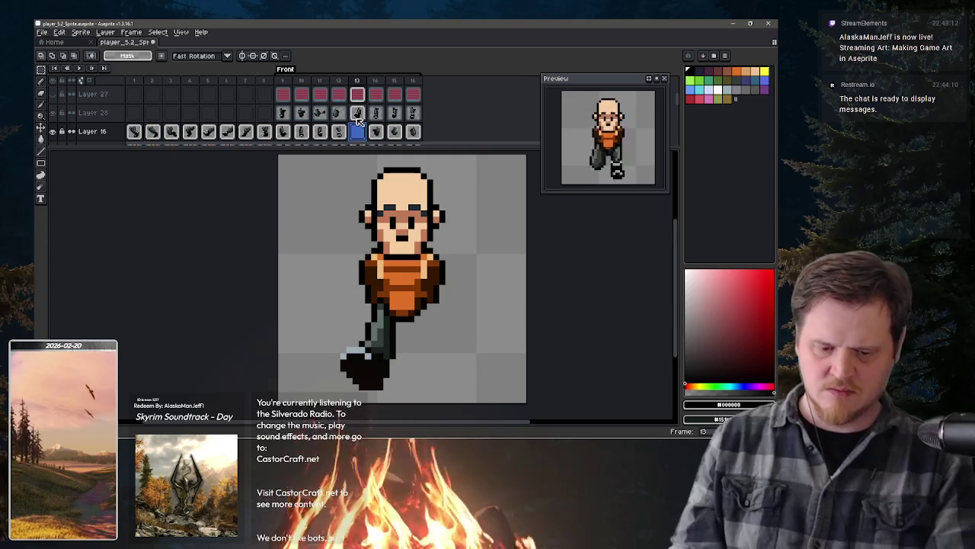
{"action": "key", "text": "ctrl+z"}
{"action": "key", "text": "ctrl+z"}
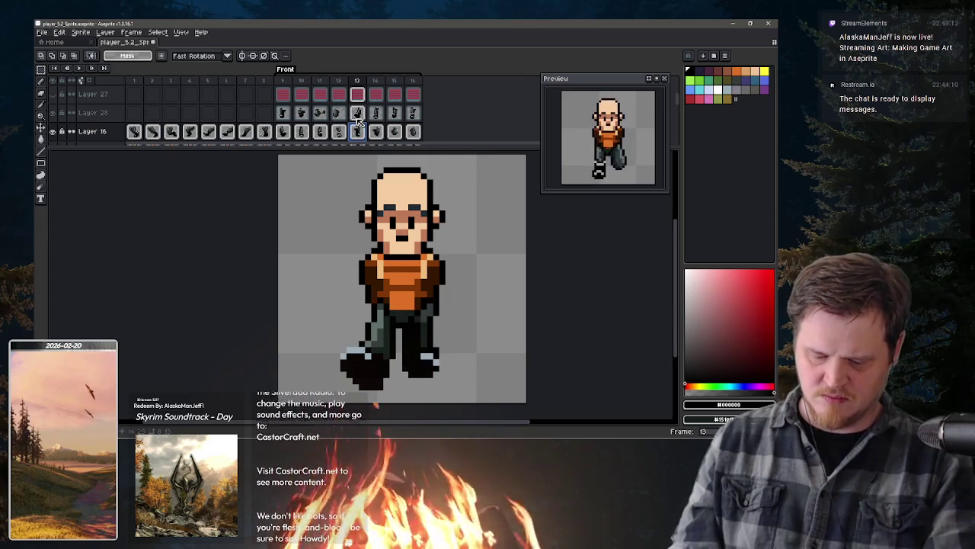
Step: Review frames 12 to 16, ending on frame 12 to check its pose
{"action": "key", "text": "v"}
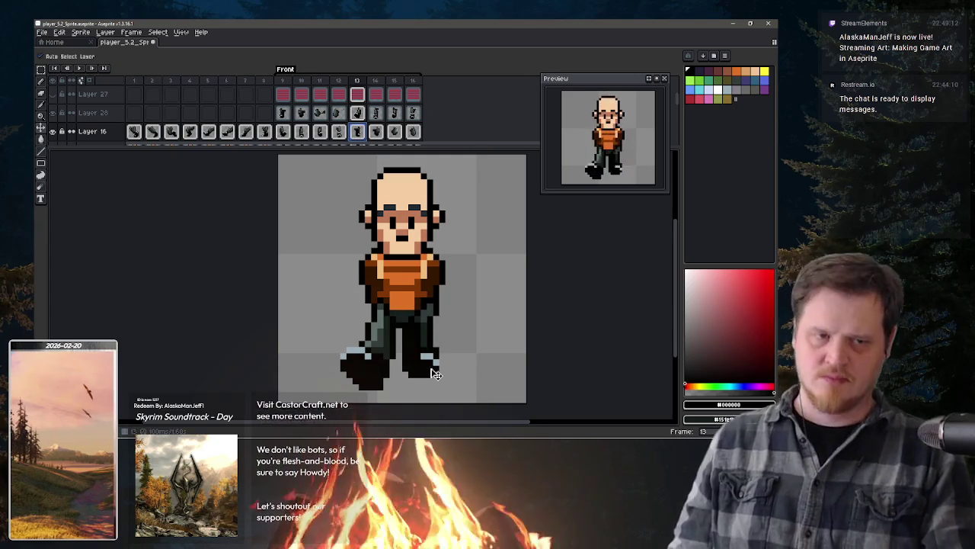
{"action": "key", "text": "period"}
{"action": "key", "text": "period"}
{"action": "key", "text": "period"}
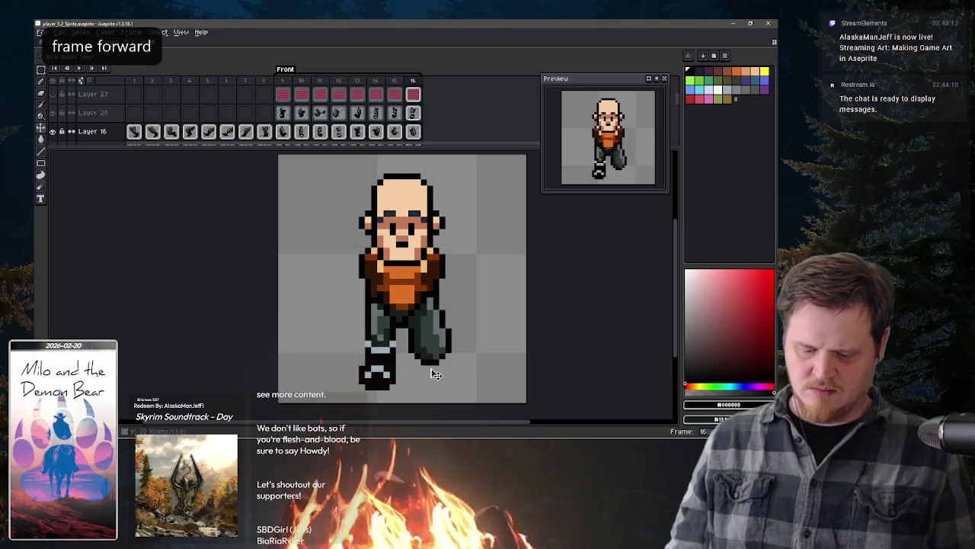
{"action": "key", "text": "period"}
{"action": "key", "text": "comma"}
{"action": "key", "text": "comma"}
{"action": "key", "text": "comma"}
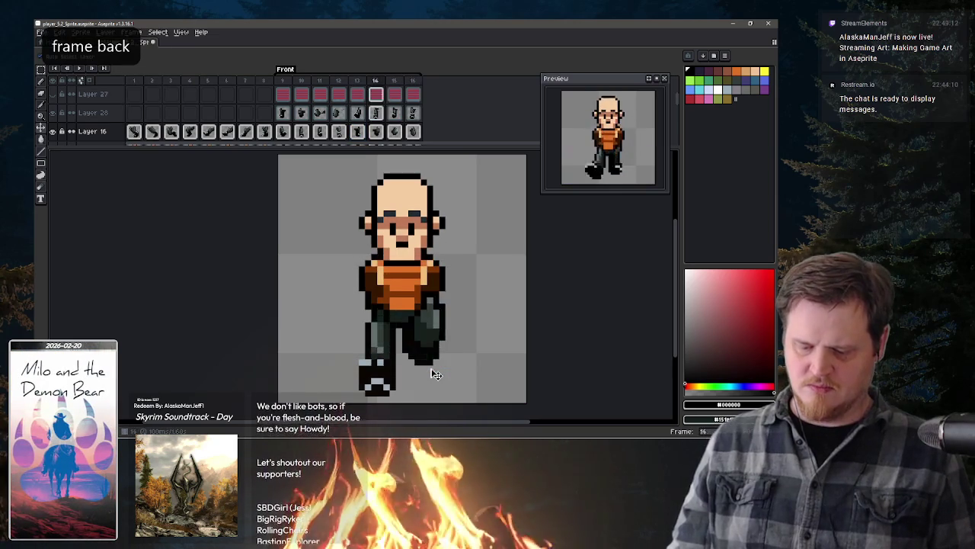
{"action": "key", "text": "comma"}
{"action": "key", "text": "comma"}
{"action": "key", "text": "comma"}
{"action": "key", "text": "period"}
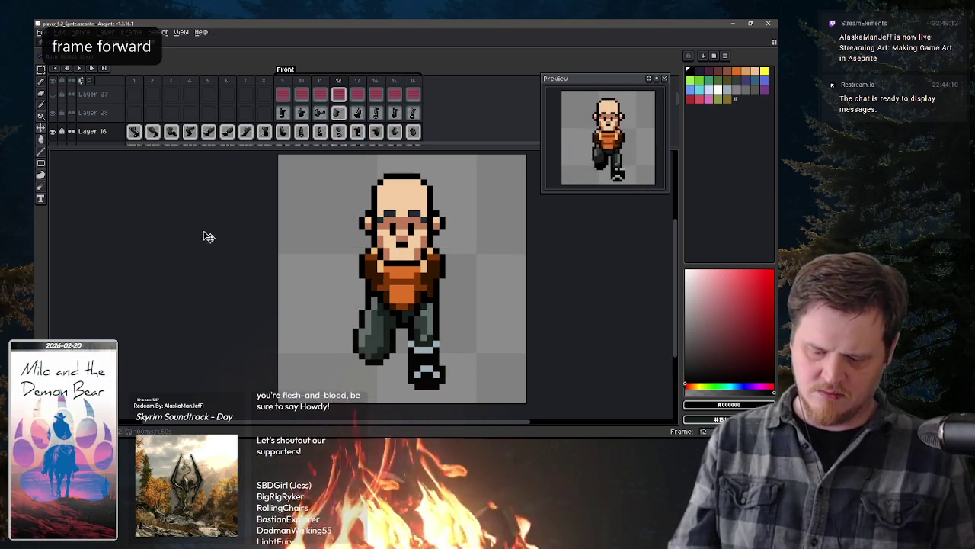
Step: Show the dark hair layer and undo the last change with the Pencil active
{"action": "scroll", "coordinate": [452, 119], "scroll_direction": "up", "scroll_amount": 2}
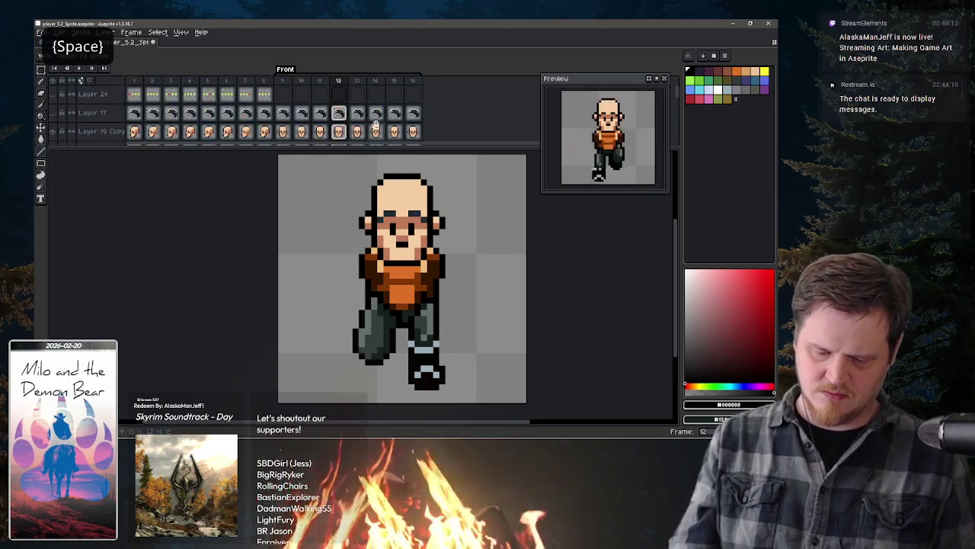
{"action": "left_click", "coordinate": [54, 119]}
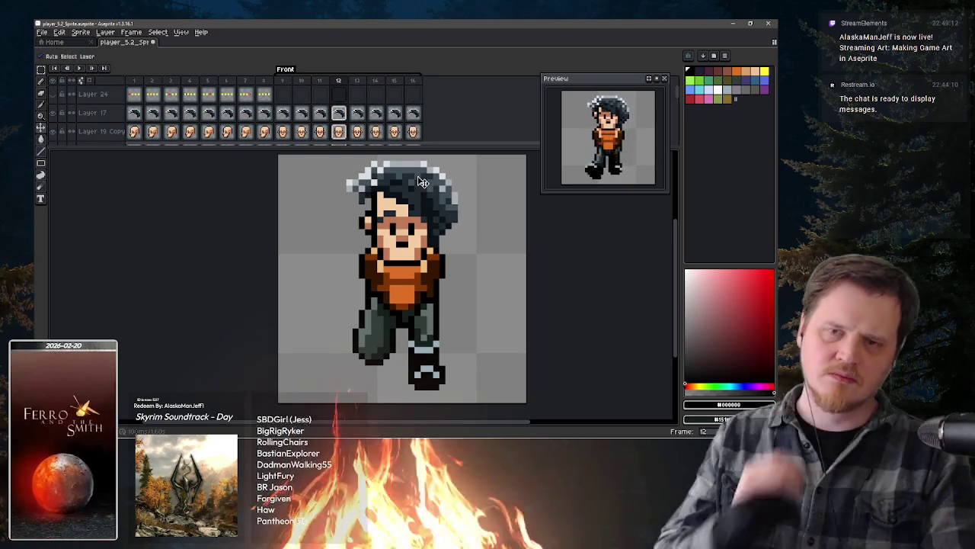
{"action": "key", "text": "b"}
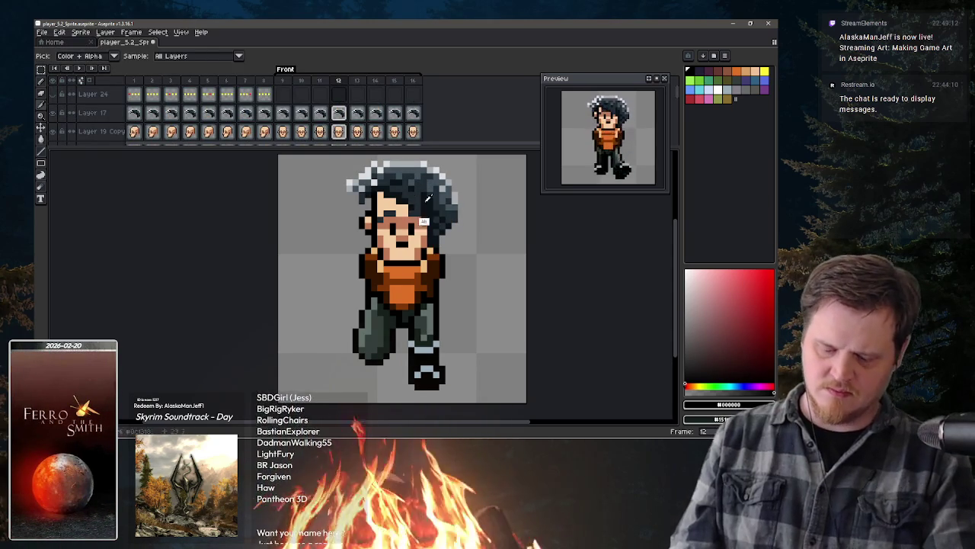
{"action": "key", "text": "b"}
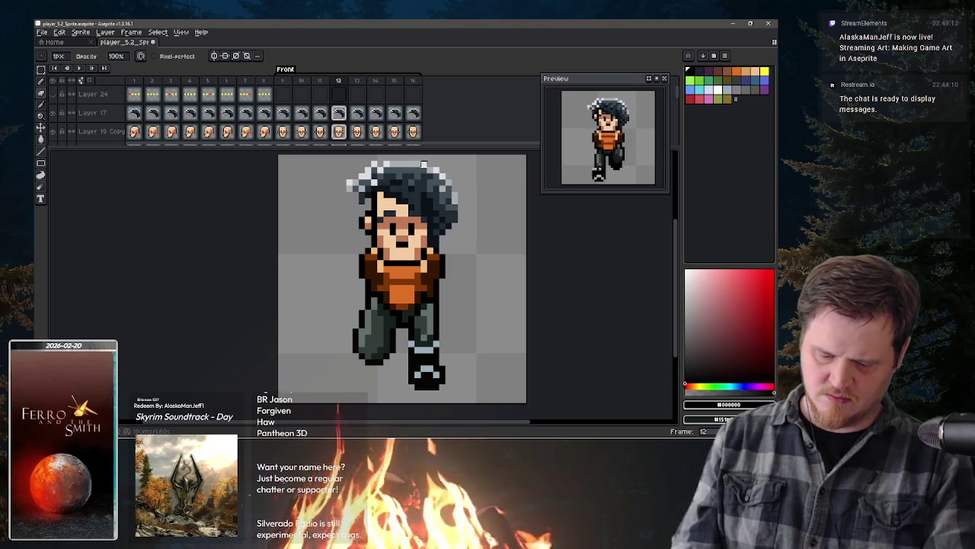
{"action": "key", "text": "v"}
{"action": "key", "text": "ctrl+z"}
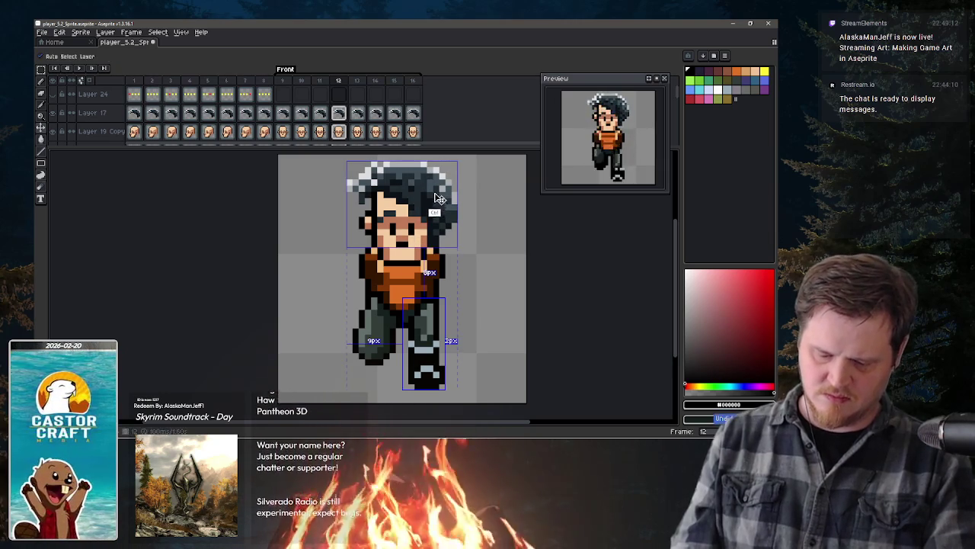
{"action": "key", "text": "b"}
Step: Undo the trial hair strokes on frame 12's hair cel and sample hair colour #0c1318
{"action": "left_click", "coordinate": [340, 115]}
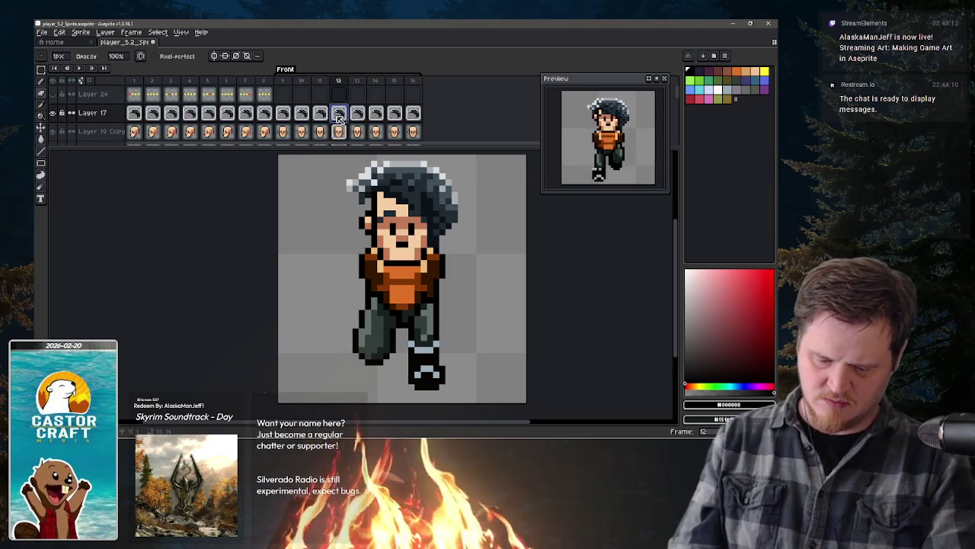
{"action": "left_click_drag", "start_coordinate": [417, 176], "coordinate": [411, 218]}
{"action": "key", "text": "ctrl+z"}
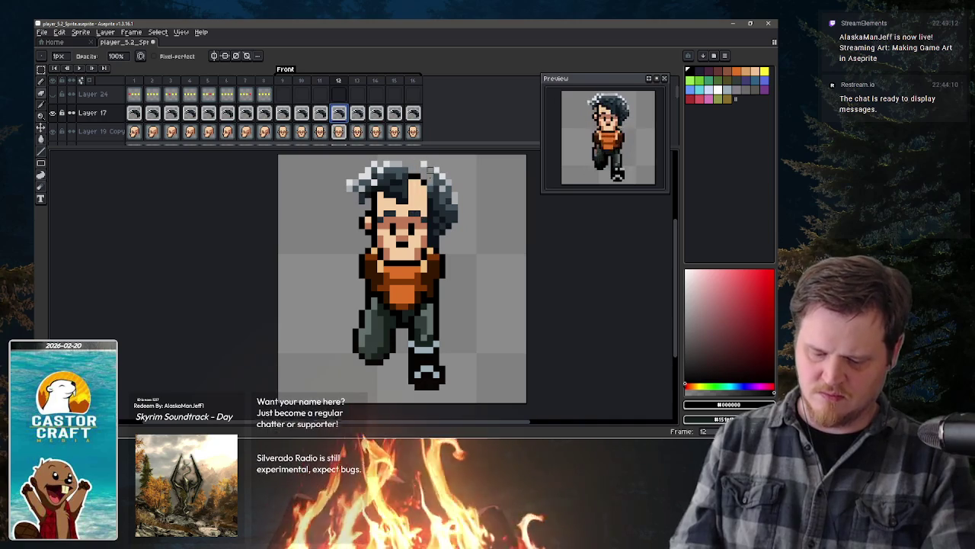
{"action": "key", "text": "ctrl+z"}
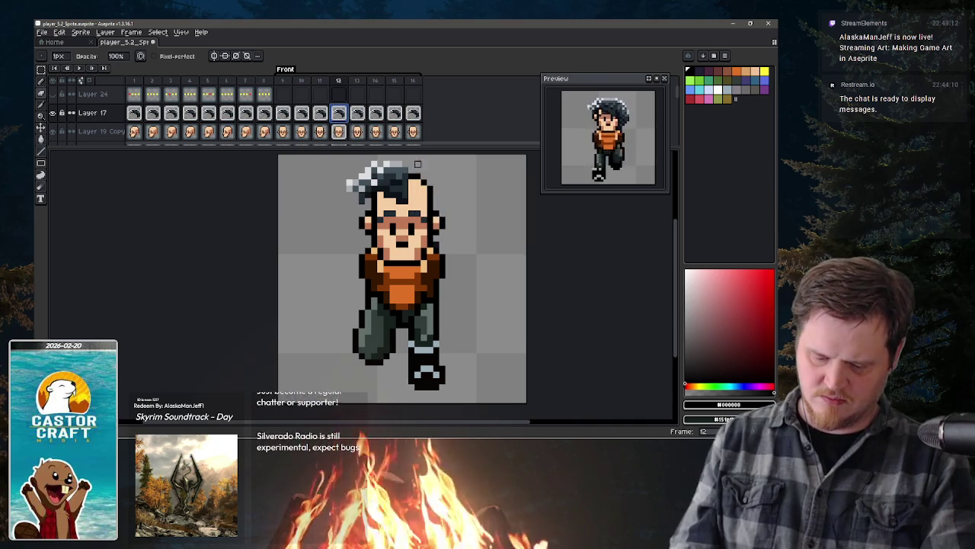
{"action": "key", "text": "i"}
{"action": "left_click", "coordinate": [390, 193]}
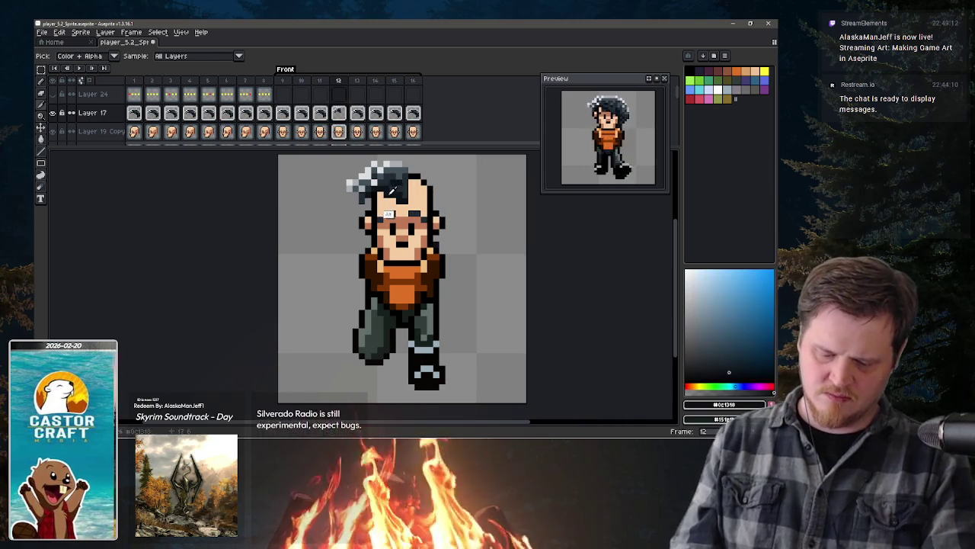
{"action": "key", "text": "b"}
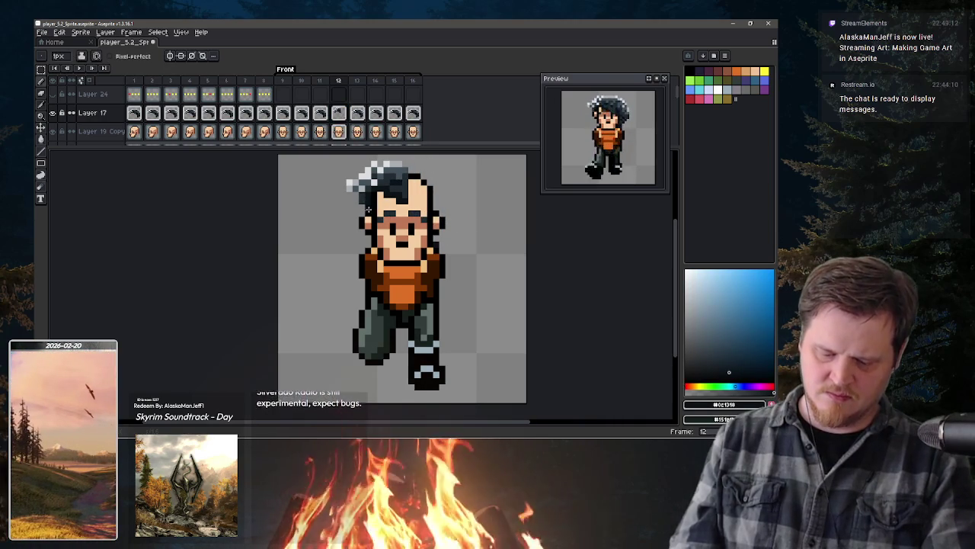
Step: Sample hair greys #222c33 and #42515b and add dark pixels at the hair's right edge
{"action": "left_click", "coordinate": [363, 219], "text": "alt"}
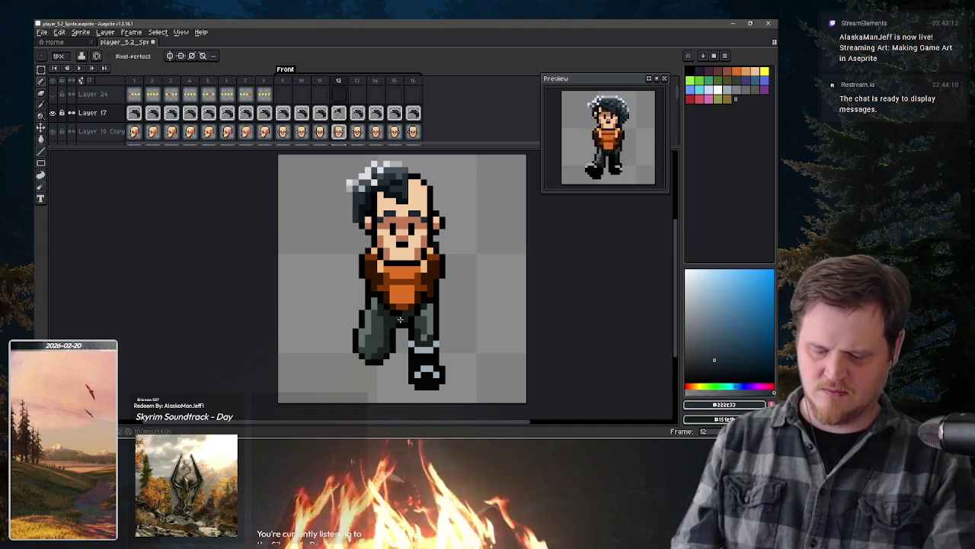
{"action": "left_click", "coordinate": [353, 185], "text": "alt"}
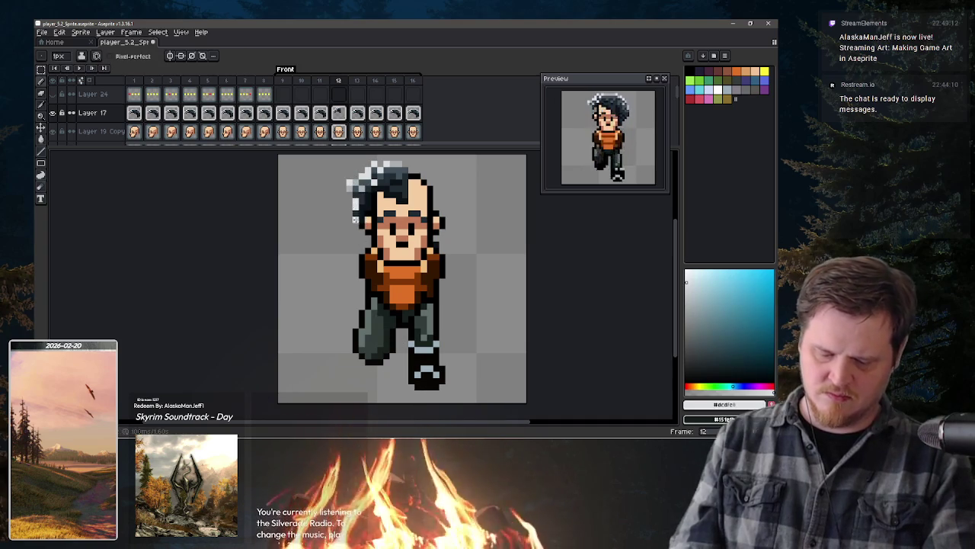
{"action": "left_click", "coordinate": [360, 212], "text": "alt"}
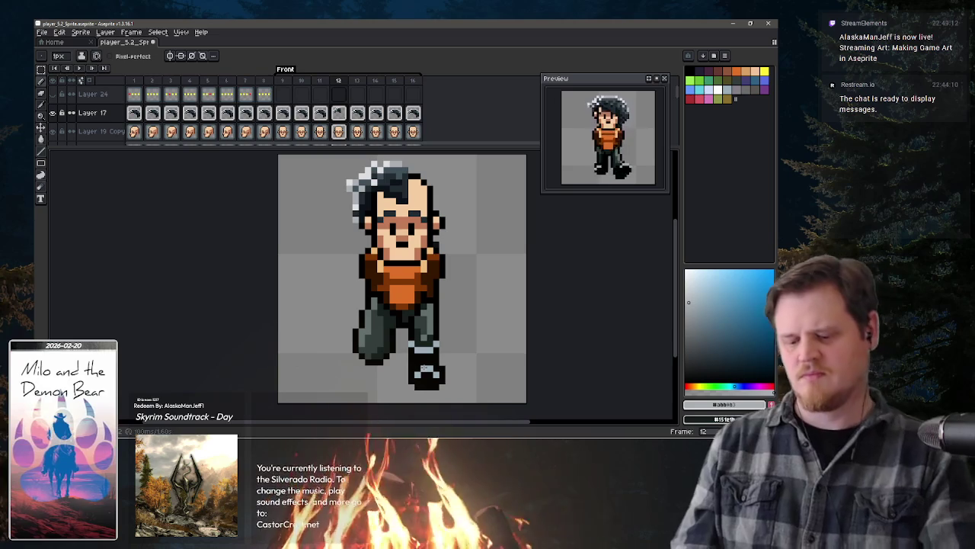
{"action": "left_click", "coordinate": [411, 190], "text": "alt"}
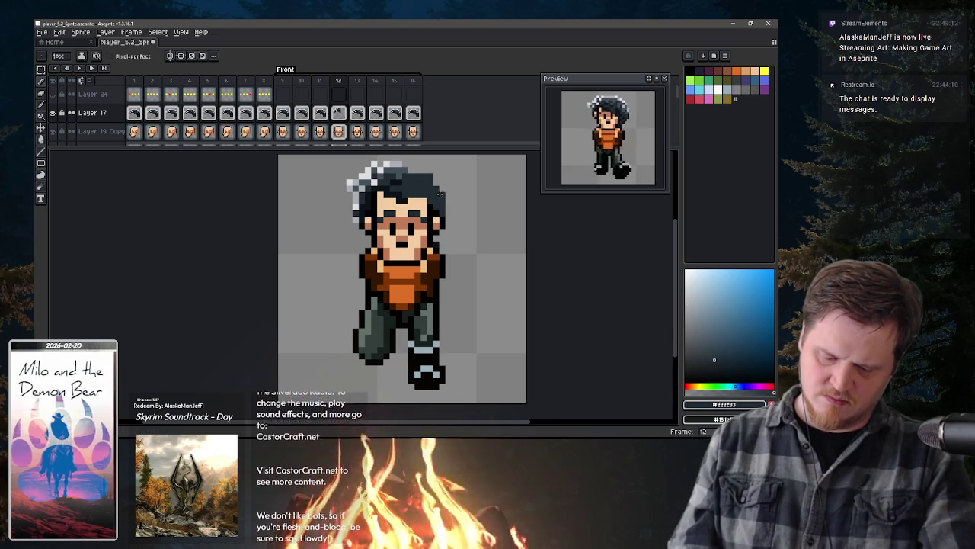
{"action": "left_click", "coordinate": [412, 171], "text": "alt"}
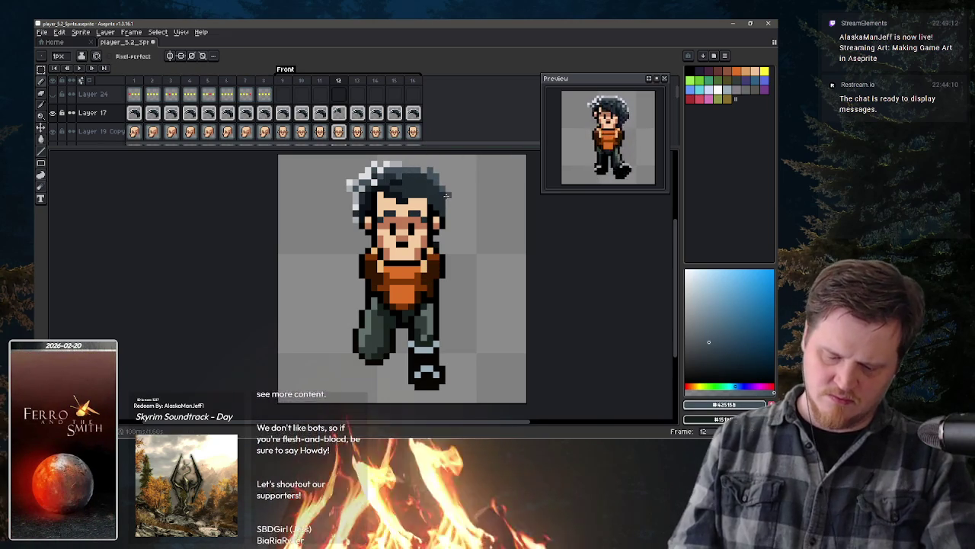
{"action": "left_click", "coordinate": [446, 195]}
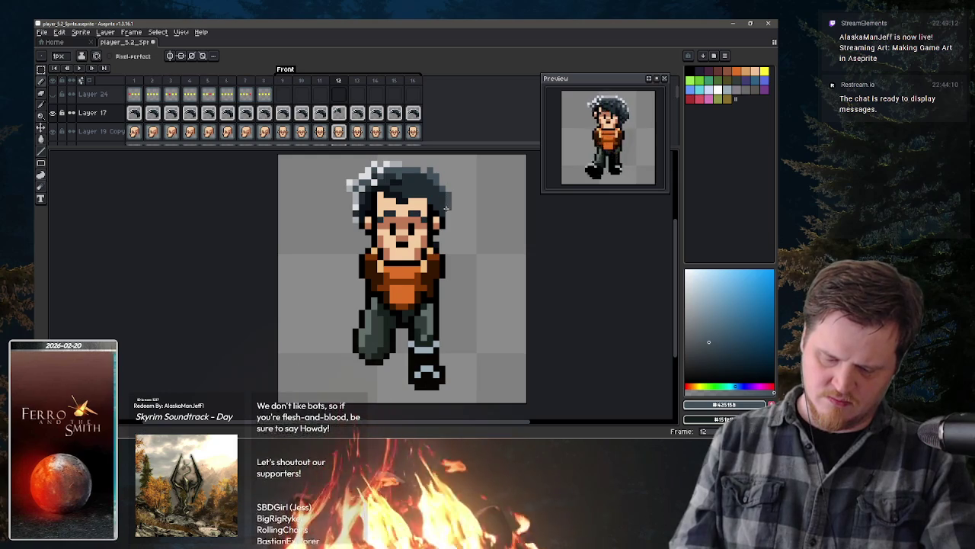
{"action": "key", "text": "i"}
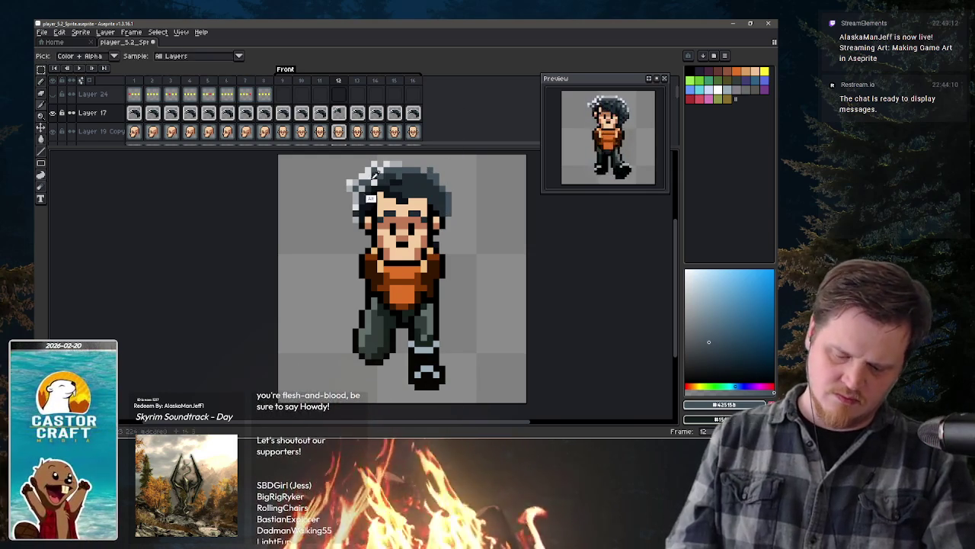
{"action": "left_click", "coordinate": [362, 181]}
{"action": "key", "text": "b"}
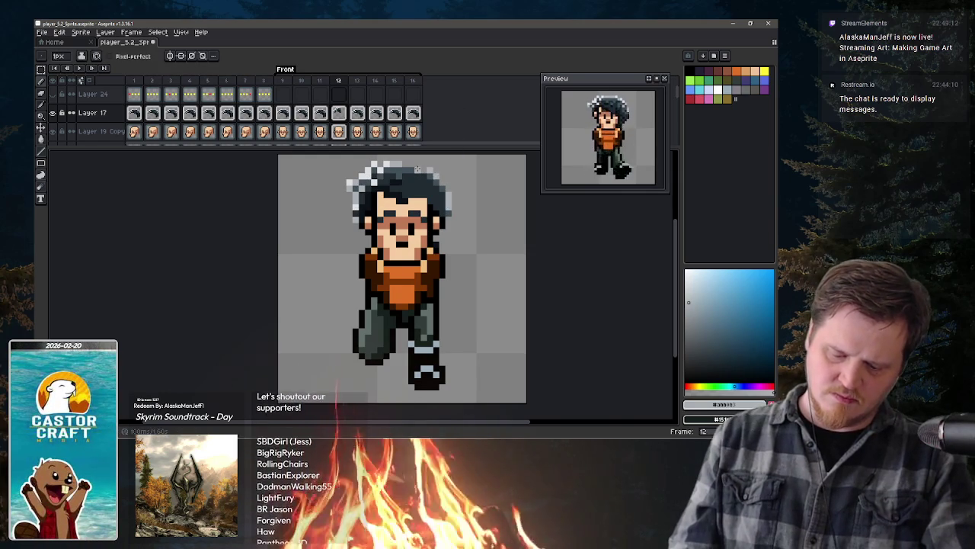
Step: Add light grey pixels on the hair's right edge, then pick dark #425158 and #0C1318
{"action": "key", "text": "i"}
{"action": "left_click", "coordinate": [410, 167]}
{"action": "key", "text": "b"}
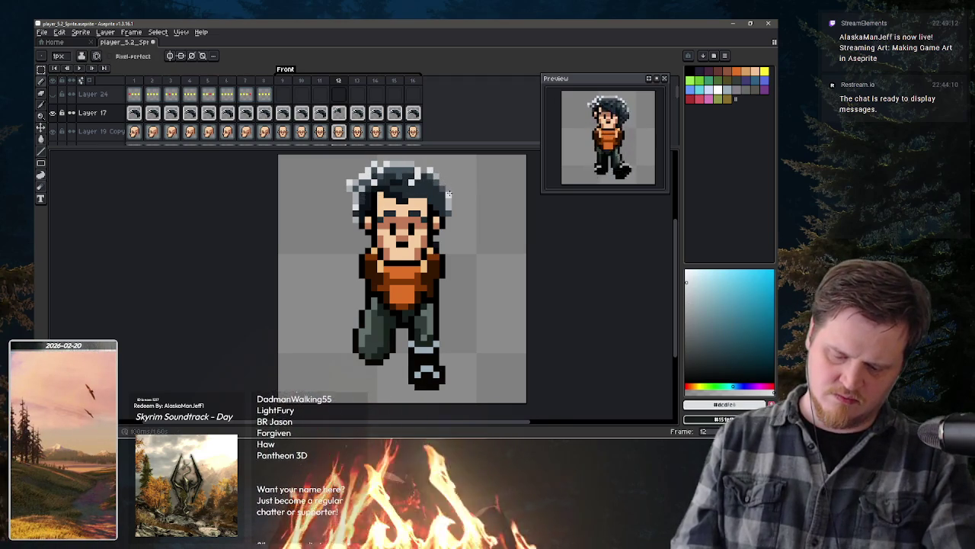
{"action": "left_click", "coordinate": [450, 197]}
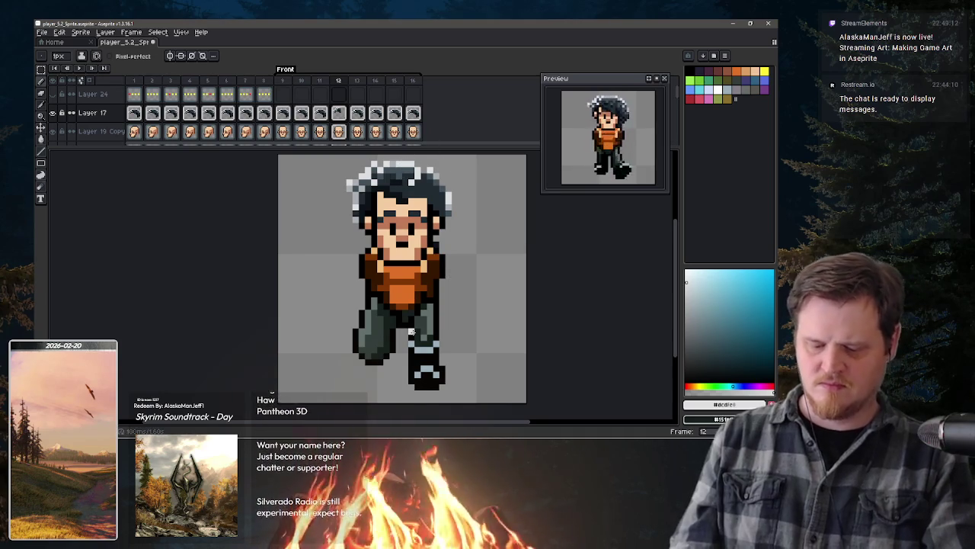
{"action": "left_click", "coordinate": [430, 186], "text": "alt"}
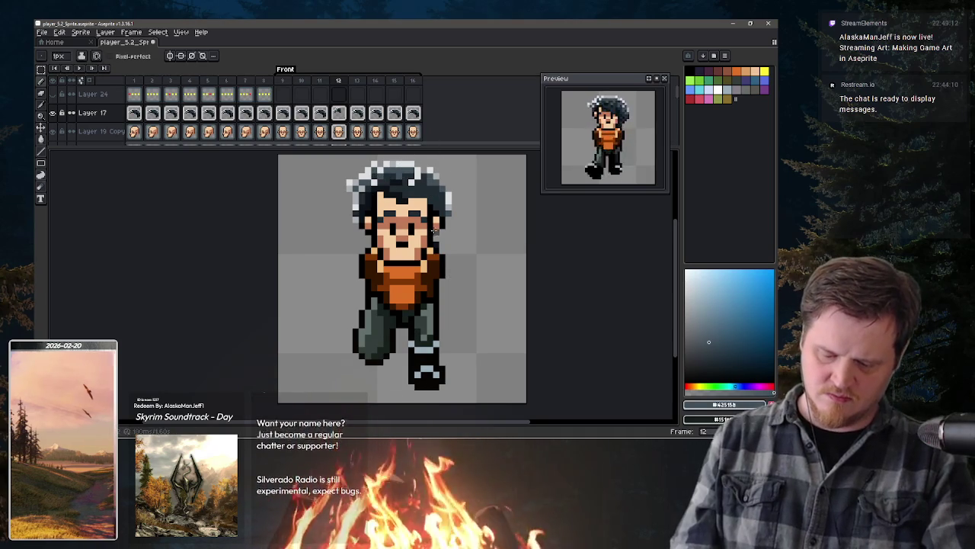
{"action": "left_click", "coordinate": [429, 189], "text": "alt"}
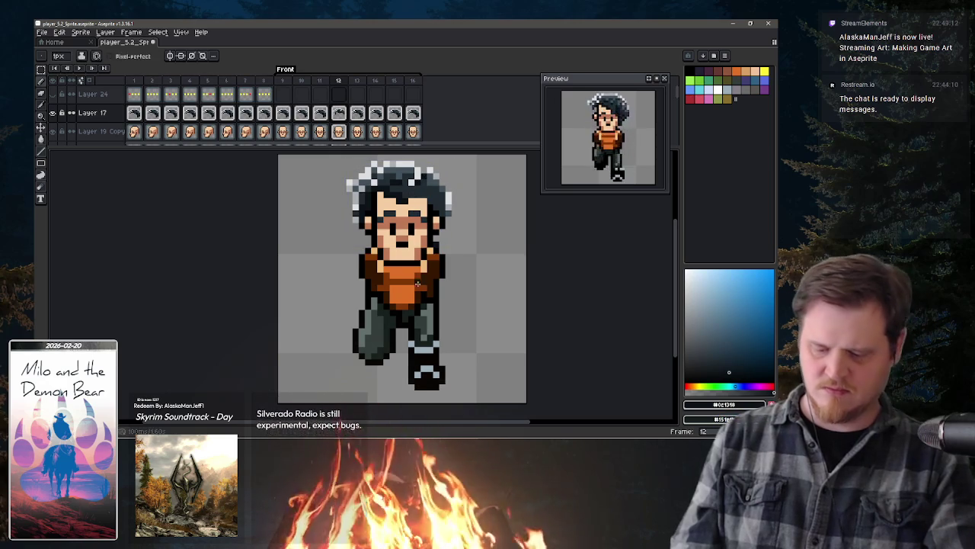
Step: Refine the hair shading by alternating pencil and eraser, then select the whole frame 12 canvas
{"action": "key", "text": "alt"}
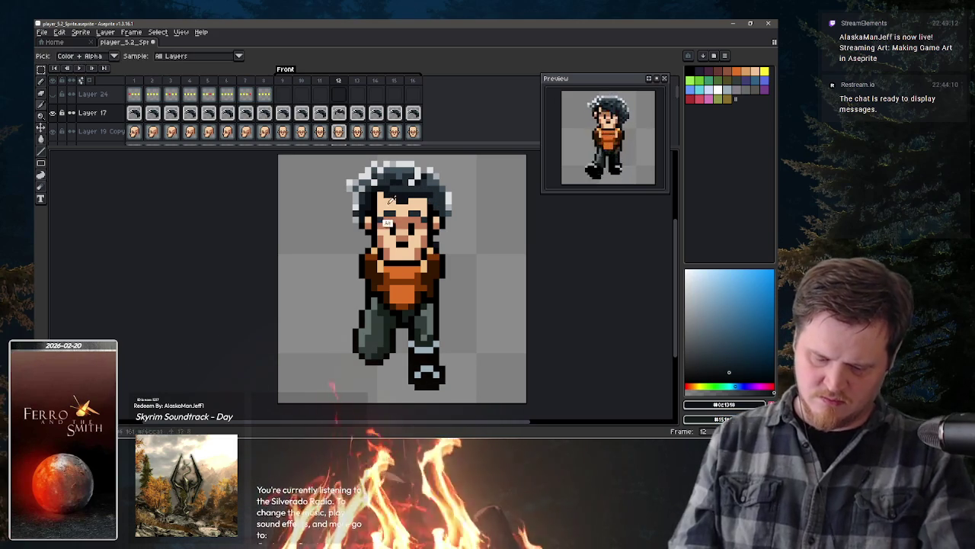
{"action": "key", "text": "b"}
{"action": "key", "text": "e"}
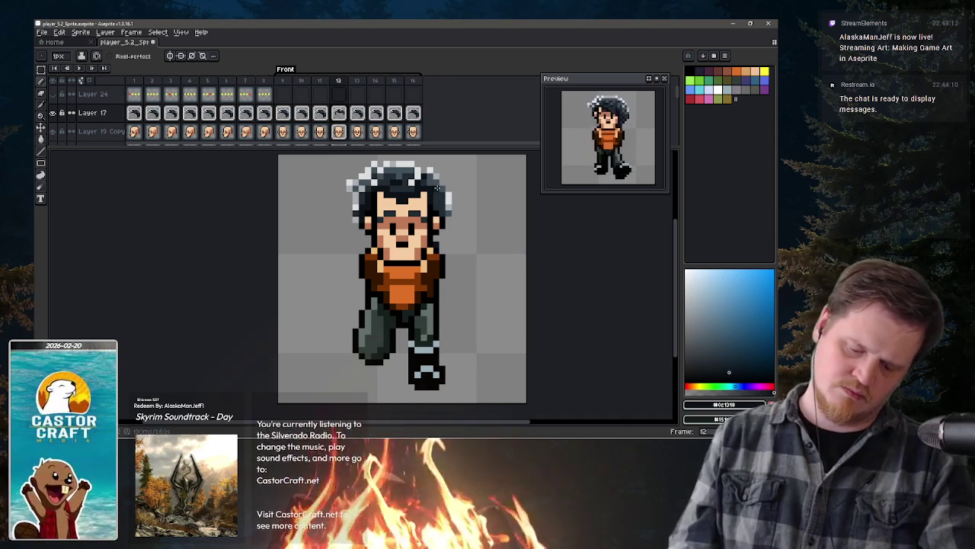
{"action": "key", "text": "b"}
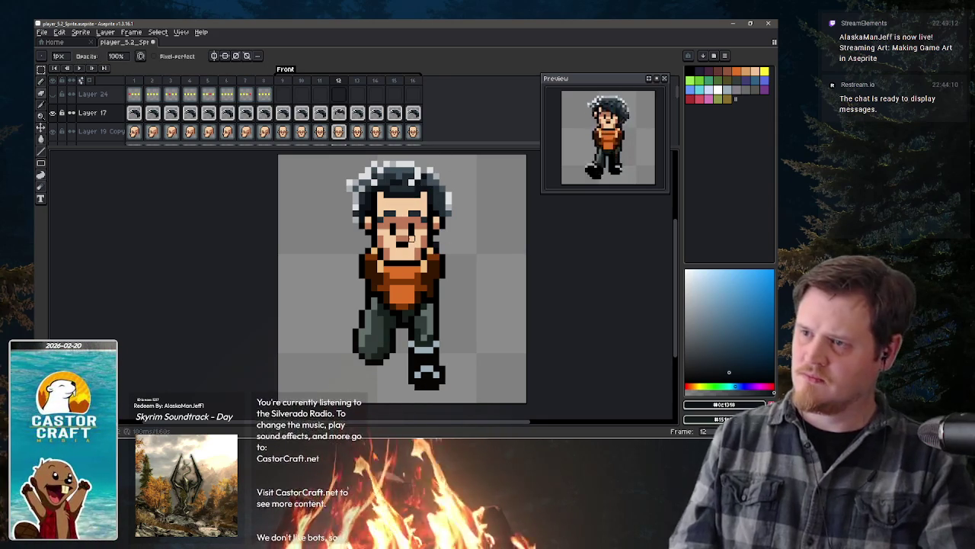
{"action": "key", "text": "e"}
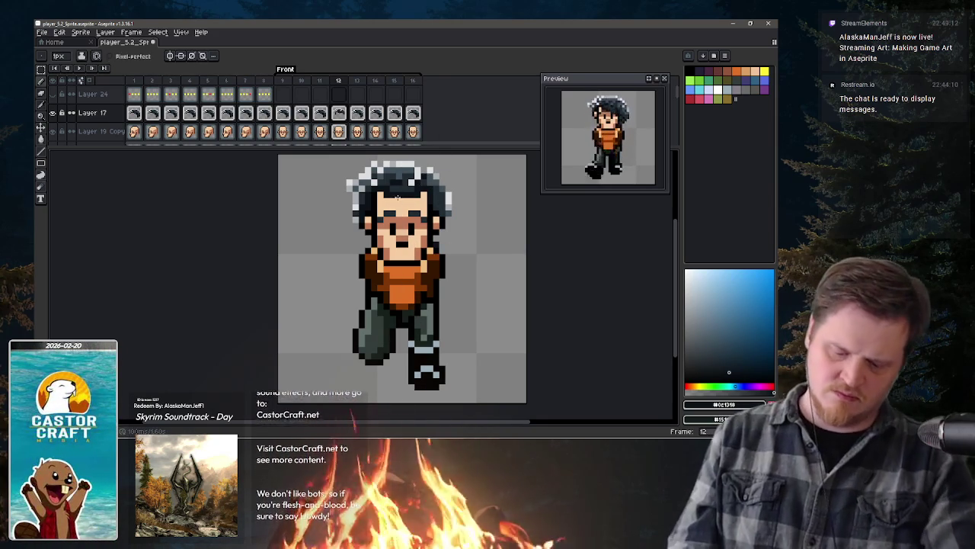
{"action": "key", "text": "b"}
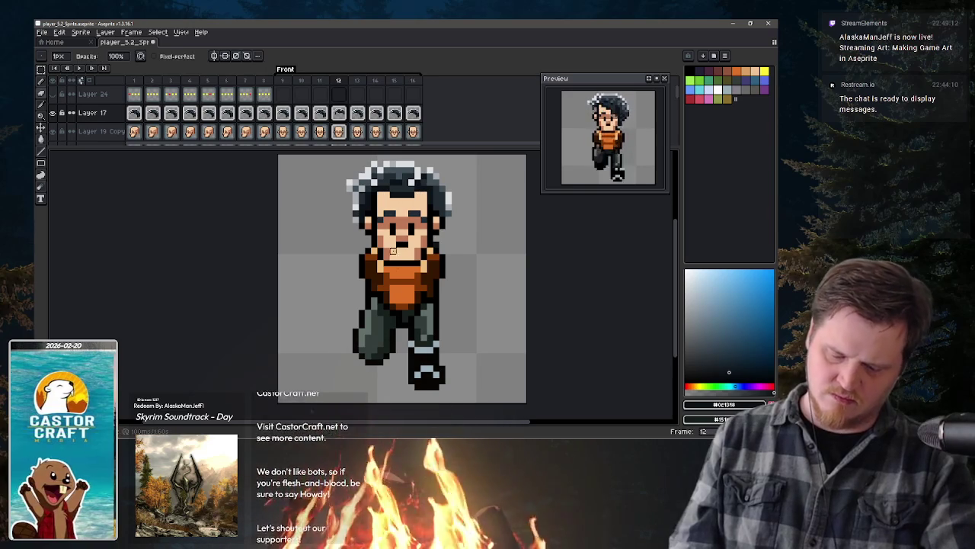
{"action": "key", "text": "e"}
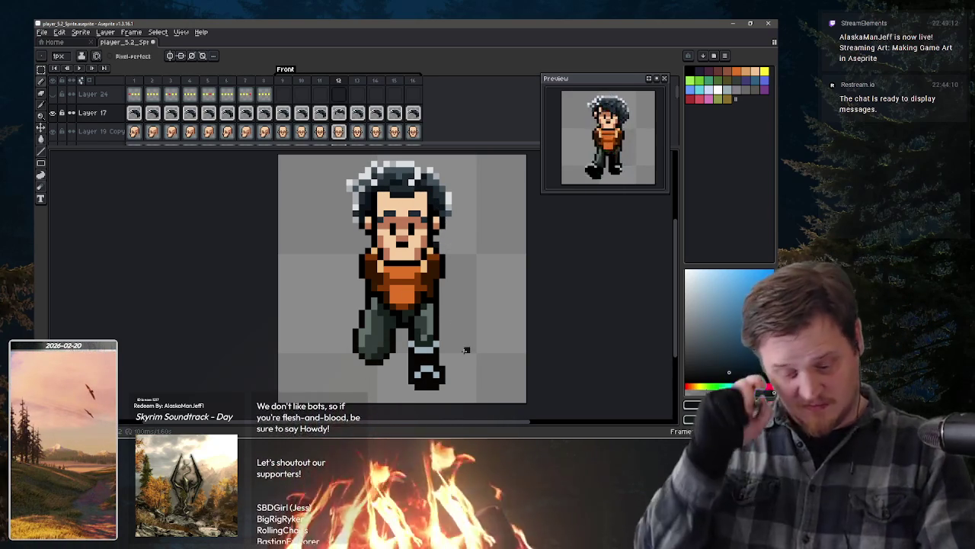
{"action": "key", "text": "ctrl+a"}
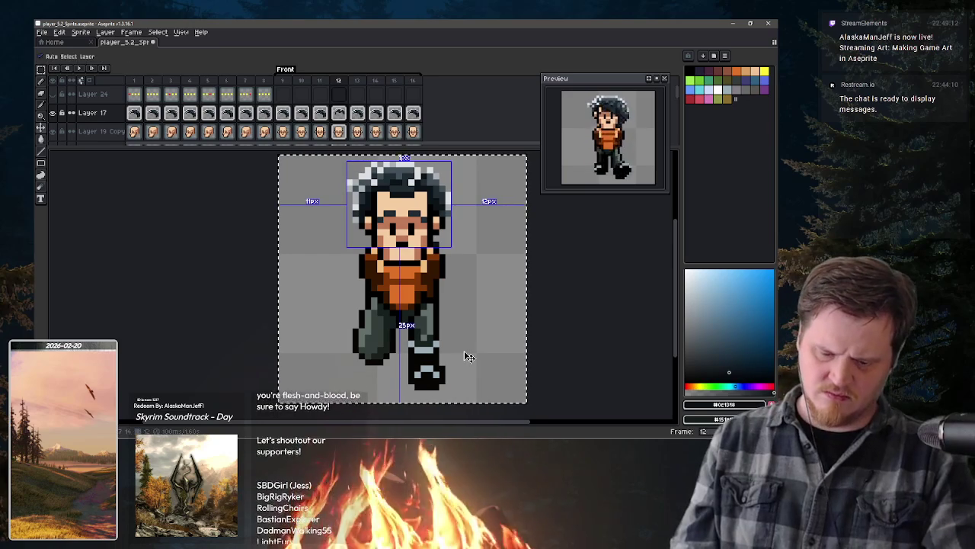
Step: Clear the old hair cels from frames 9 to 15 and target frame 9's empty hair cel
{"action": "left_click_drag", "start_coordinate": [287, 114], "coordinate": [395, 114]}
{"action": "key", "text": "Delete"}
{"action": "left_click", "coordinate": [320, 114]}
{"action": "key", "text": "Delete"}
{"action": "key", "text": "Delete"}
{"action": "left_click", "coordinate": [320, 133]}
{"action": "left_click", "coordinate": [282, 133]}
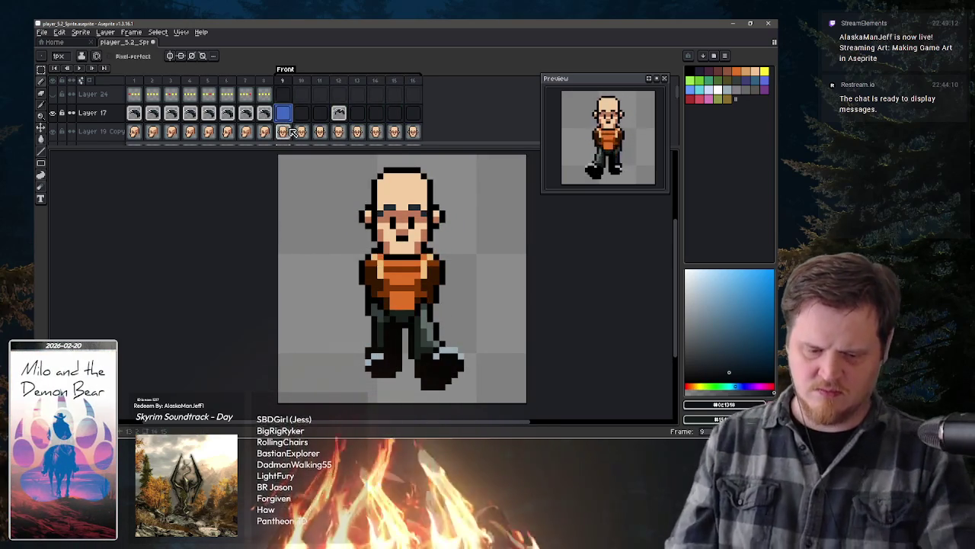
Step: Paste the hair into frame 9, raise it one pixel, and commit
{"action": "key", "text": "ctrl+v"}
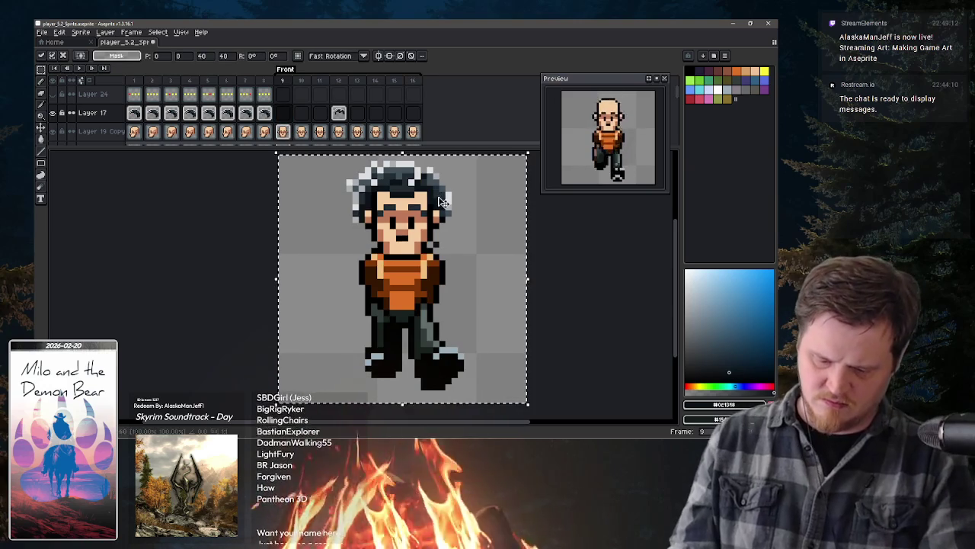
{"action": "left_click_drag", "start_coordinate": [445, 200], "coordinate": [446, 193]}
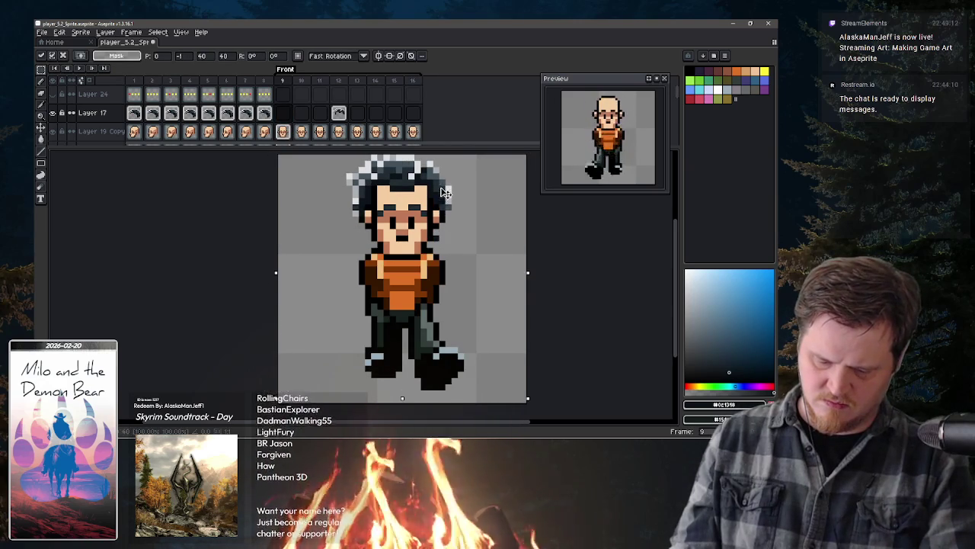
{"action": "key", "text": "period"}
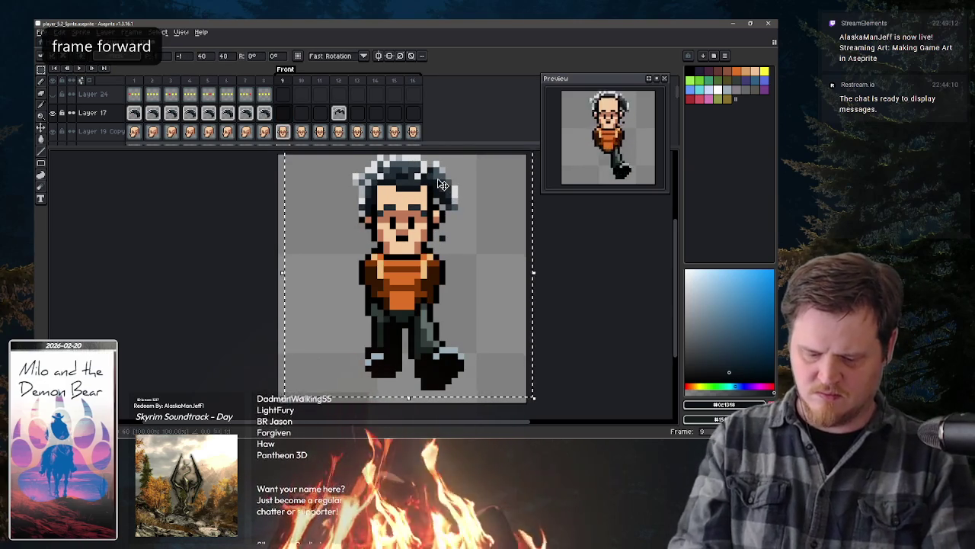
{"action": "key", "text": "comma"}
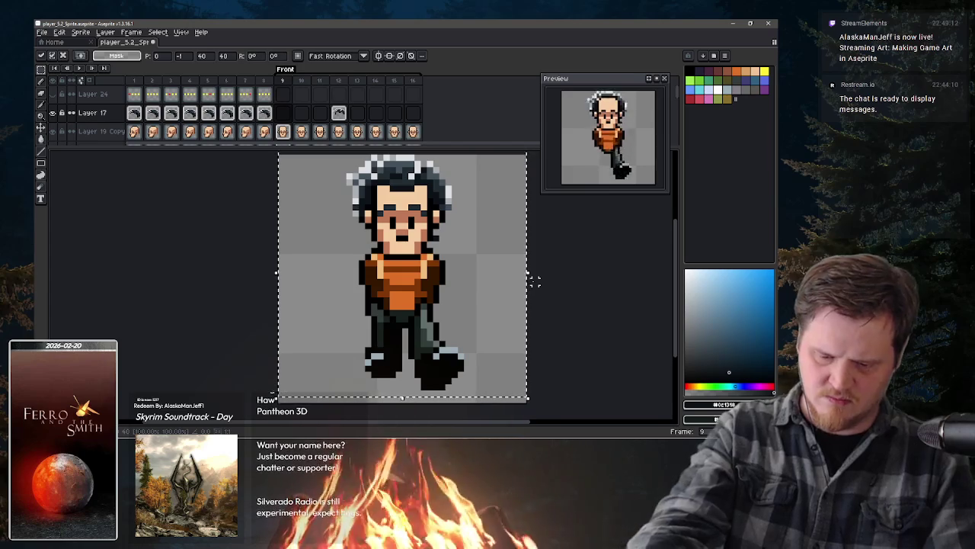
{"action": "left_click", "coordinate": [531, 238]}
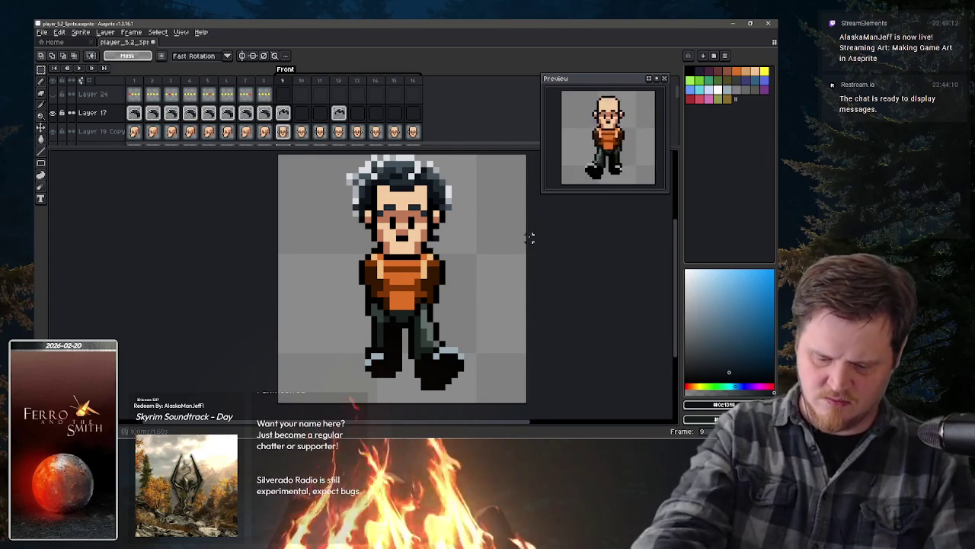
Step: Paste the hair into frames 10 through 16, then deselect
{"action": "key", "text": "Right"}
{"action": "key", "text": "ctrl+v"}
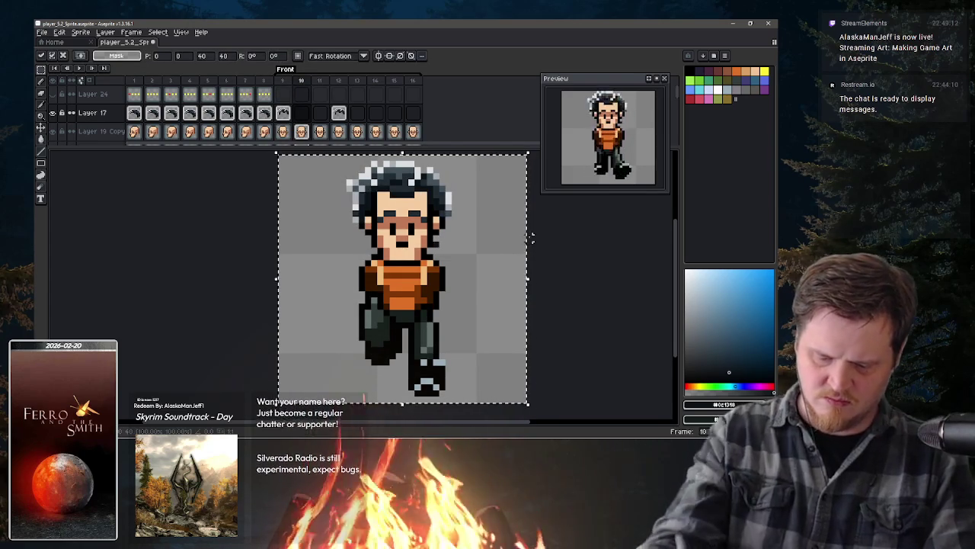
{"action": "left_click", "coordinate": [320, 113]}
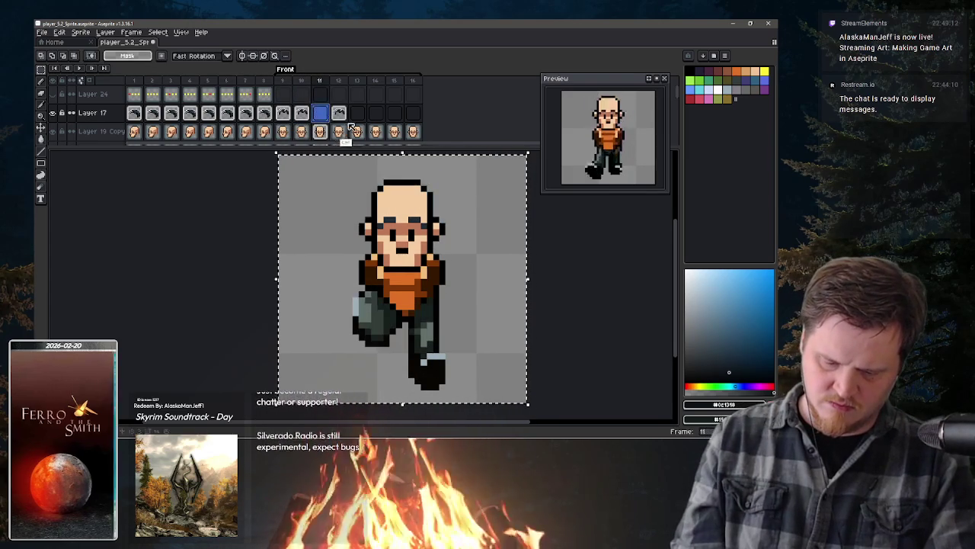
{"action": "key", "text": "ctrl+v"}
{"action": "left_click", "coordinate": [357, 112]}
{"action": "key", "text": "ctrl+v"}
{"action": "key", "text": "Right"}
{"action": "key", "text": "ctrl+v"}
{"action": "key", "text": "Right"}
{"action": "key", "text": "ctrl+v"}
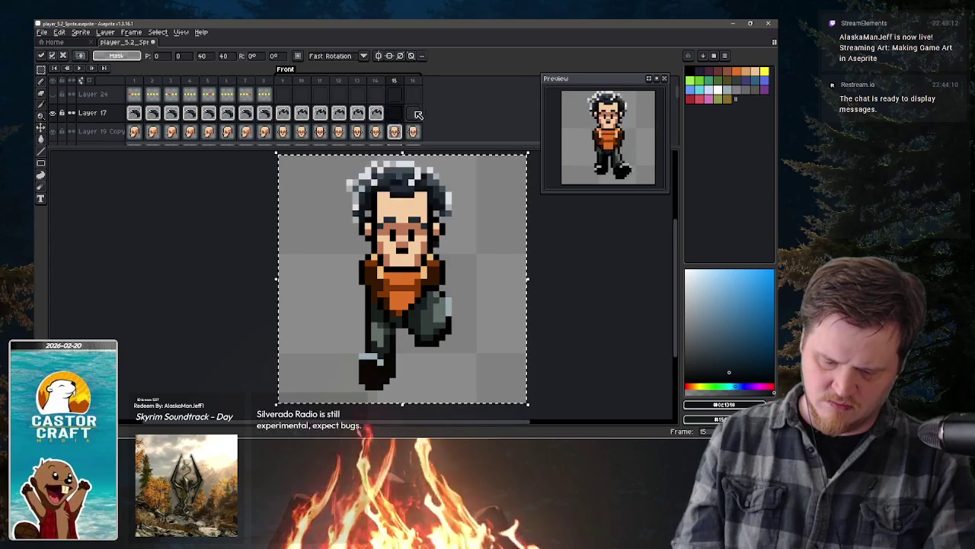
{"action": "key", "text": "Right"}
{"action": "key", "text": "ctrl+v"}
{"action": "left_click", "coordinate": [292, 114]}
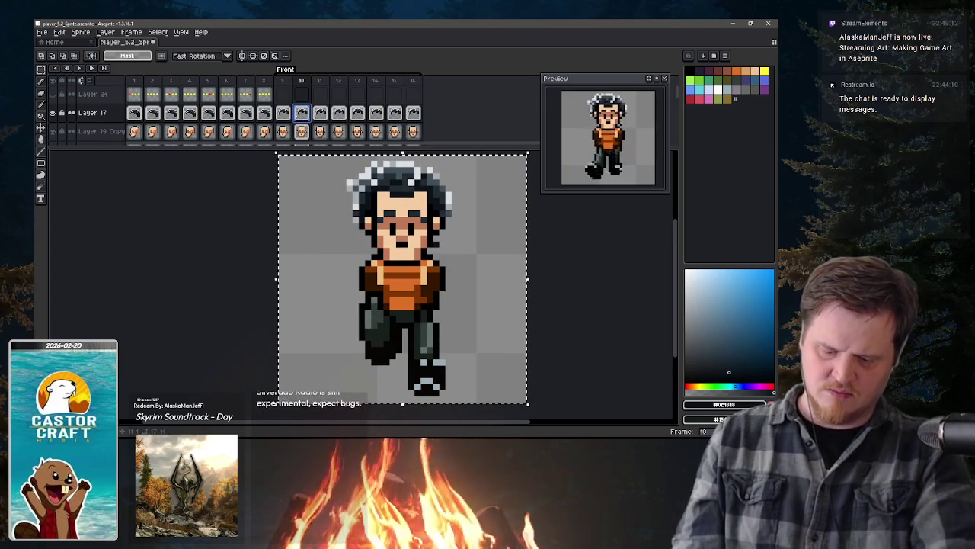
{"action": "key", "text": "ctrl+d"}
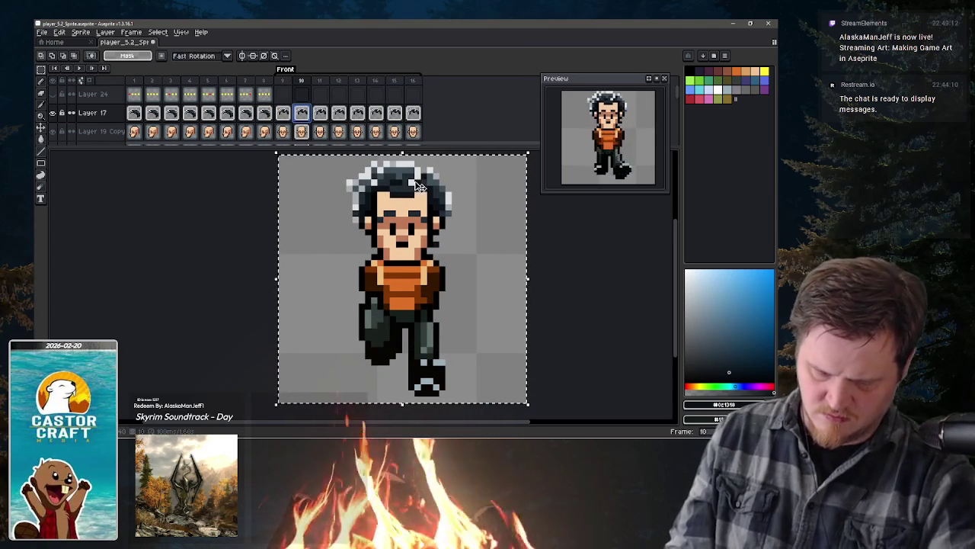
{"action": "key", "text": "Left"}
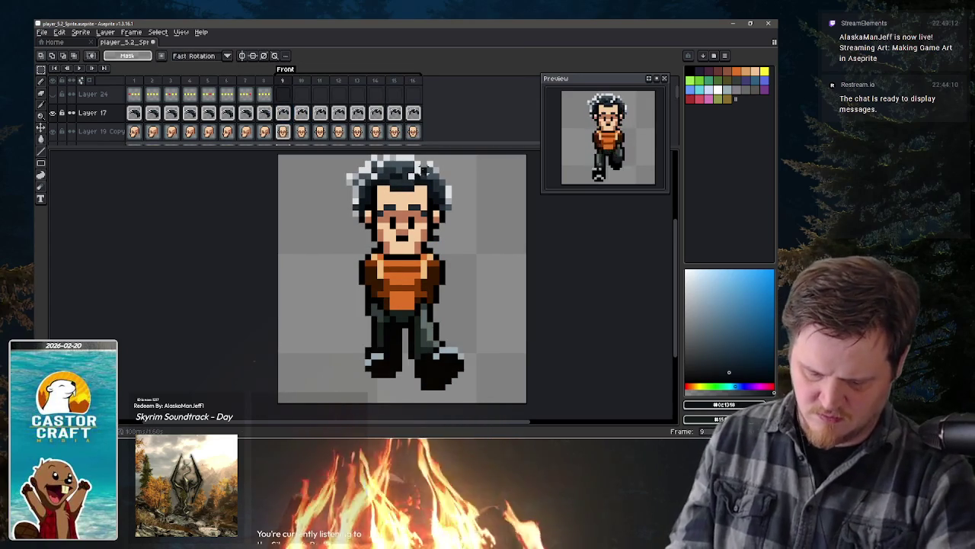
Step: Step through frames 11 to 16, nudging the hair up on frames 13 and 15
{"action": "key", "text": "Right"}
{"action": "key", "text": "Right"}
{"action": "key", "text": "Right"}
{"action": "key", "text": "Right"}
{"action": "key", "text": "Left"}
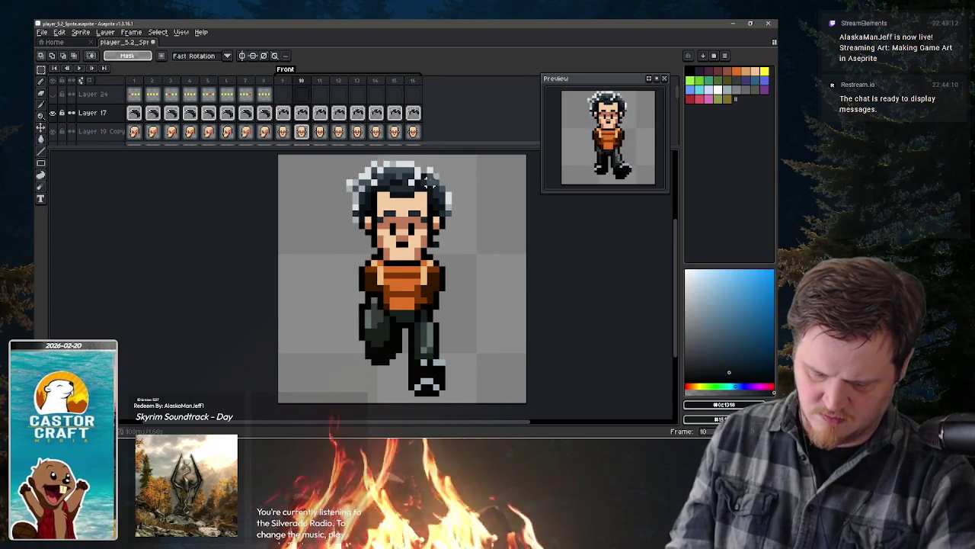
{"action": "key", "text": "Left"}
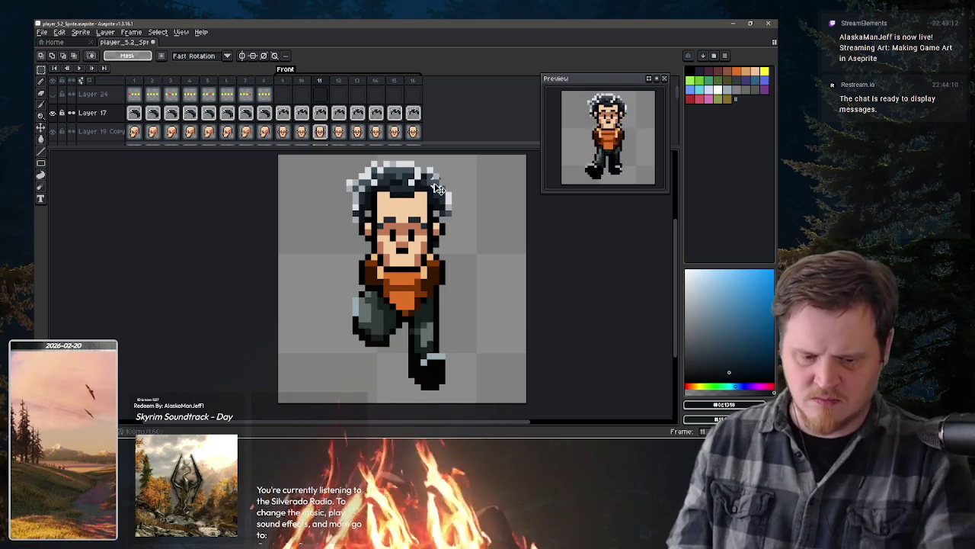
{"action": "key", "text": "v"}
{"action": "key", "text": "Left"}
{"action": "key", "text": "Right"}
{"action": "key", "text": "Right"}
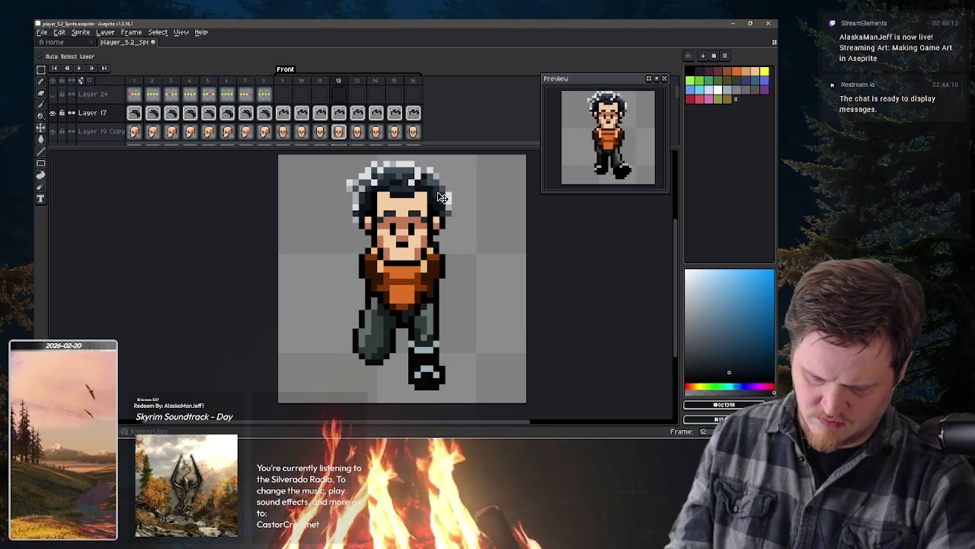
{"action": "key", "text": "Right"}
{"action": "left_click_drag", "start_coordinate": [441, 197], "coordinate": [440, 193]}
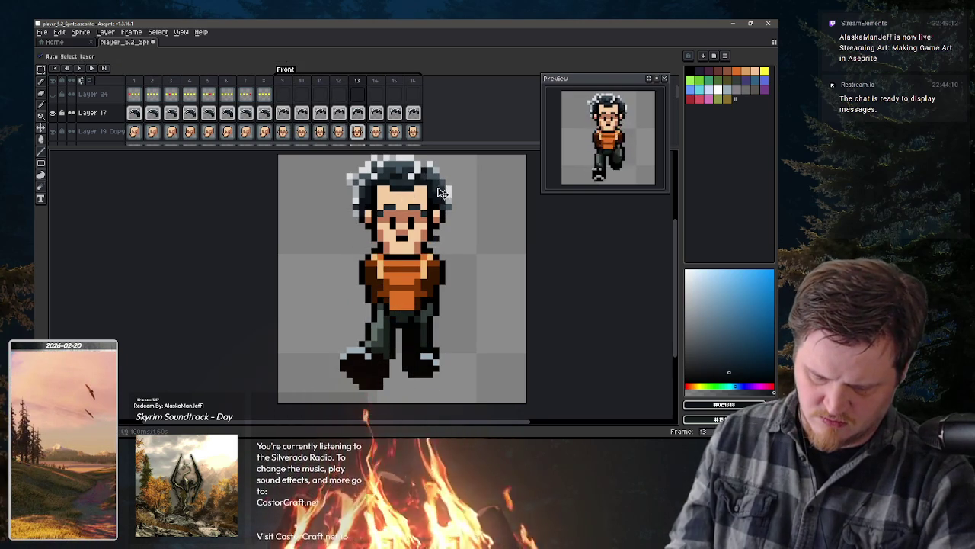
{"action": "key", "text": "Right"}
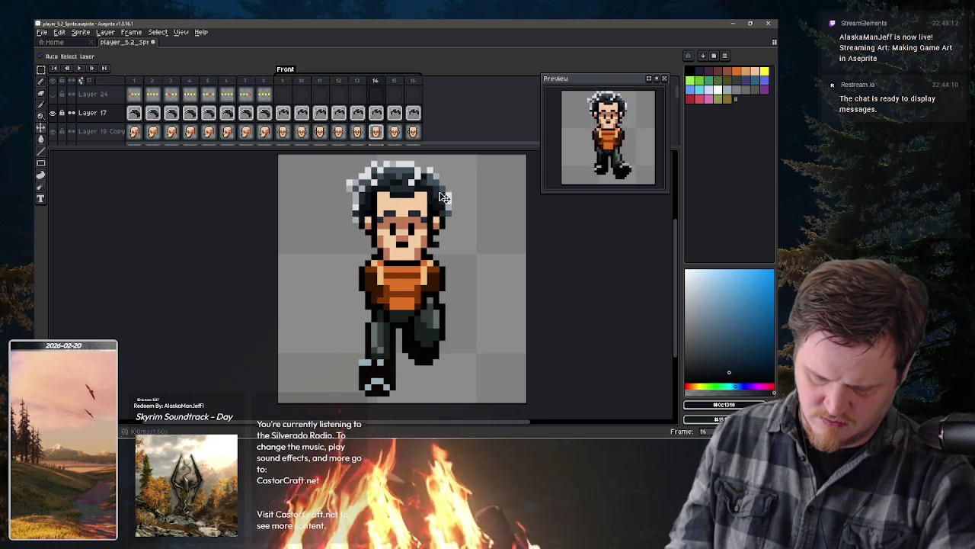
{"action": "key", "text": "Right"}
{"action": "left_click_drag", "start_coordinate": [445, 200], "coordinate": [444, 196]}
{"action": "key", "text": "Right"}
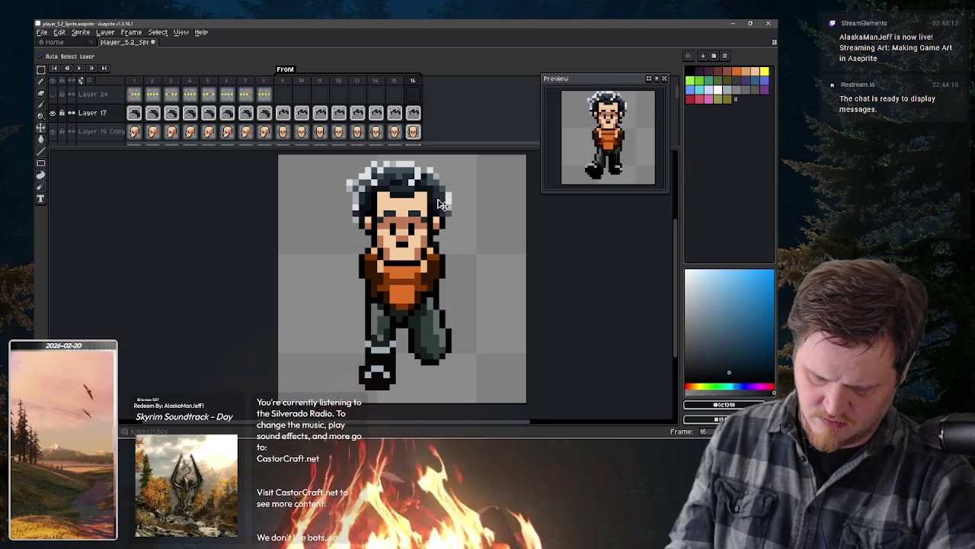
Step: Review frames 8 to 15 and sample the hair's light grey
{"action": "key", "text": "b"}
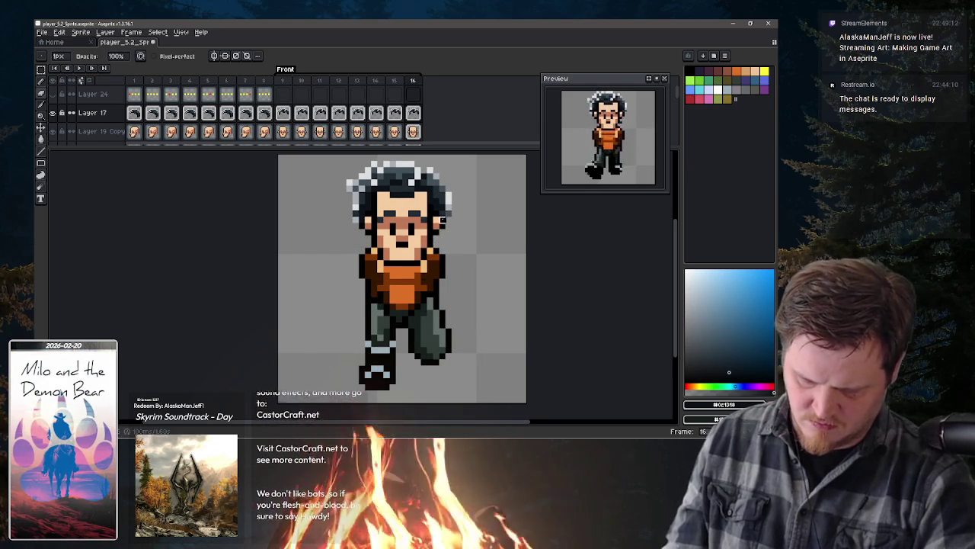
{"action": "key", "text": "Left"}
{"action": "key", "text": "Left"}
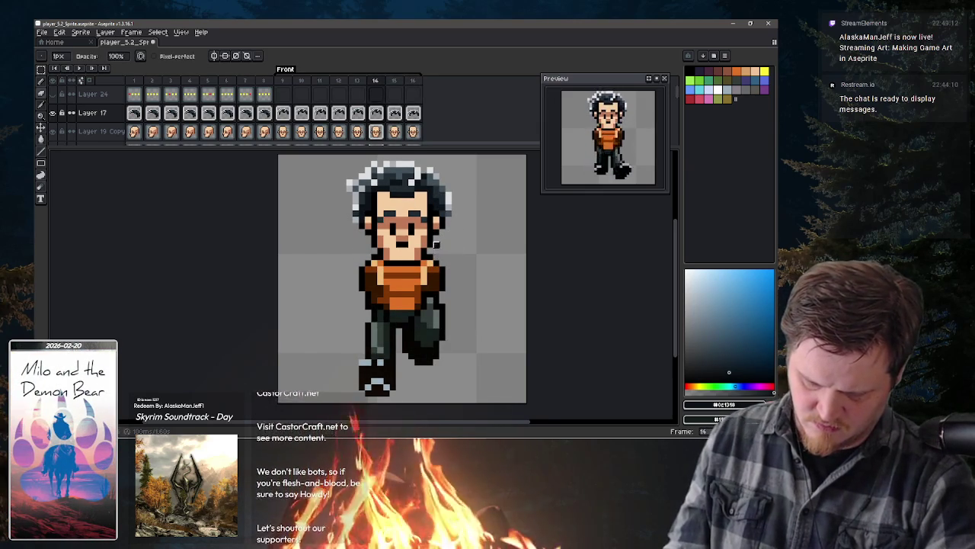
{"action": "key", "text": "Left"}
{"action": "key", "text": "Left"}
{"action": "key", "text": "Left"}
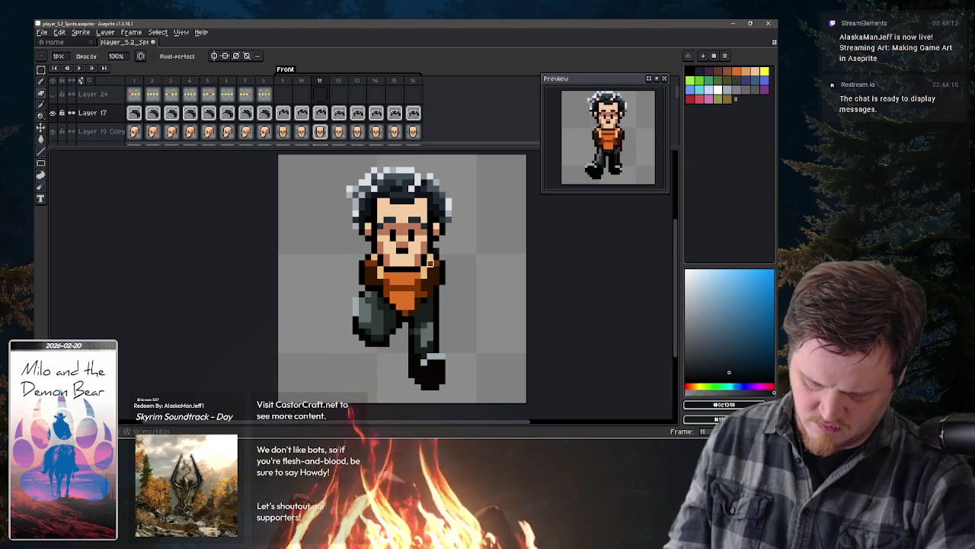
{"action": "key", "text": "Left"}
{"action": "key", "text": "Left"}
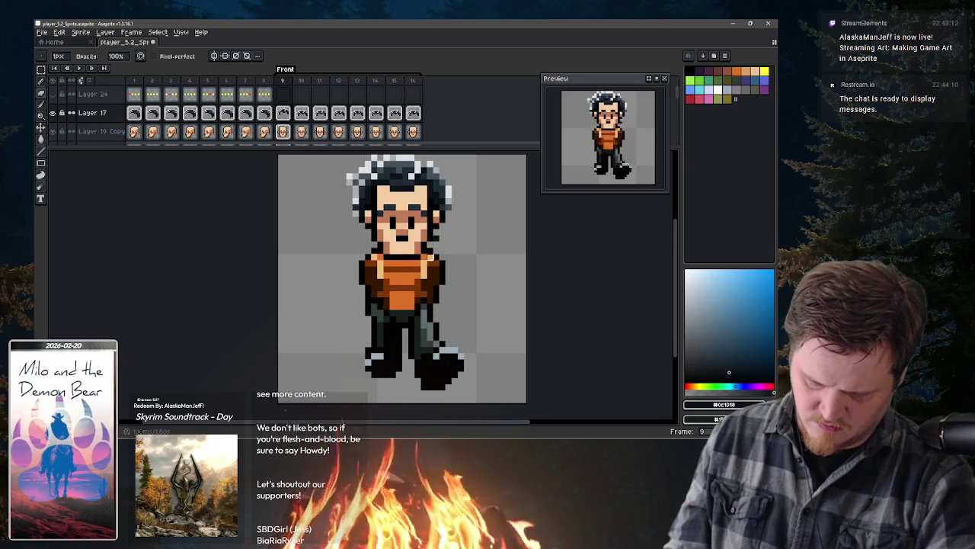
{"action": "key", "text": "Left"}
{"action": "key", "text": "Right"}
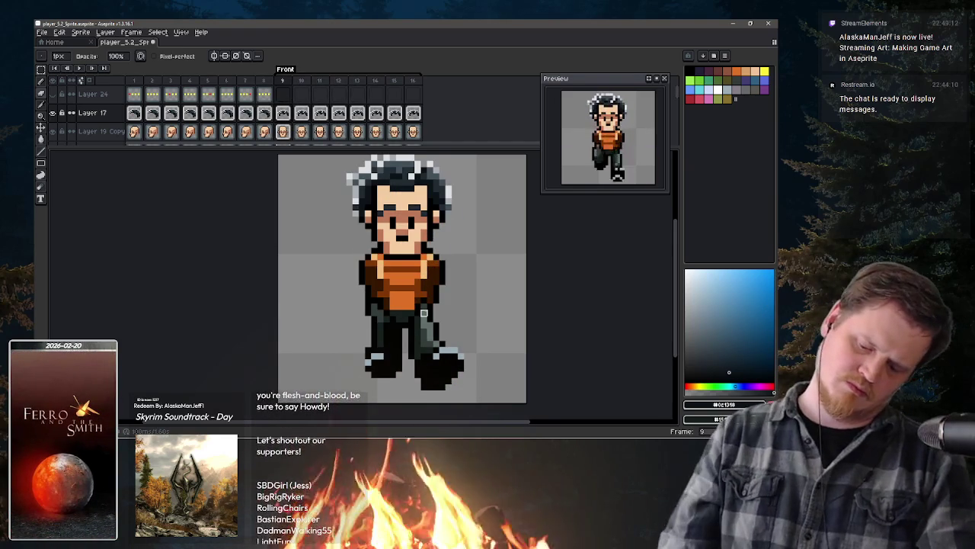
{"action": "key", "text": "Up"}
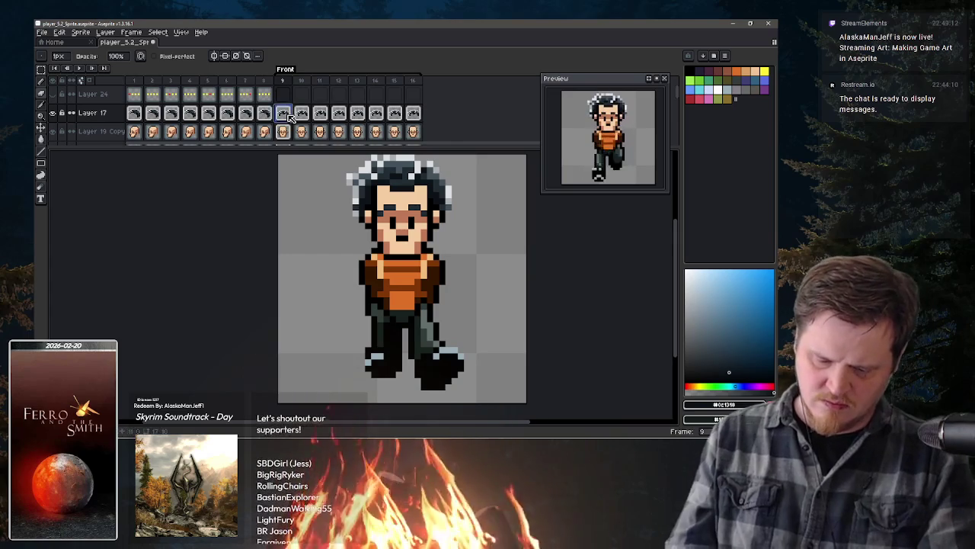
{"action": "key", "text": "i"}
{"action": "left_click", "coordinate": [363, 171]}
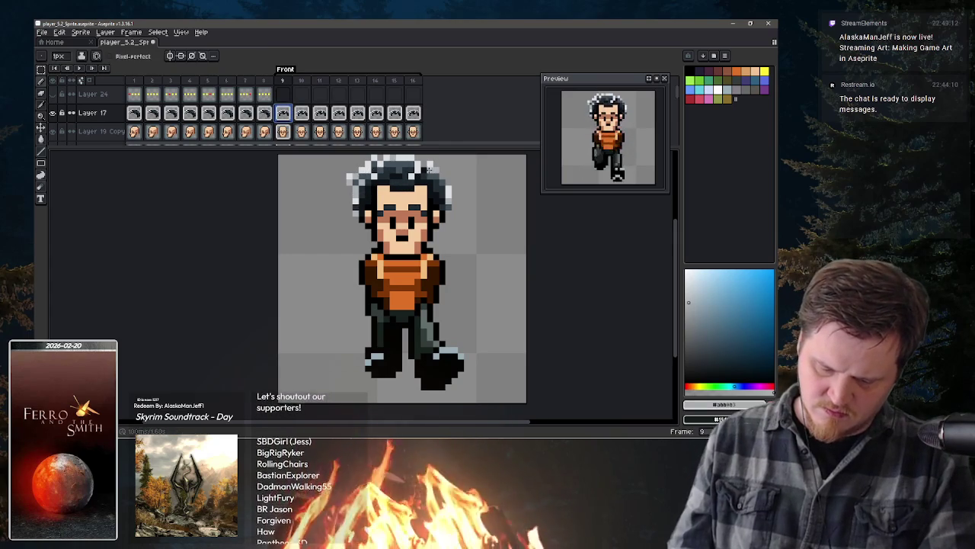
{"action": "key", "text": "Right"}
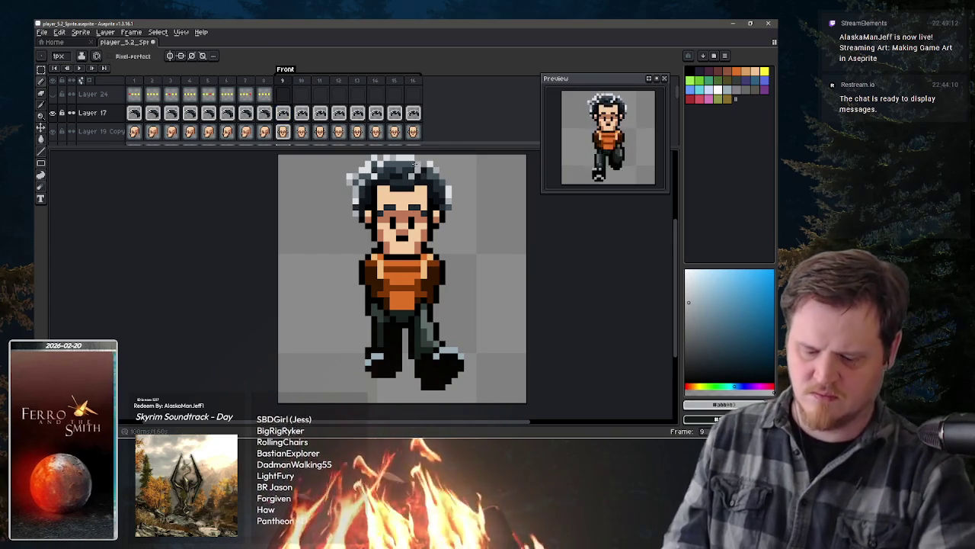
{"action": "key", "text": "Right"}
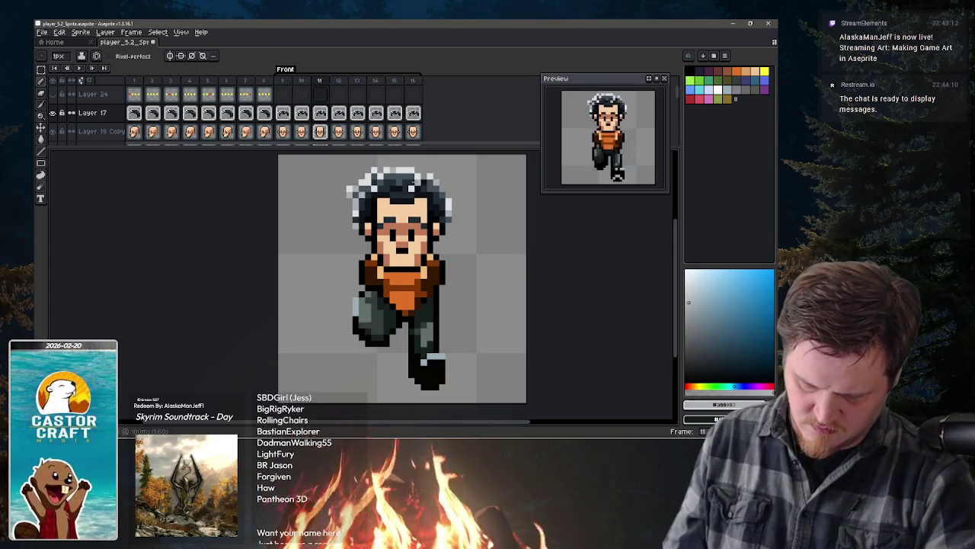
{"action": "key", "text": "Right"}
{"action": "key", "text": "Right"}
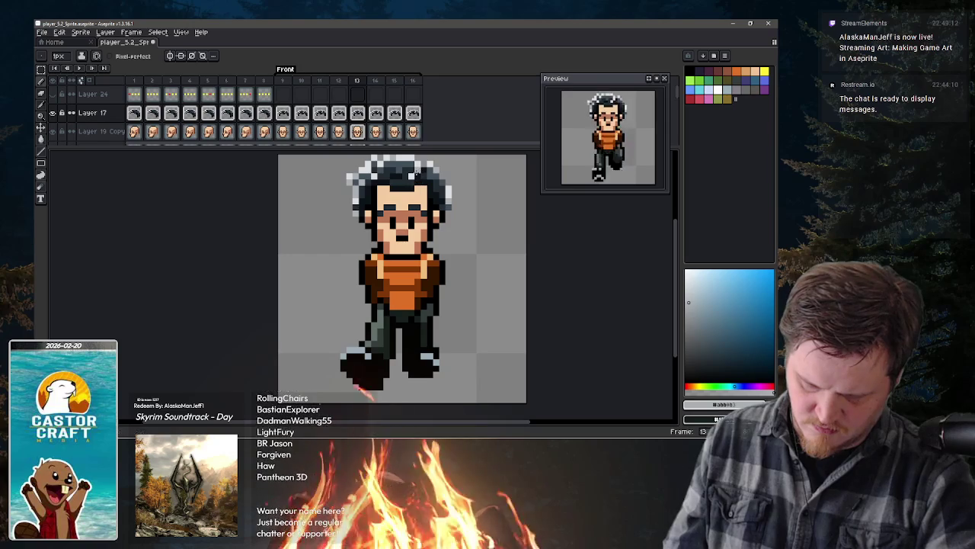
{"action": "key", "text": "Right"}
{"action": "key", "text": "Right"}
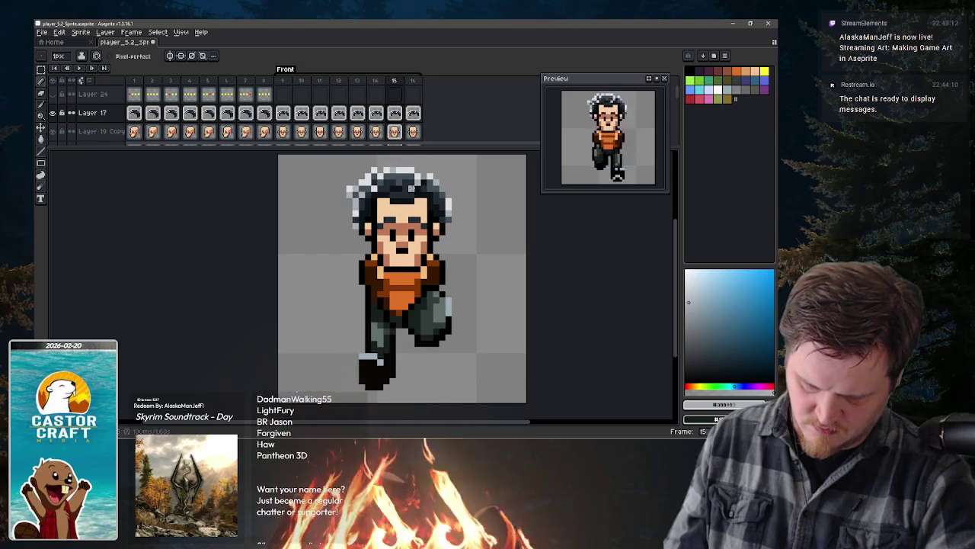
{"action": "key", "text": "Right"}
Step: Play the walk animation, sample the pants' dark green on frame 11, then settle on frame 15
{"action": "key", "text": "Return"}
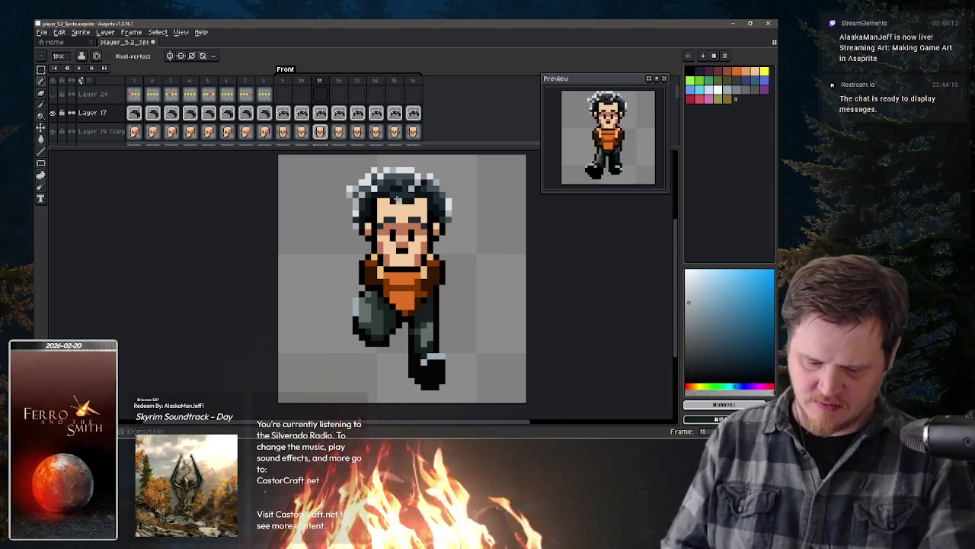
{"action": "scroll", "coordinate": [372, 105], "scroll_direction": "down", "scroll_amount": 2}
{"action": "scroll", "coordinate": [372, 105], "scroll_direction": "down", "scroll_amount": 2}
{"action": "scroll", "coordinate": [372, 105], "scroll_direction": "down", "scroll_amount": 2}
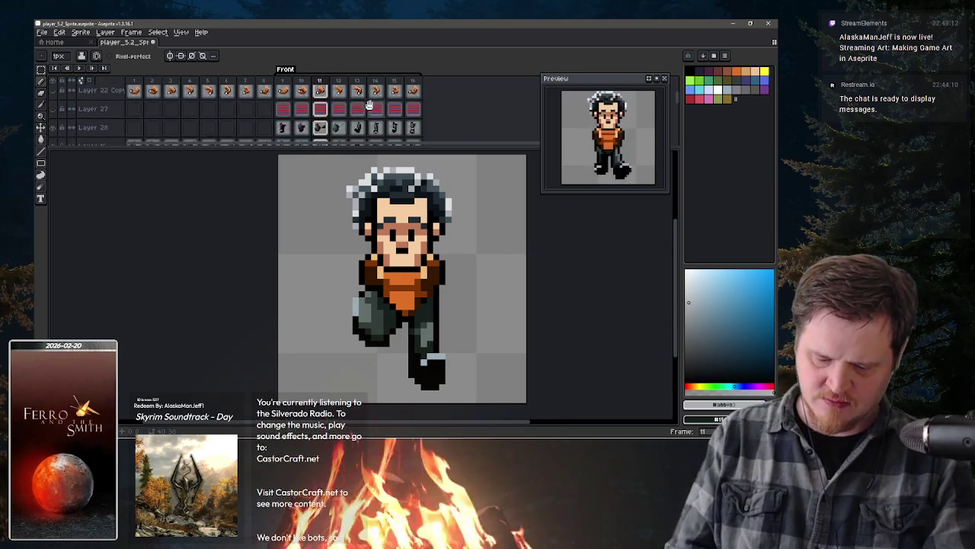
{"action": "left_click", "coordinate": [321, 130]}
{"action": "left_click", "coordinate": [404, 313], "text": "alt"}
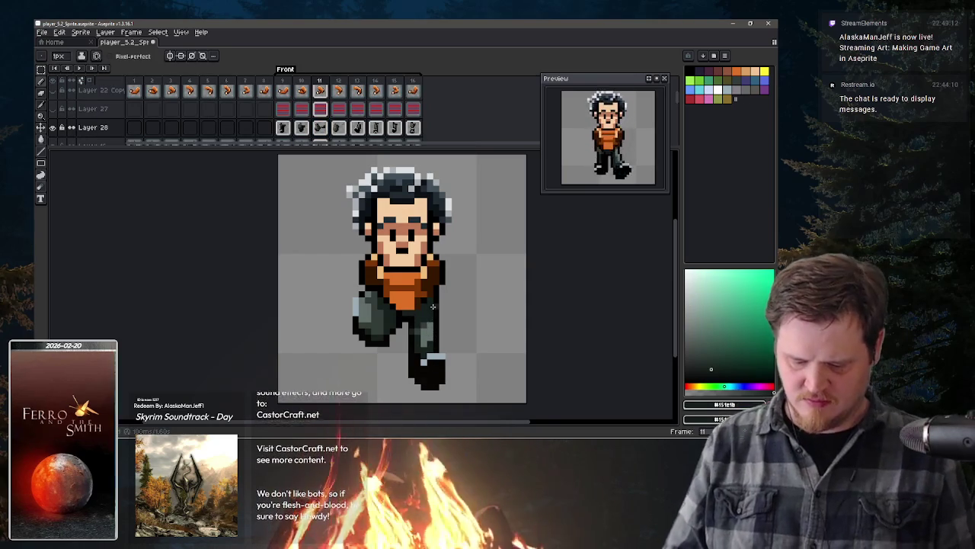
{"action": "key", "text": "Right"}
{"action": "key", "text": "Right"}
{"action": "key", "text": "Right"}
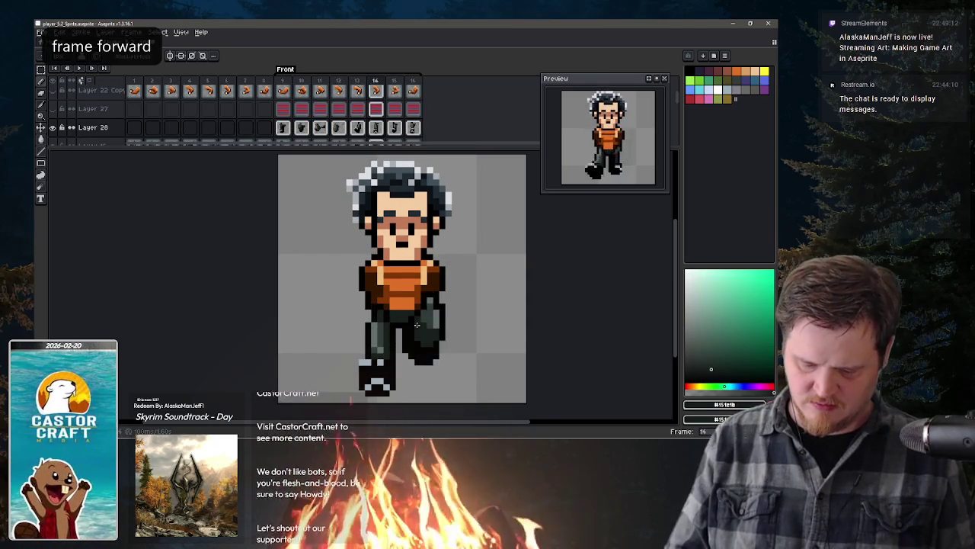
{"action": "key", "text": "Right"}
{"action": "key", "text": "Right"}
{"action": "key", "text": "Right"}
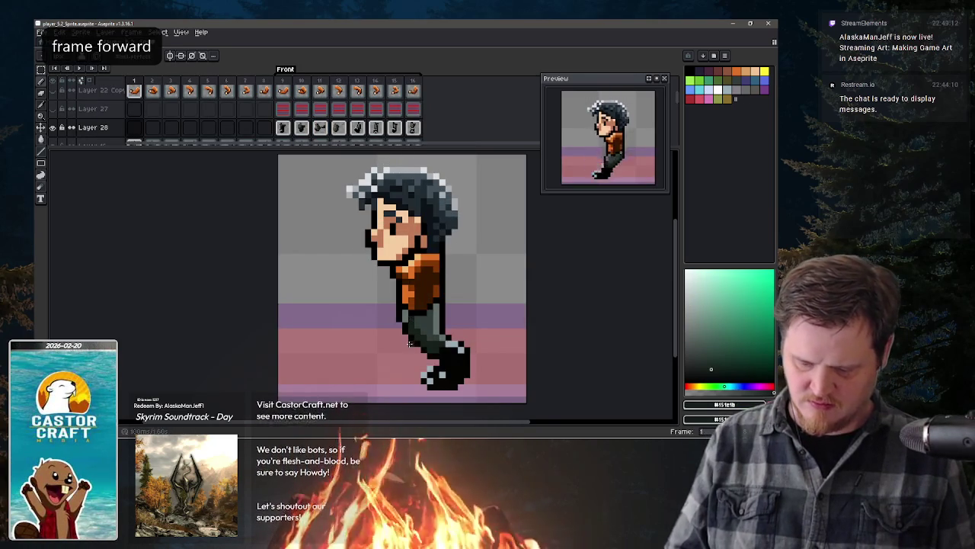
{"action": "key", "text": "Left"}
{"action": "key", "text": "Left"}
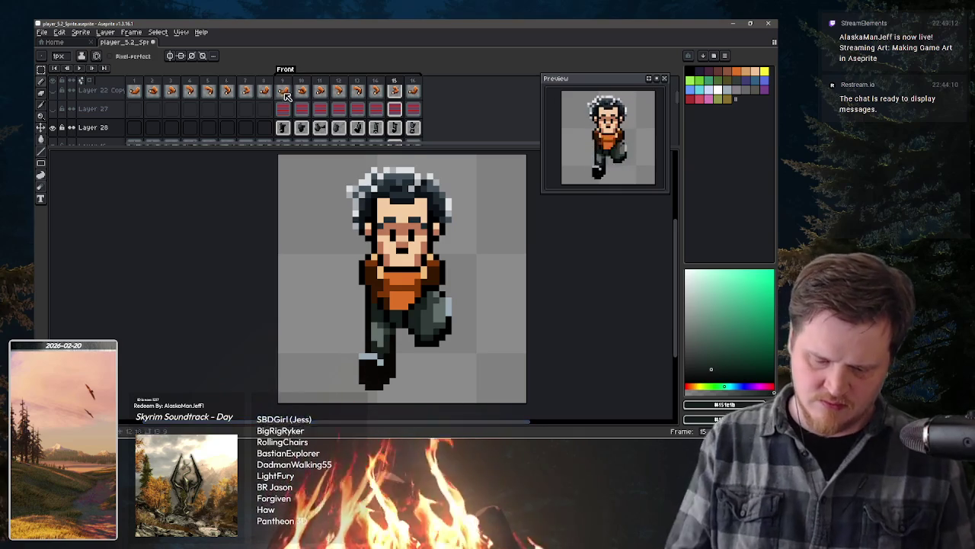
Step: On frame 9, make the crossed-arm artwork visible over the torso
{"action": "left_click", "coordinate": [282, 94]}
{"action": "left_click", "coordinate": [53, 113]}
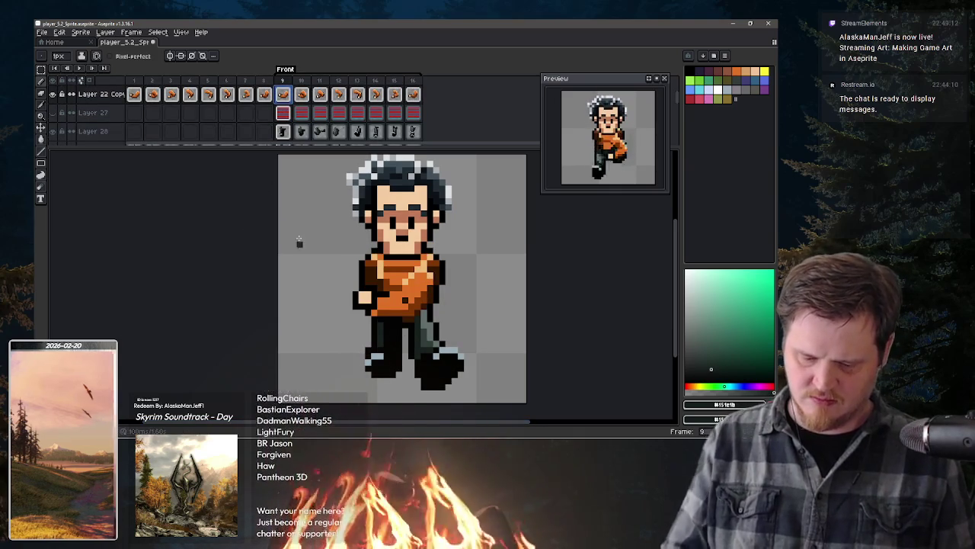
{"action": "key", "text": "ctrl+z"}
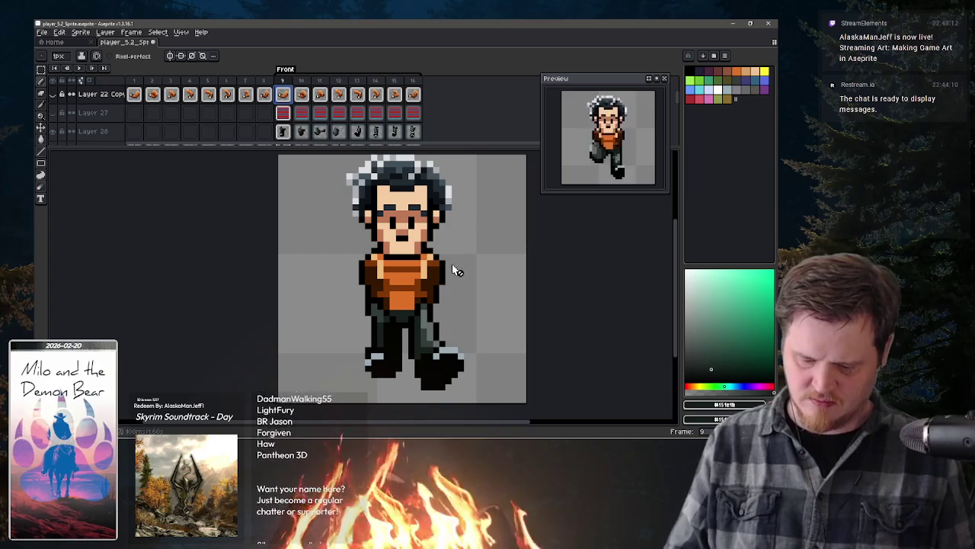
{"action": "key", "text": "space"}
{"action": "left_click_drag", "start_coordinate": [439, 104], "coordinate": [432, 140]}
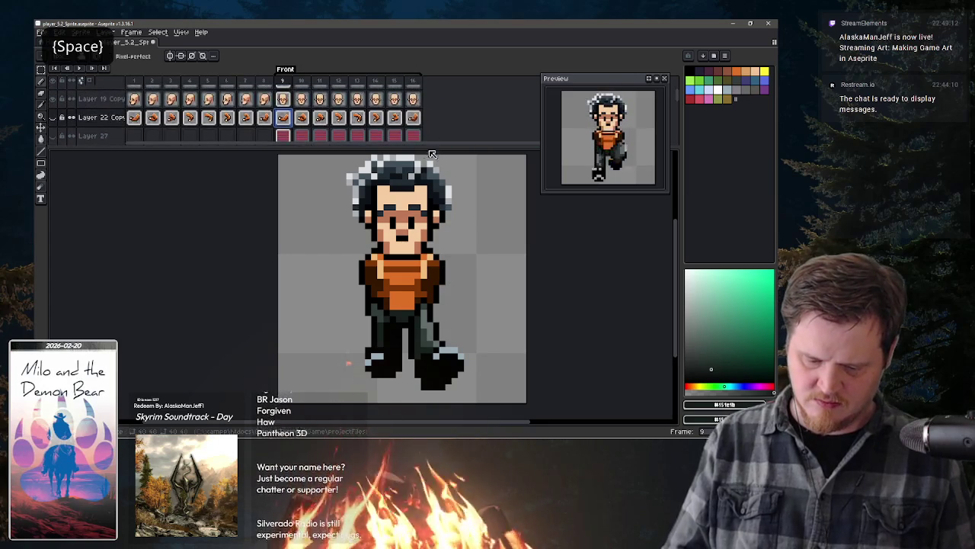
{"action": "left_click", "coordinate": [58, 118]}
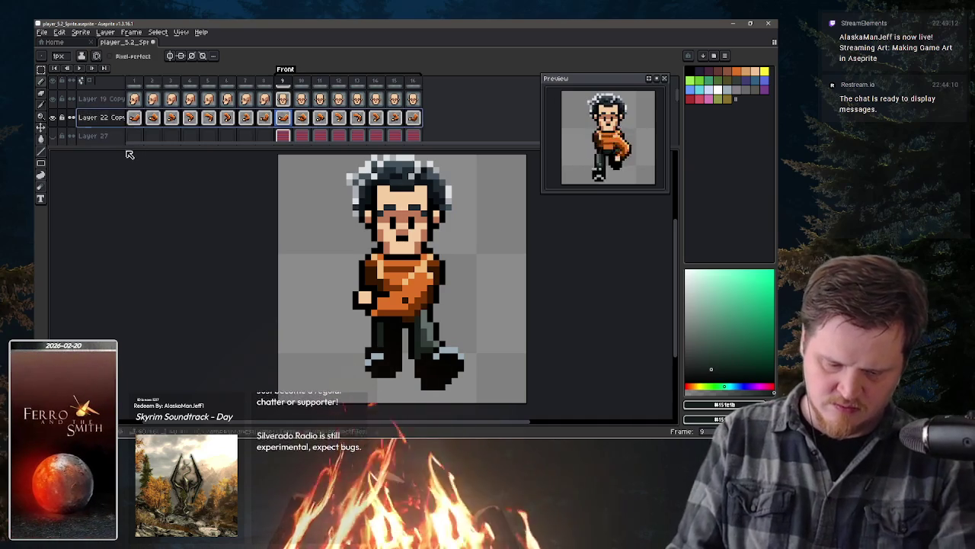
Step: Lower Layer 22 Copy opacity to about 15% and hide the leg and torso layers
{"action": "key", "text": "shift+p"}
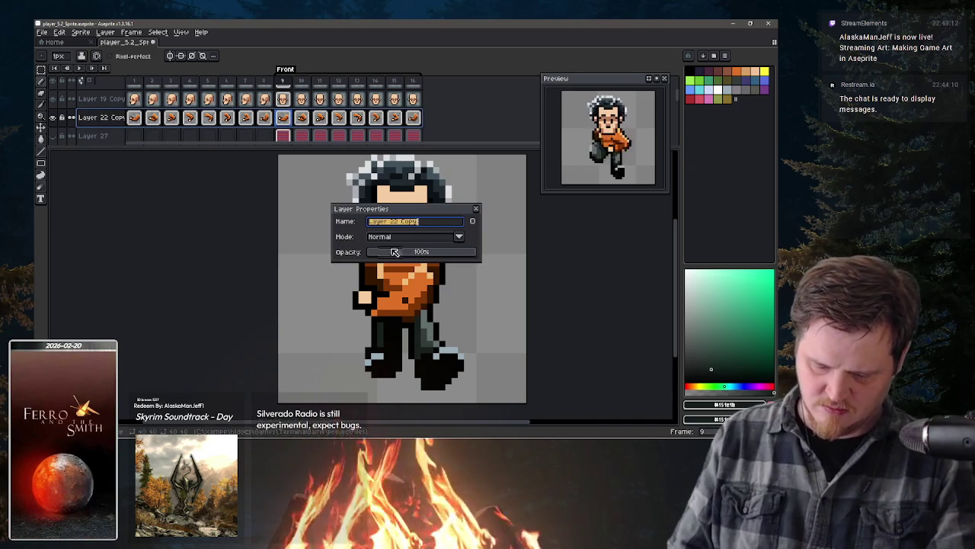
{"action": "left_click_drag", "start_coordinate": [394, 253], "coordinate": [384, 252]}
{"action": "left_click", "coordinate": [476, 209]}
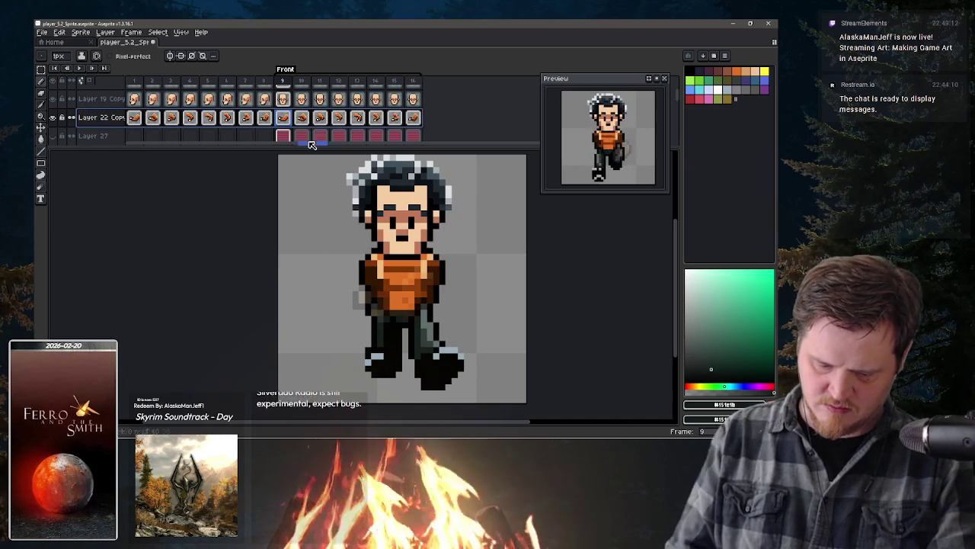
{"action": "scroll", "coordinate": [307, 128], "scroll_direction": "down", "scroll_amount": 2}
{"action": "left_click", "coordinate": [52, 115]}
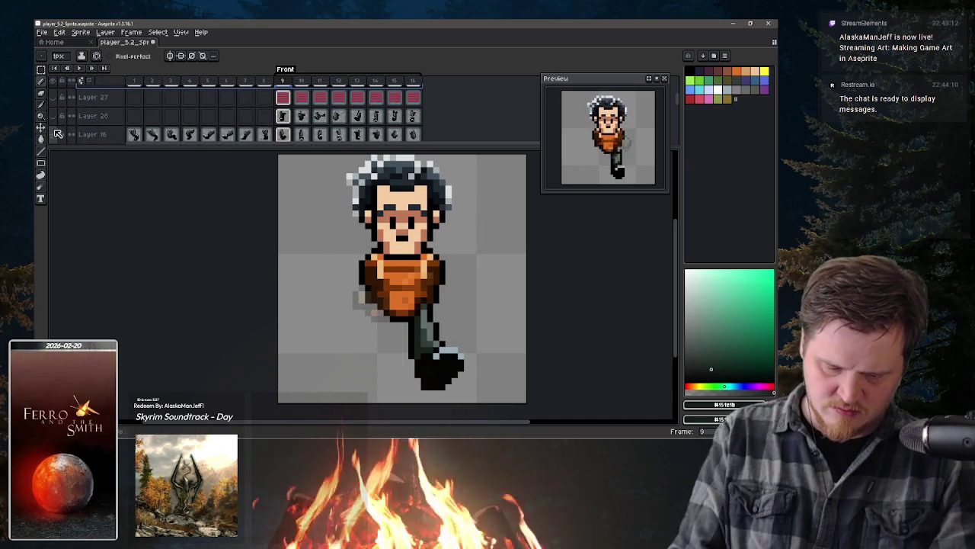
{"action": "left_click", "coordinate": [52, 134]}
{"action": "scroll", "coordinate": [57, 122], "scroll_direction": "down", "scroll_amount": 2}
{"action": "left_click", "coordinate": [52, 118]}
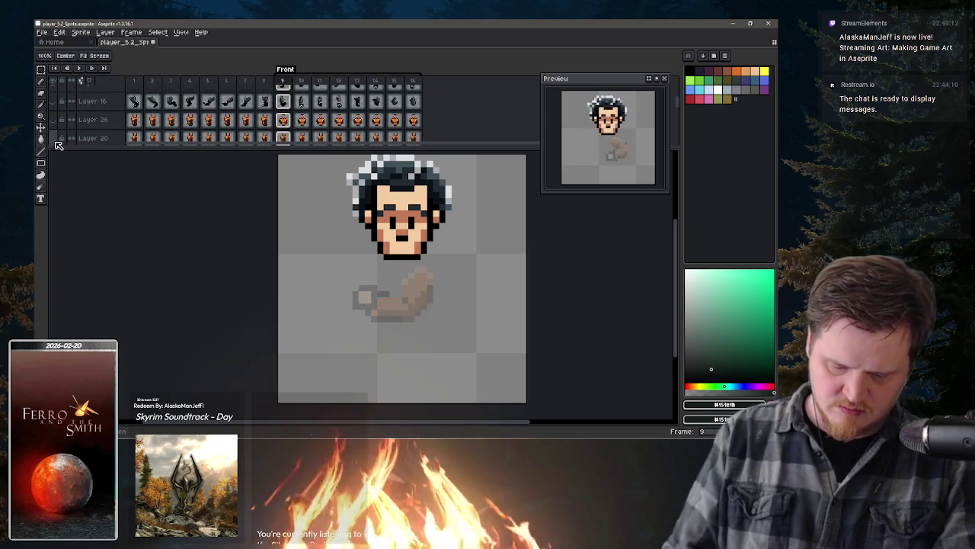
Step: Switch to the pencil and add a new empty layer, Layer 29
{"action": "key", "text": "b"}
{"action": "scroll", "coordinate": [362, 145], "scroll_direction": "up", "scroll_amount": 3}
{"action": "scroll", "coordinate": [363, 141], "scroll_direction": "up", "scroll_amount": 1}
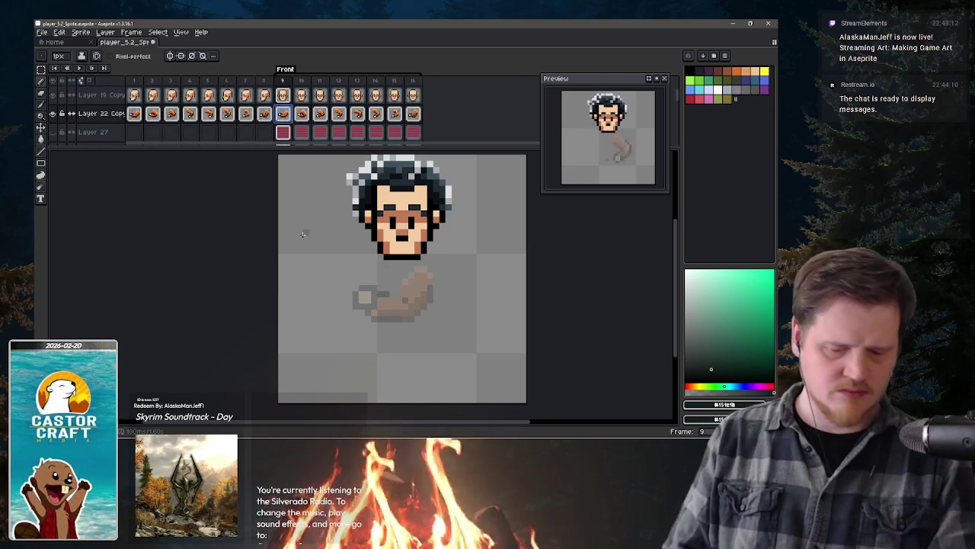
{"action": "key", "text": "shift+n"}
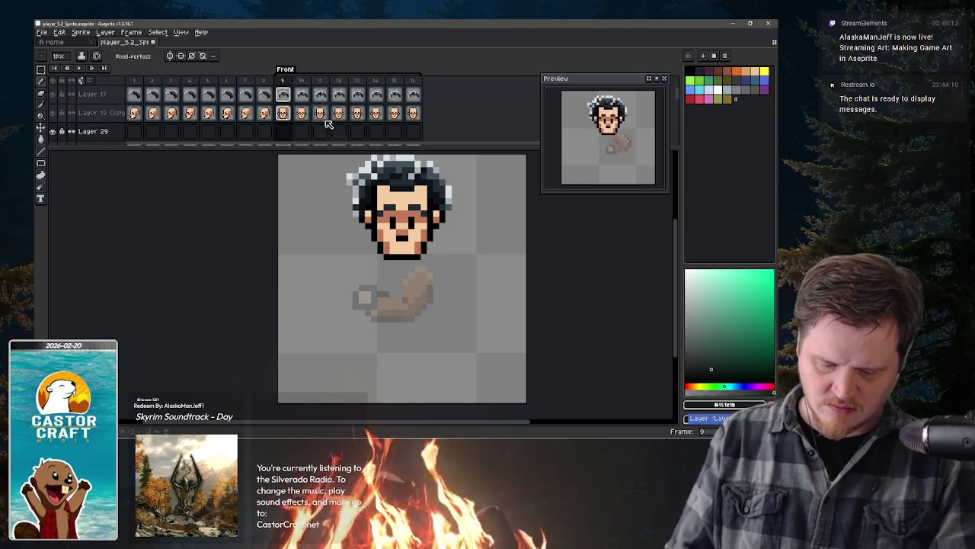
{"action": "scroll", "coordinate": [327, 122], "scroll_direction": "down", "scroll_amount": 2}
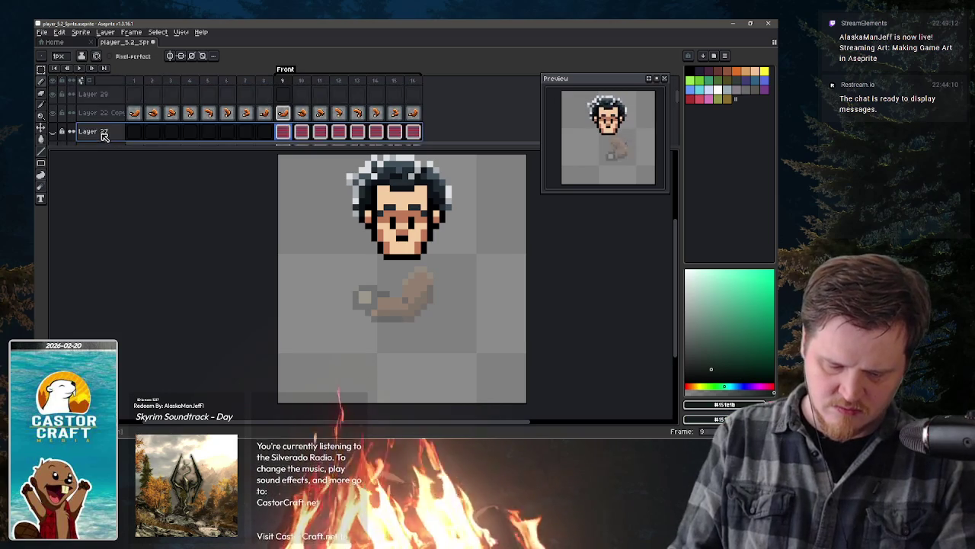
{"action": "scroll", "coordinate": [115, 107], "scroll_direction": "down", "scroll_amount": 1}
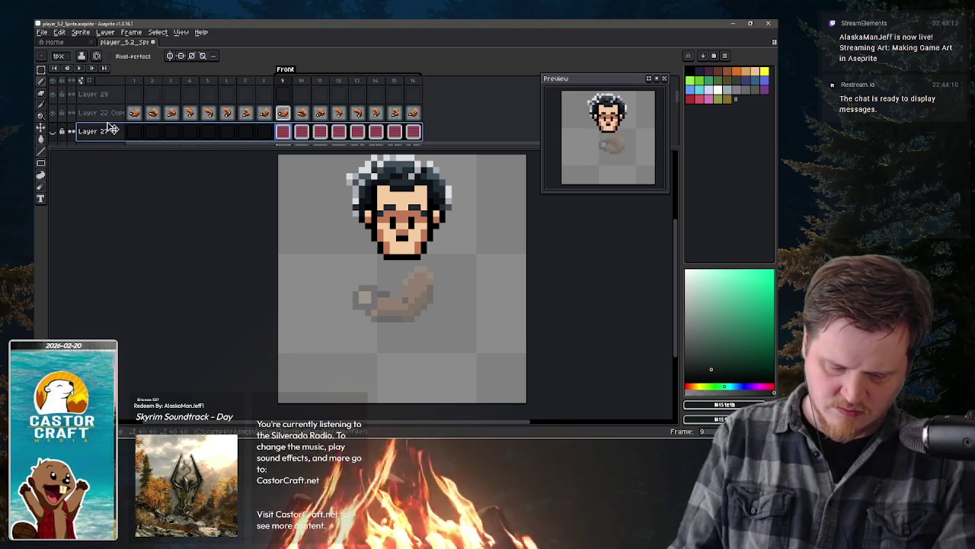
Step: Show the orange torso with Layer 26 at about 24% opacity, and add a fresh Layer 29
{"action": "left_click", "coordinate": [113, 129]}
{"action": "left_click", "coordinate": [282, 95]}
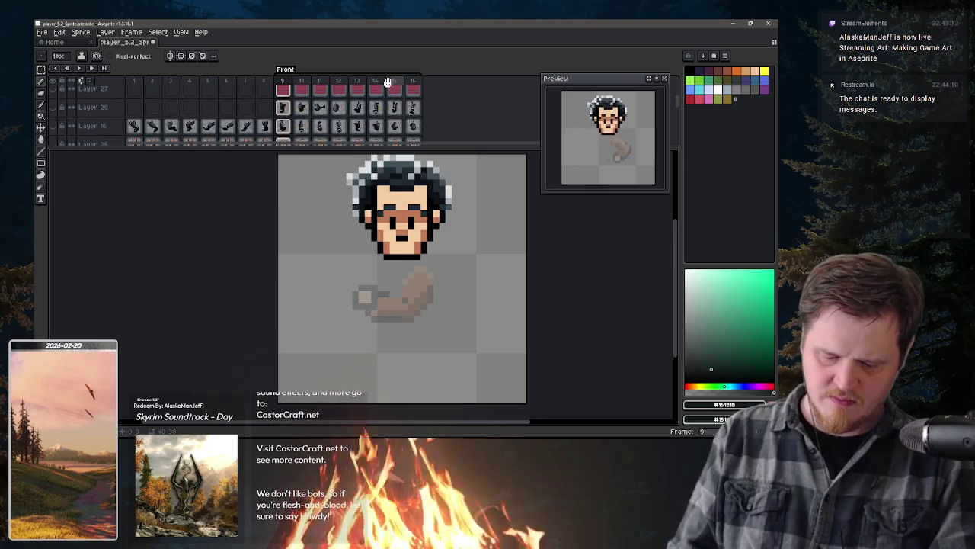
{"action": "scroll", "coordinate": [229, 114], "scroll_direction": "down", "scroll_amount": 3}
{"action": "left_click", "coordinate": [60, 141]}
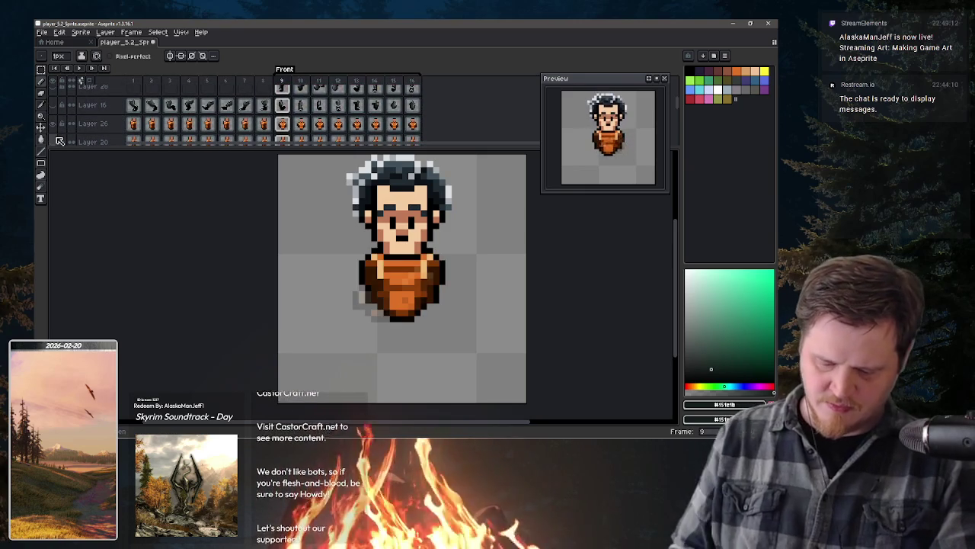
{"action": "scroll", "coordinate": [135, 114], "scroll_direction": "up", "scroll_amount": 2}
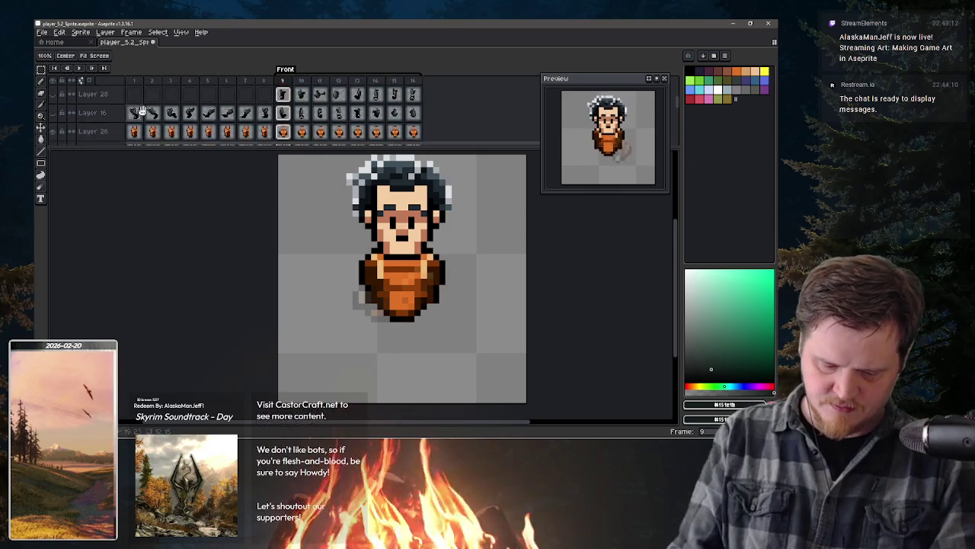
{"action": "double_click", "coordinate": [93, 127]}
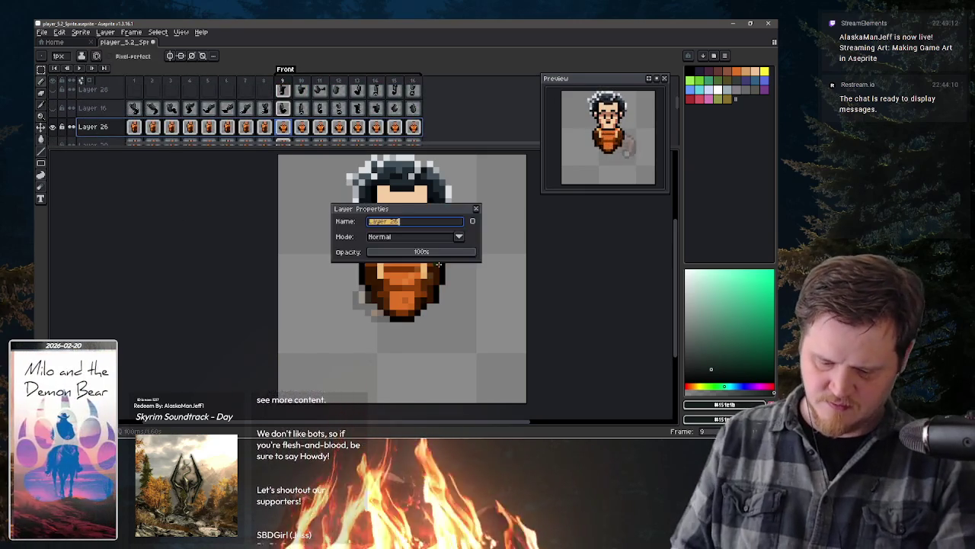
{"action": "left_click", "coordinate": [397, 253]}
{"action": "left_click", "coordinate": [472, 212]}
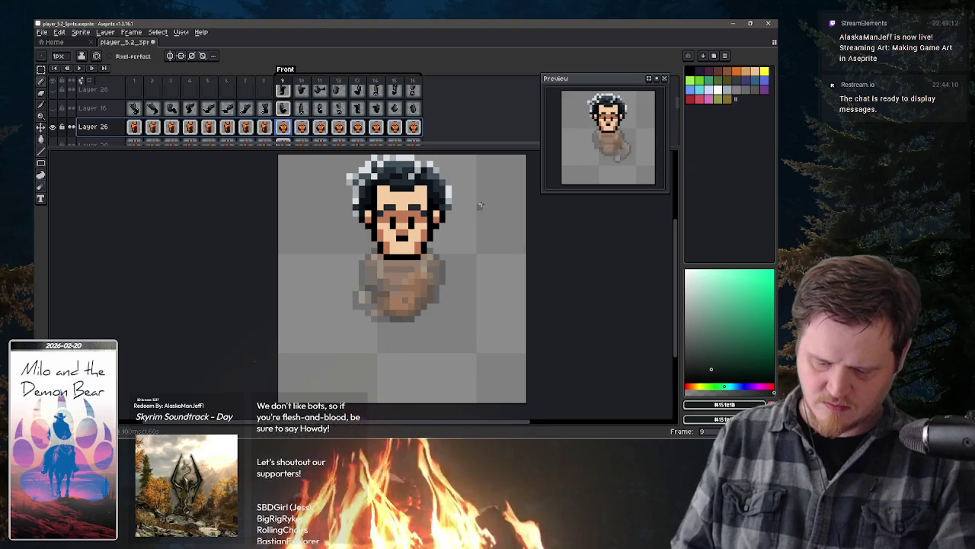
{"action": "key", "text": "shift+n"}
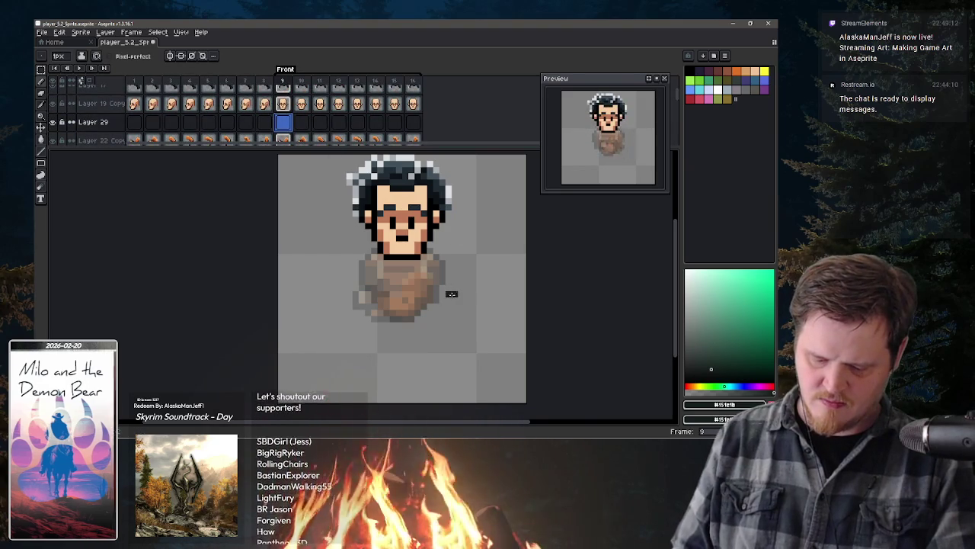
Step: Paint dark hand blocks beside the torso on frames 9–11, leaving frame 12 empty
{"action": "left_click", "coordinate": [451, 299]}
{"action": "left_click_drag", "start_coordinate": [451, 301], "coordinate": [449, 302]}
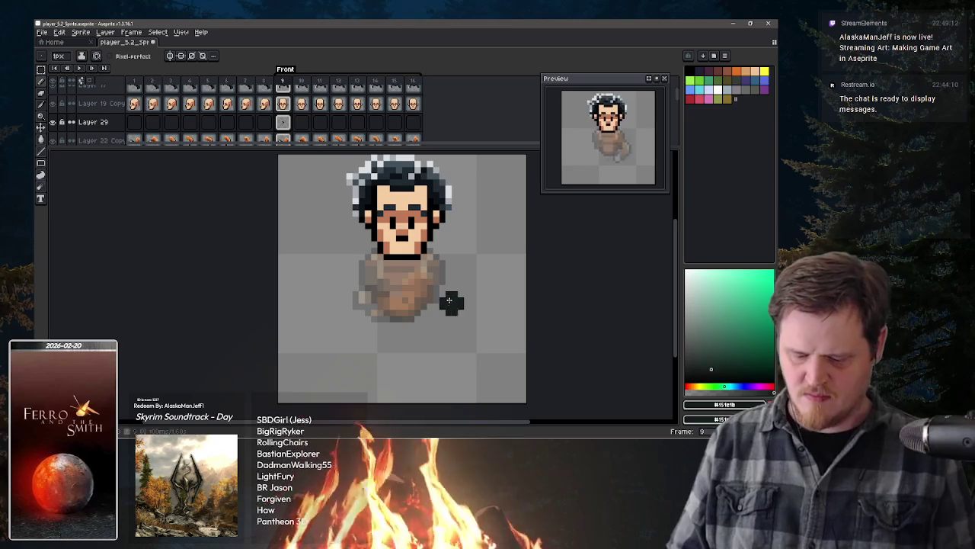
{"action": "key", "text": "period"}
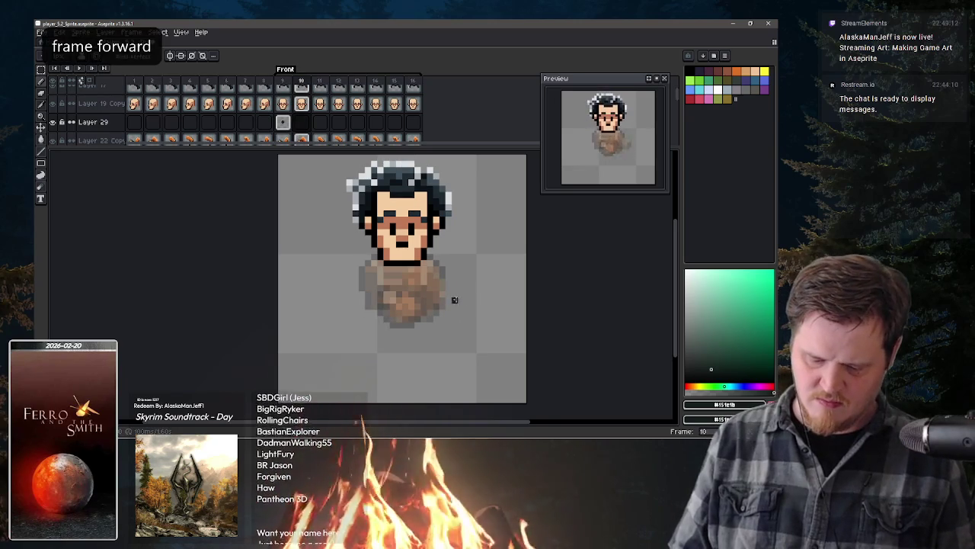
{"action": "left_click", "coordinate": [460, 300]}
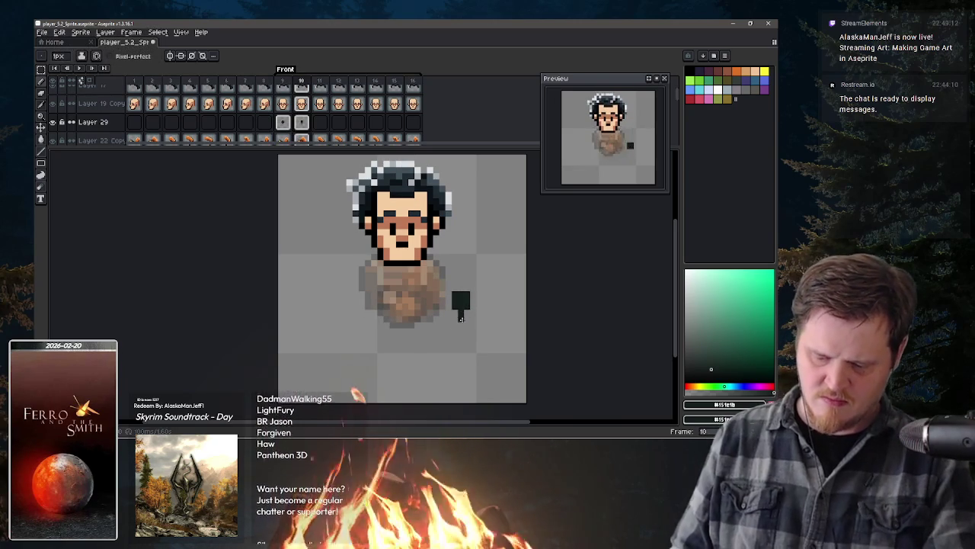
{"action": "key", "text": "b"}
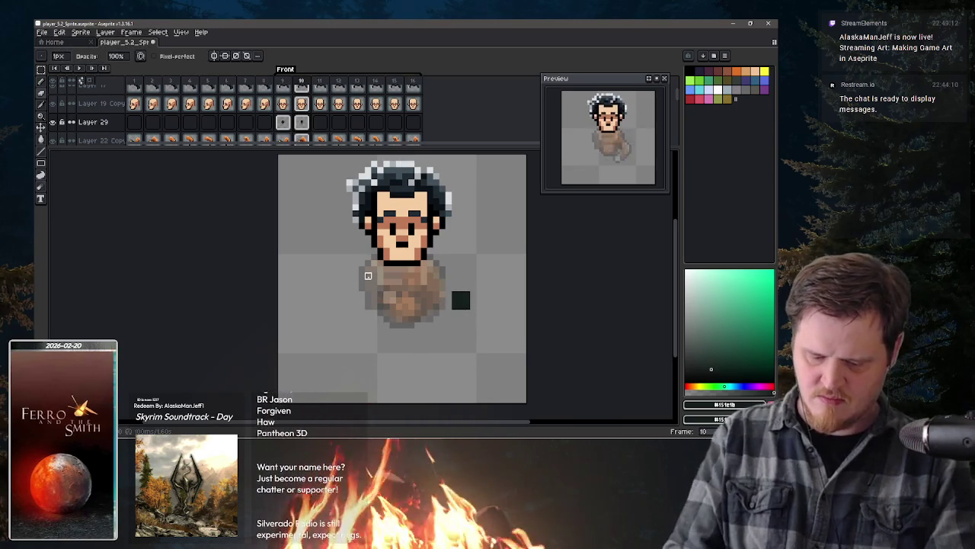
{"action": "key", "text": "period"}
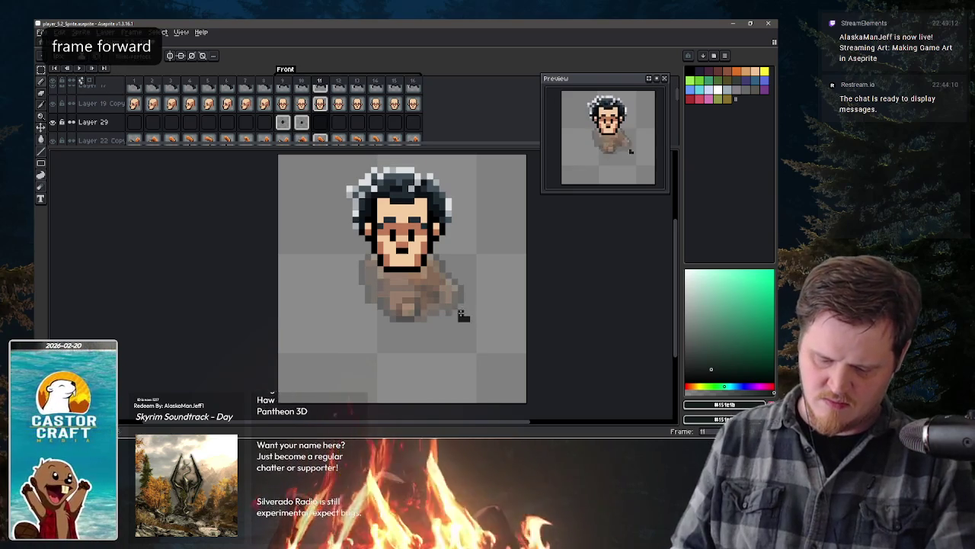
{"action": "left_click_drag", "start_coordinate": [469, 312], "coordinate": [469, 307]}
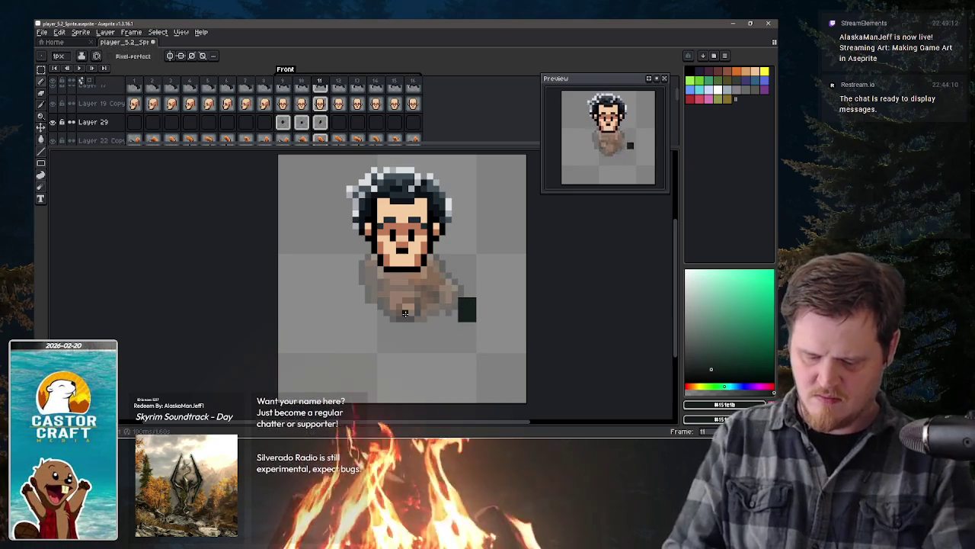
{"action": "key", "text": "period"}
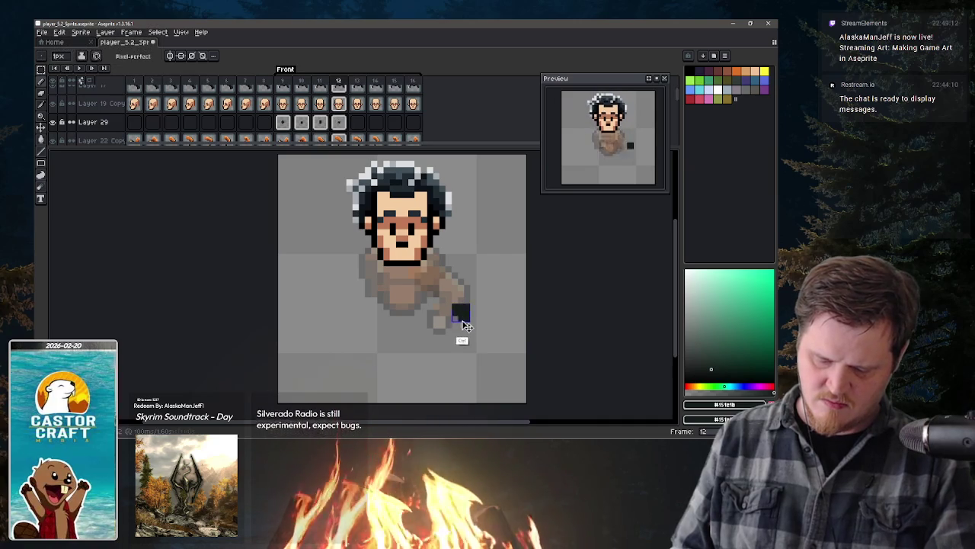
{"action": "key", "text": "ctrl+z"}
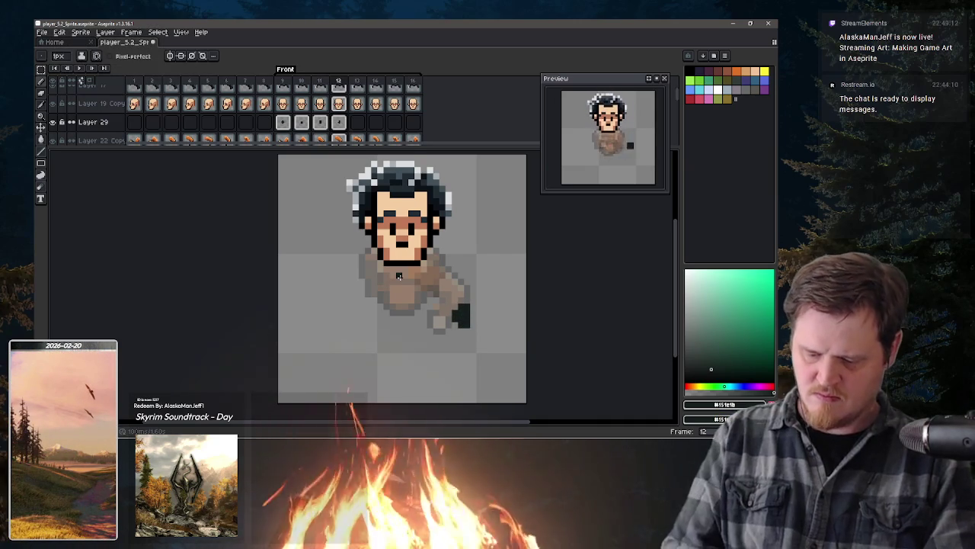
Step: Paint the dark hand blocks on frames 13, 14 and 15
{"action": "key", "text": "period"}
{"action": "left_click", "coordinate": [455, 294]}
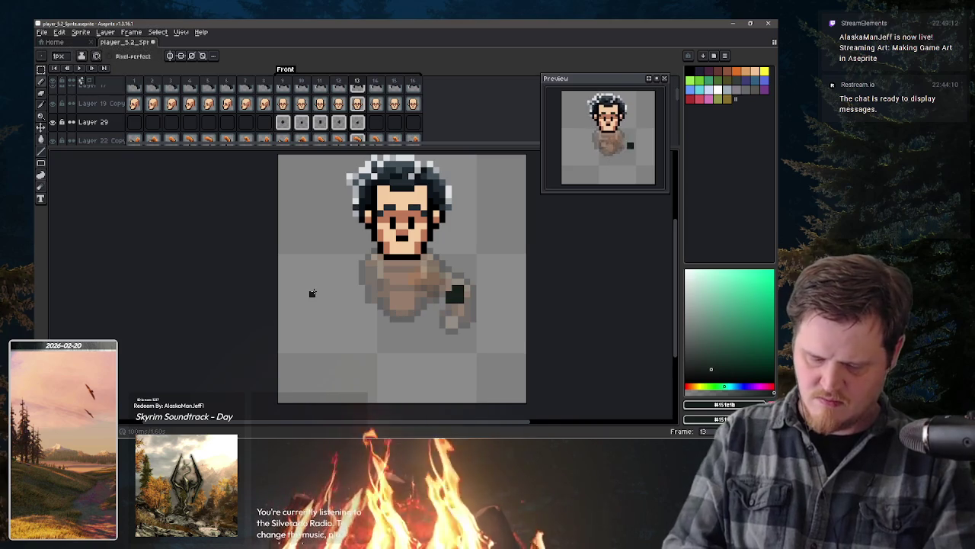
{"action": "key", "text": "period"}
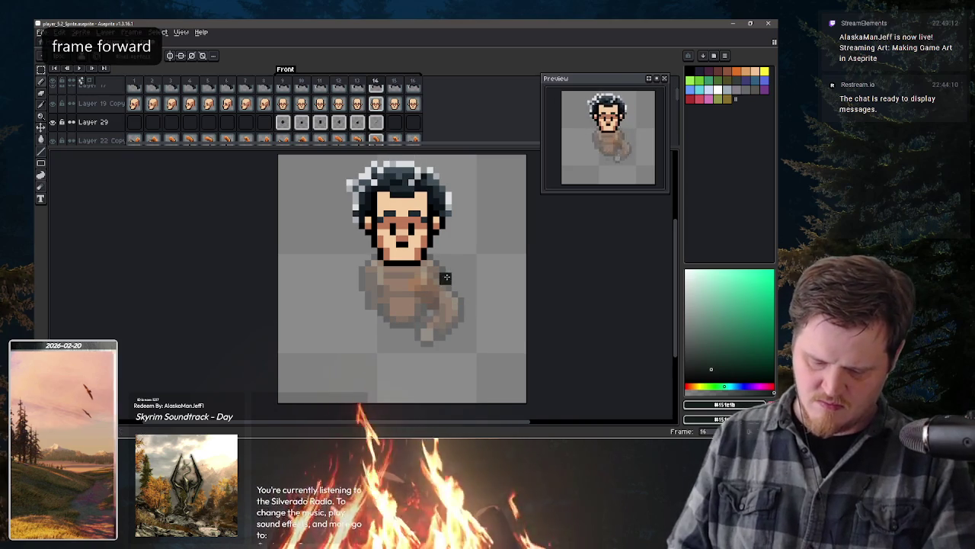
{"action": "left_click", "coordinate": [442, 280]}
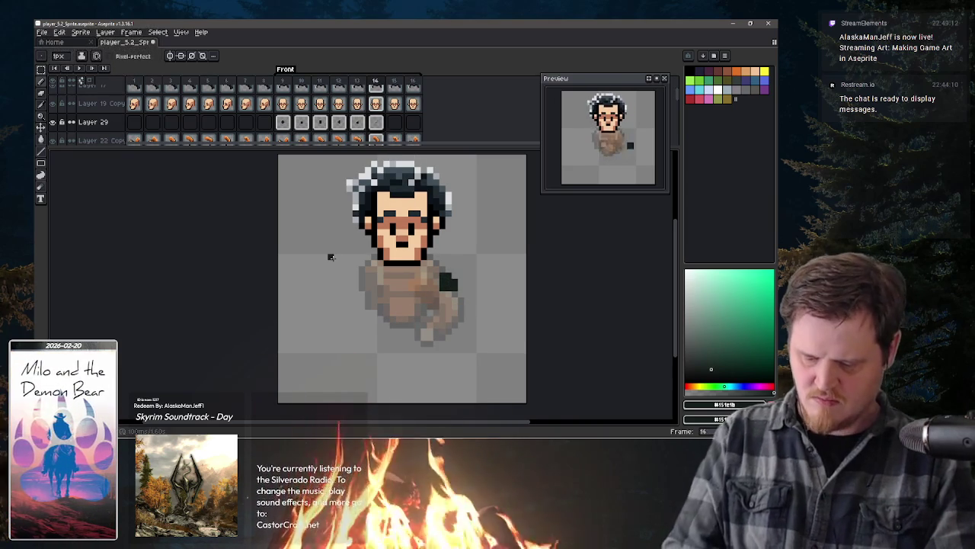
{"action": "key", "text": "period"}
{"action": "left_click", "coordinate": [448, 304]}
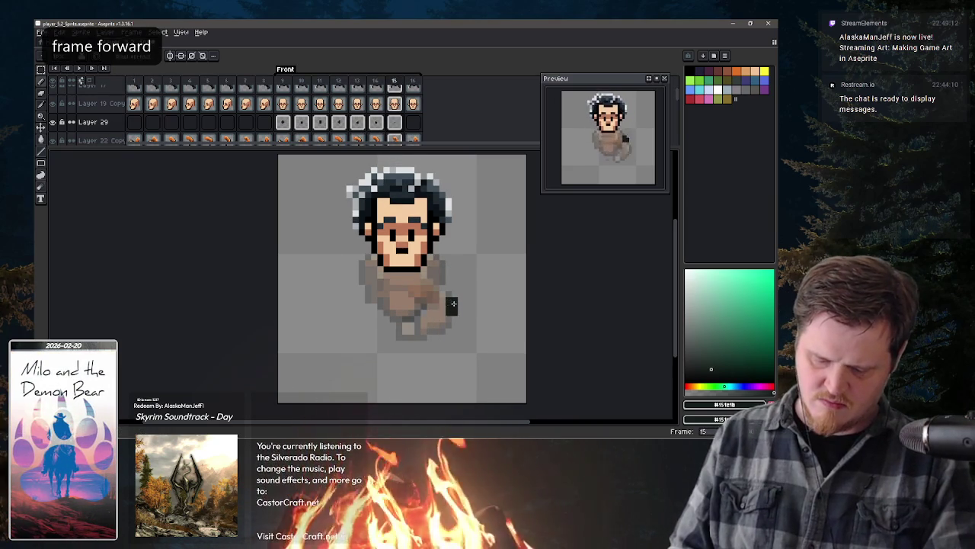
{"action": "key", "text": "period"}
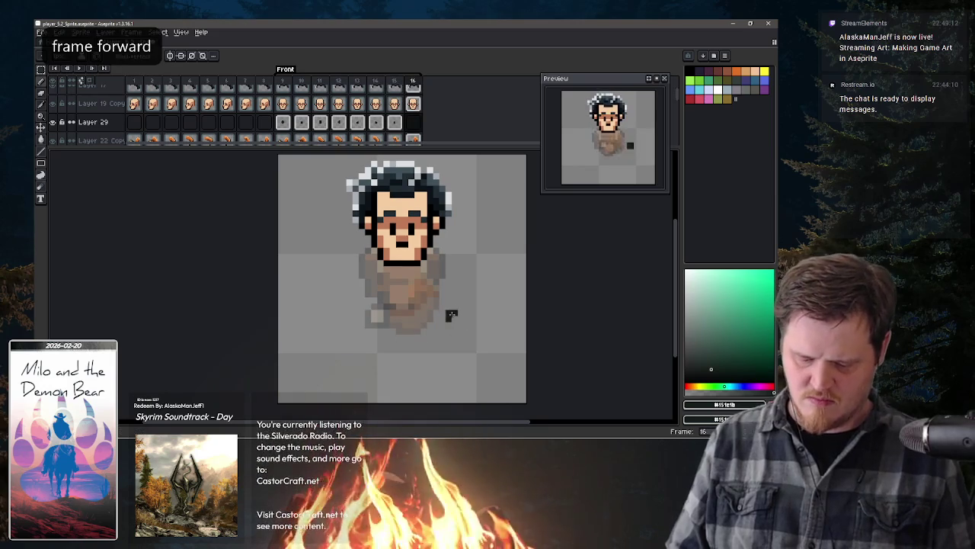
{"action": "key", "text": "period"}
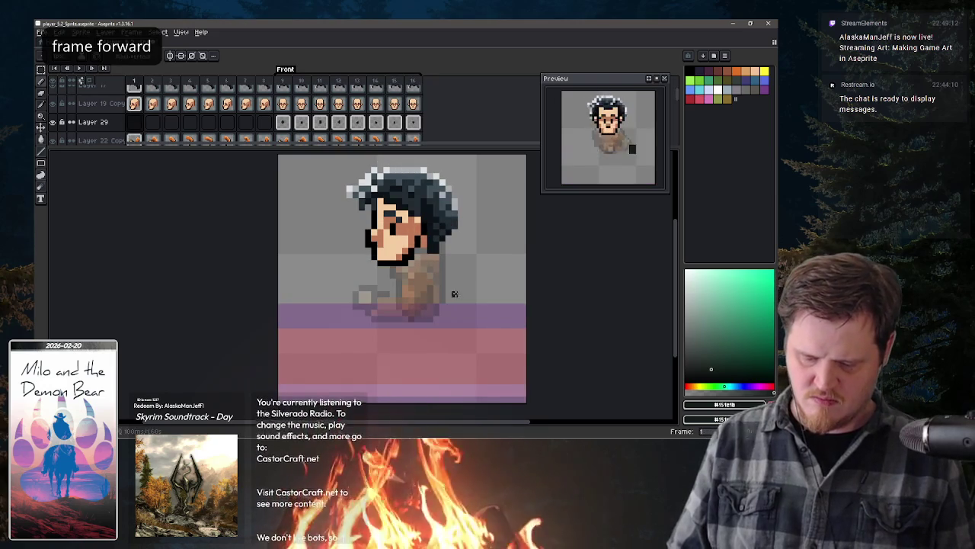
Step: Fill out frame 16's hand block into a solid square and repaint frame 12's hand block
{"action": "key", "text": "comma"}
{"action": "left_click", "coordinate": [448, 317]}
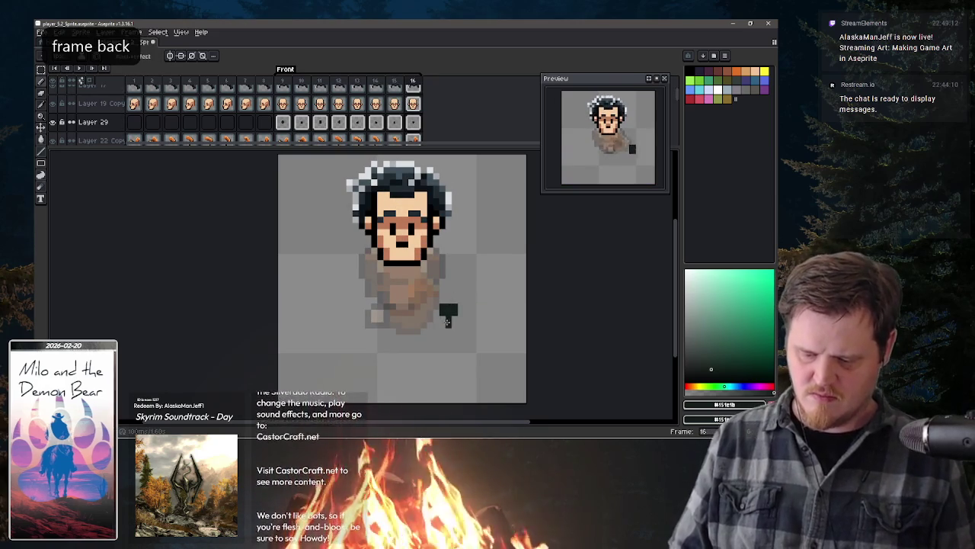
{"action": "left_click", "coordinate": [448, 317]}
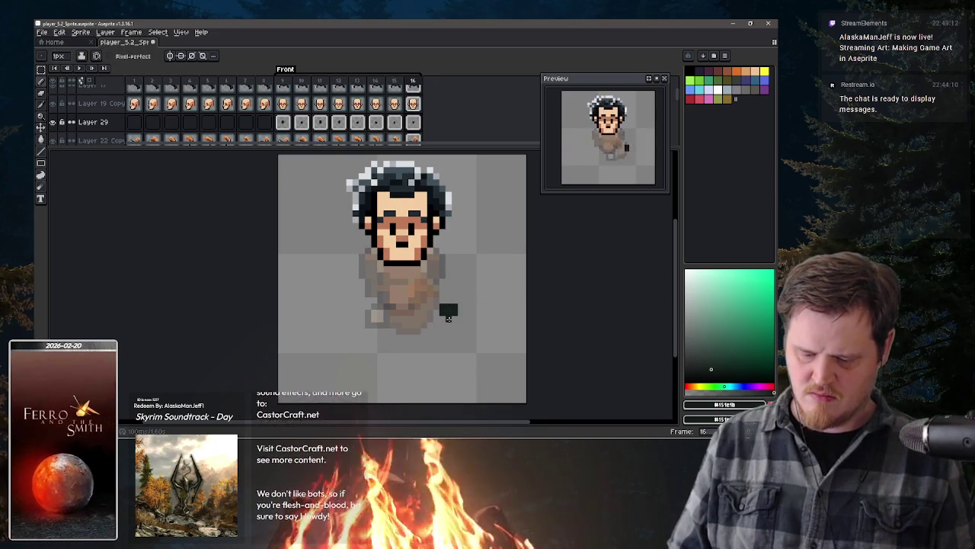
{"action": "key", "text": "comma"}
{"action": "key", "text": "comma"}
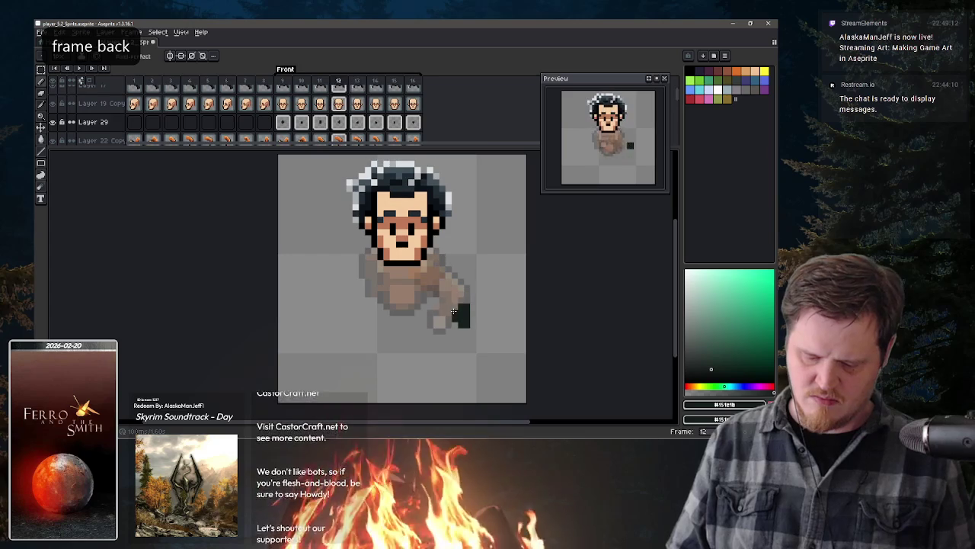
{"action": "key", "text": "period"}
{"action": "key", "text": "comma"}
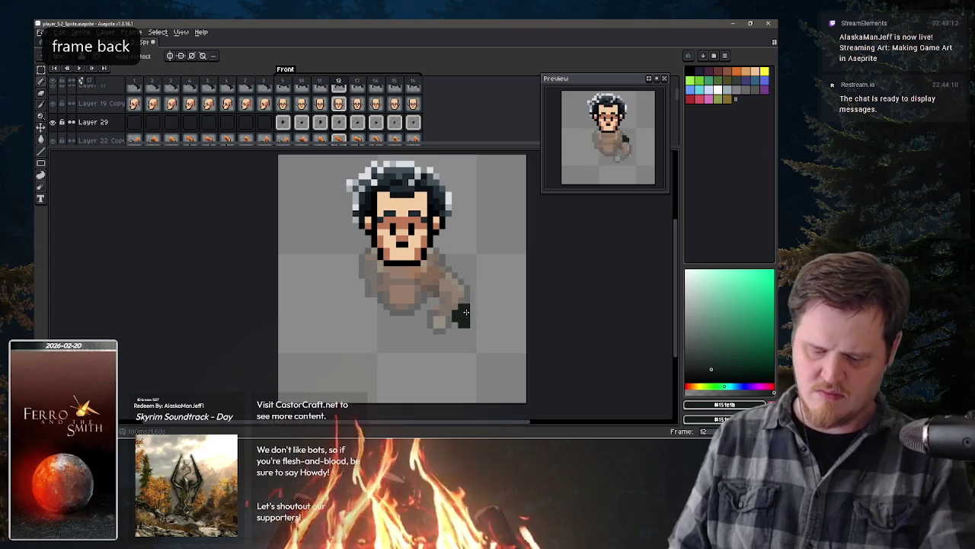
{"action": "left_click_drag", "start_coordinate": [456, 304], "coordinate": [454, 312]}
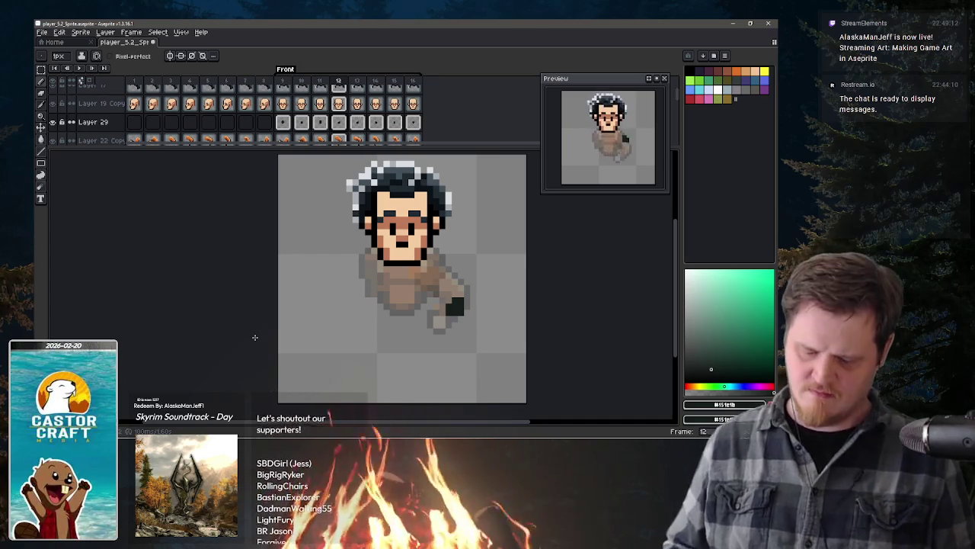
Step: Draw dark arms from shoulder to hand on frames 9, 10 and 11
{"action": "key", "text": "comma"}
{"action": "key", "text": "comma"}
{"action": "key", "text": "comma"}
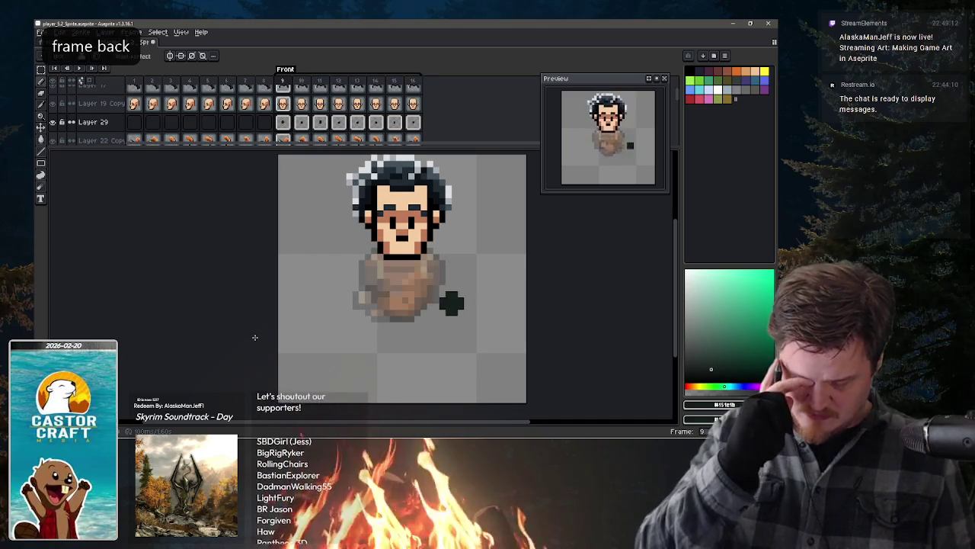
{"action": "key", "text": "period"}
{"action": "key", "text": "period"}
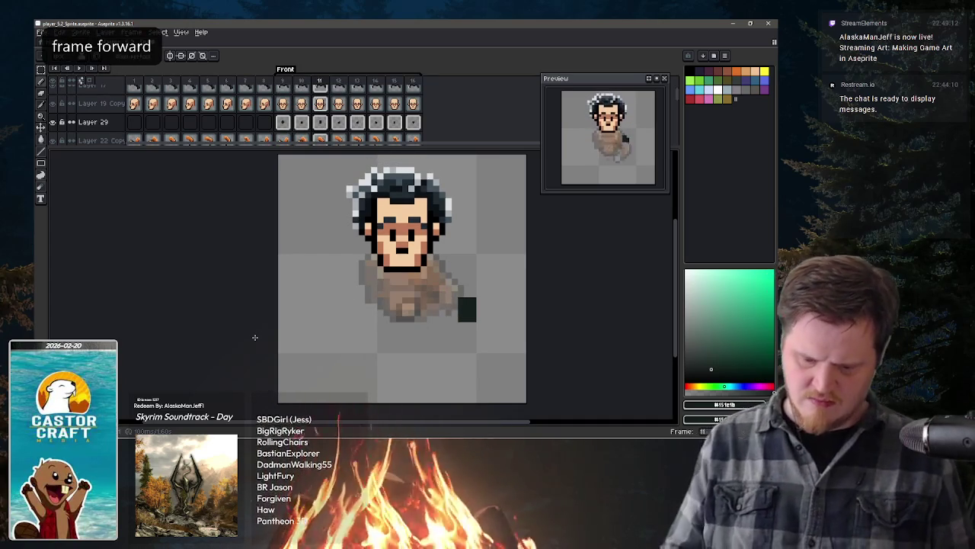
{"action": "key", "text": "comma"}
{"action": "key", "text": "comma"}
{"action": "key", "text": "comma"}
{"action": "key", "text": "period"}
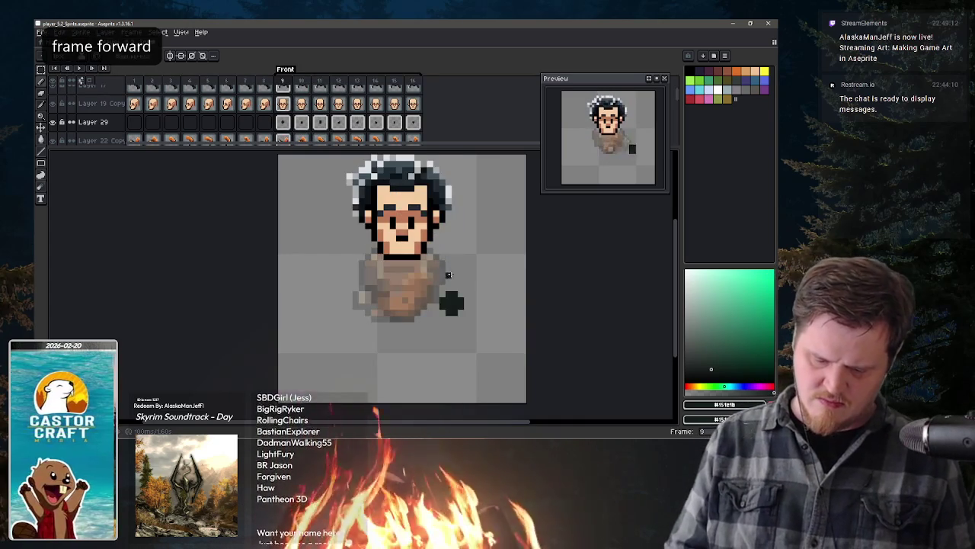
{"action": "left_click_drag", "start_coordinate": [437, 259], "coordinate": [448, 294]}
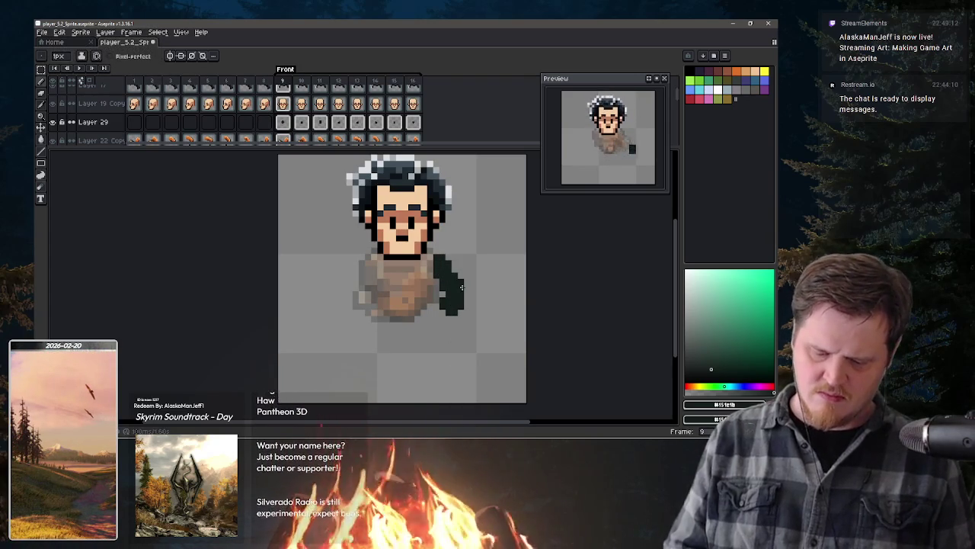
{"action": "key", "text": "period"}
{"action": "left_click_drag", "start_coordinate": [440, 269], "coordinate": [443, 274]}
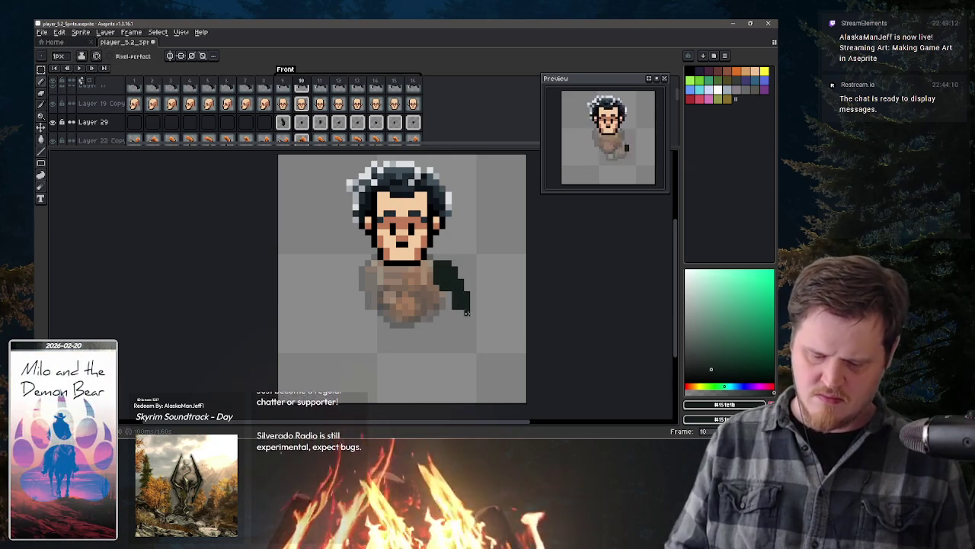
{"action": "key", "text": "period"}
{"action": "left_click_drag", "start_coordinate": [455, 275], "coordinate": [461, 288]}
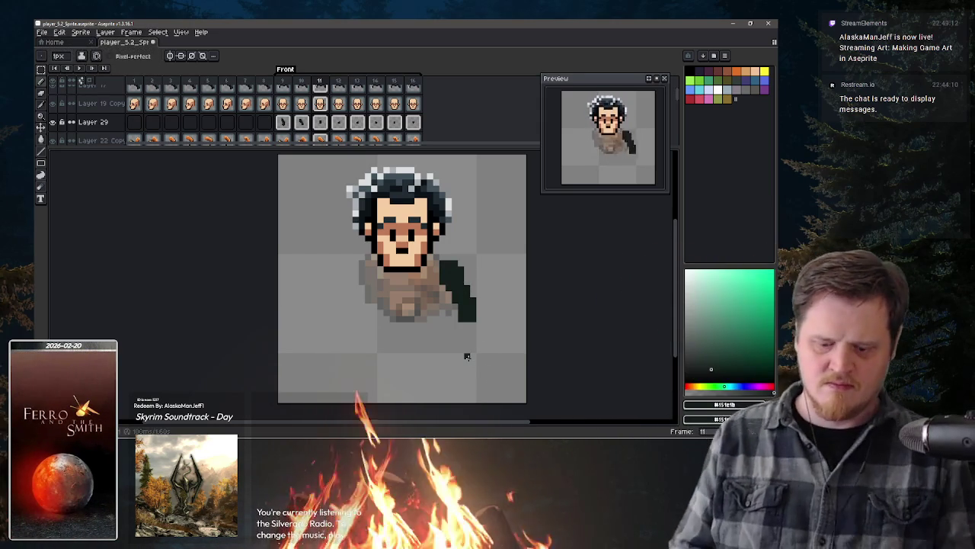
{"action": "key", "text": "period"}
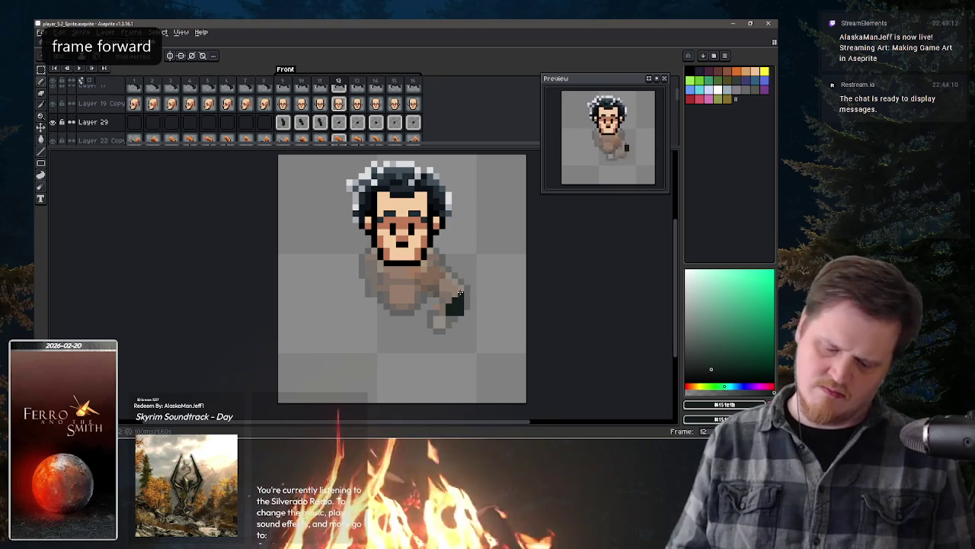
Step: Add dark shoulder pixels on frames 12–13 and a longer arm stroke beside the torso on frame 15
{"action": "left_click", "coordinate": [442, 268]}
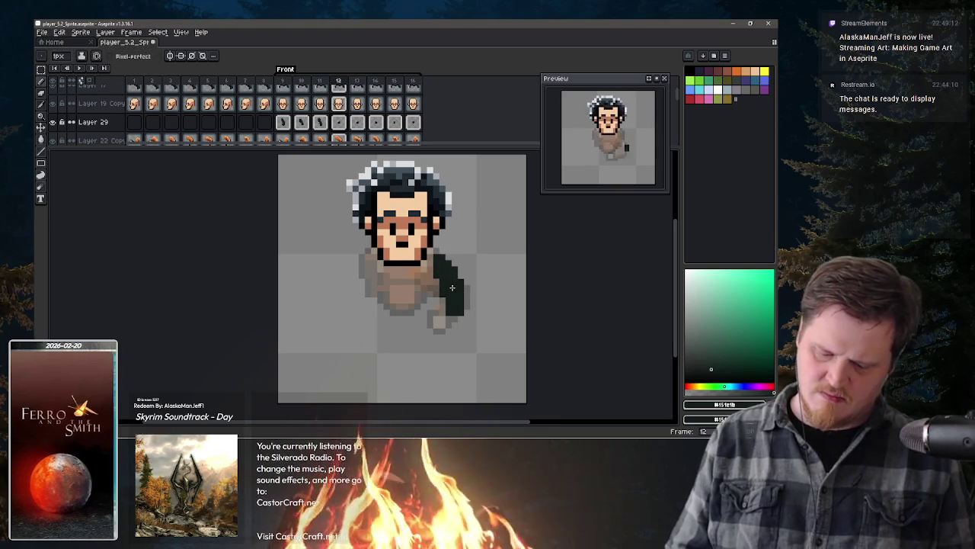
{"action": "key", "text": "period"}
{"action": "left_click_drag", "start_coordinate": [441, 264], "coordinate": [446, 257]}
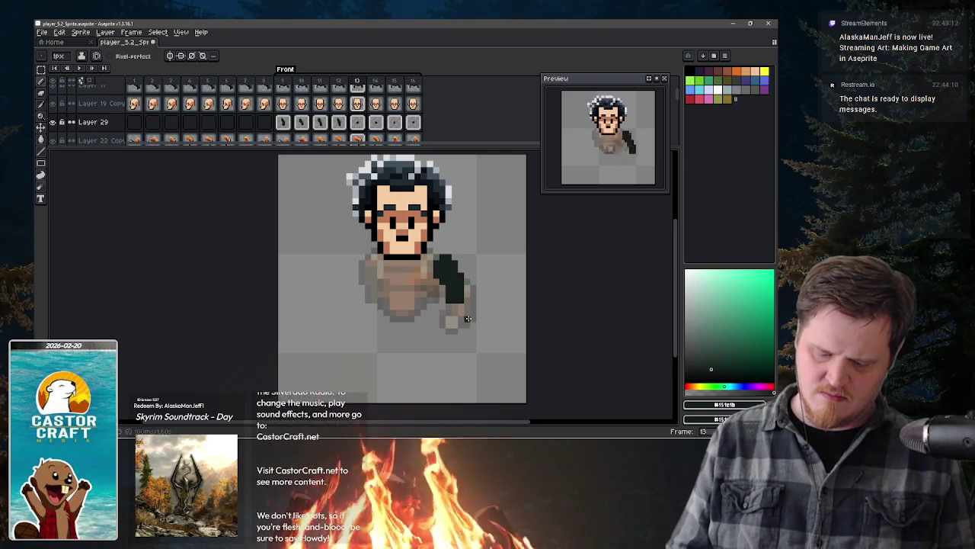
{"action": "key", "text": "period"}
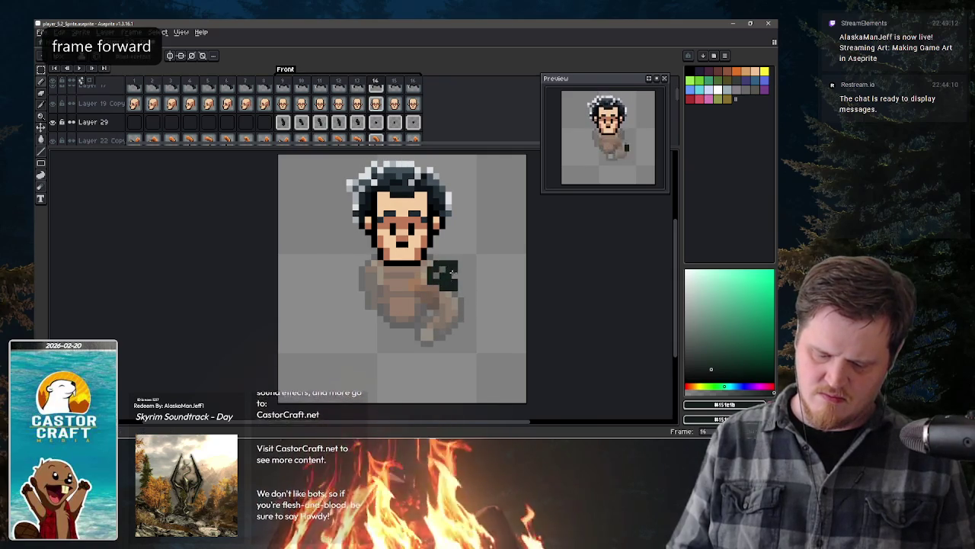
{"action": "key", "text": "period"}
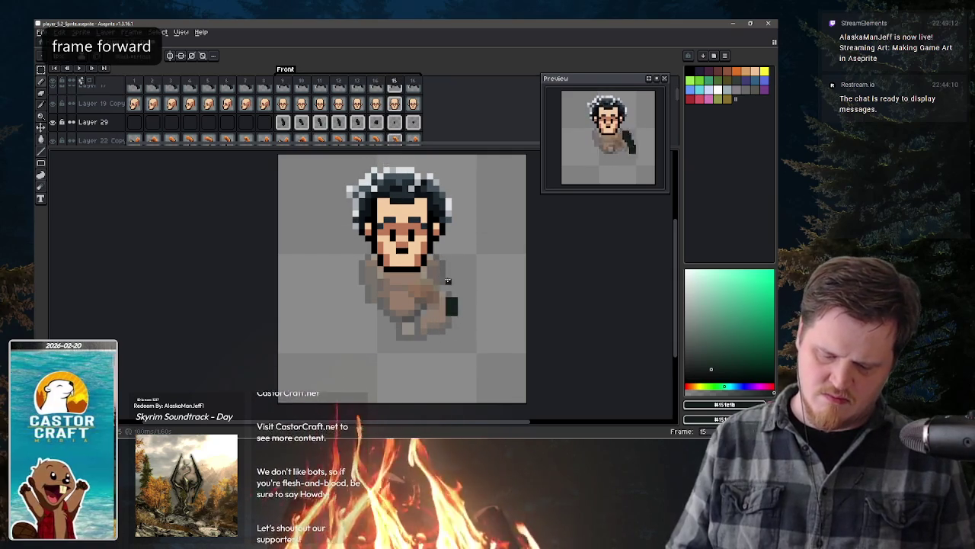
{"action": "left_click_drag", "start_coordinate": [448, 278], "coordinate": [452, 289]}
{"action": "key", "text": "period"}
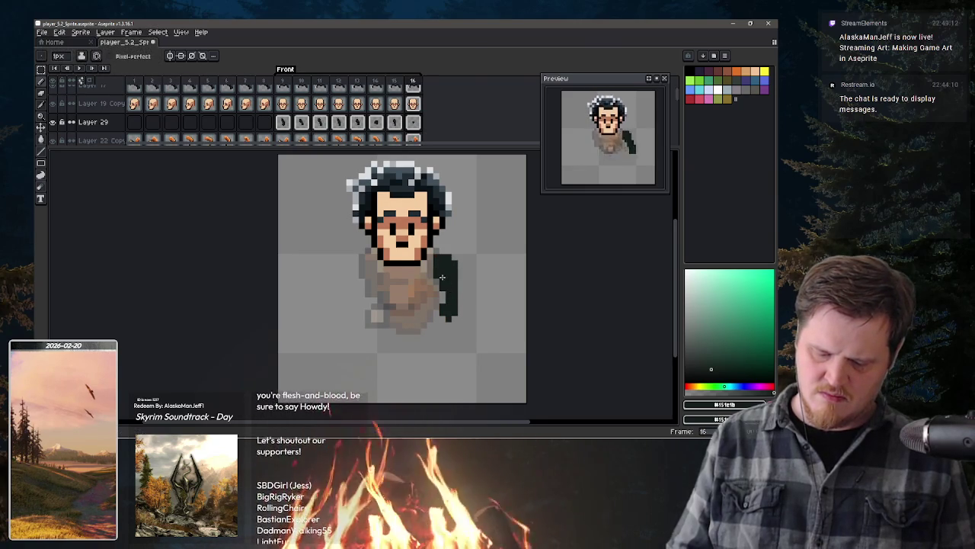
{"action": "key", "text": "period"}
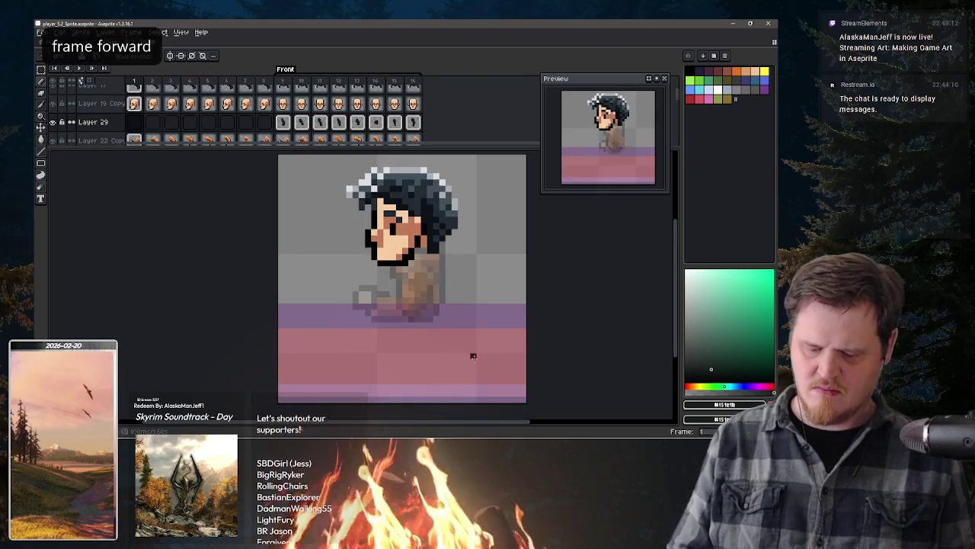
Step: On frame 16, remove the extra pixels below the torso and add a pixel at the arm tip
{"action": "key", "text": "comma"}
{"action": "key", "text": "comma"}
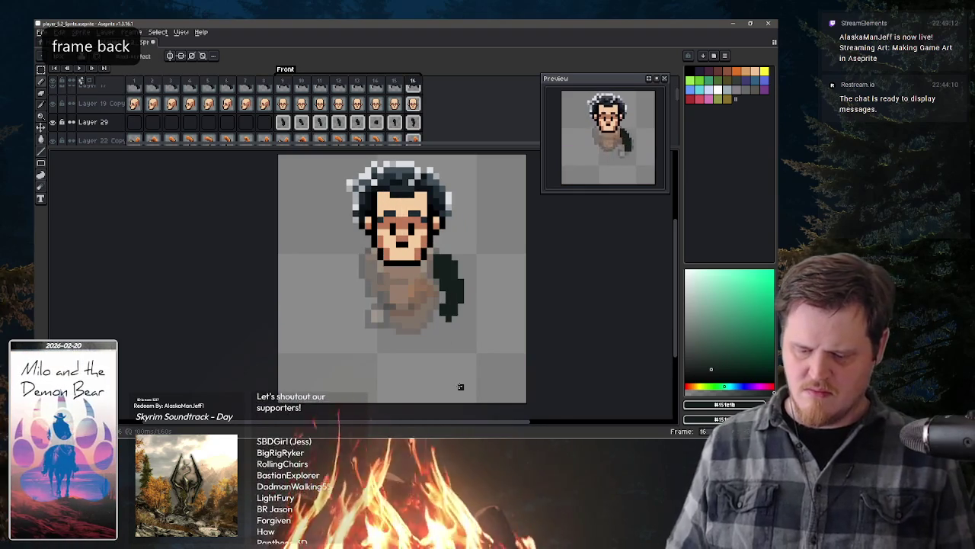
{"action": "key", "text": "period"}
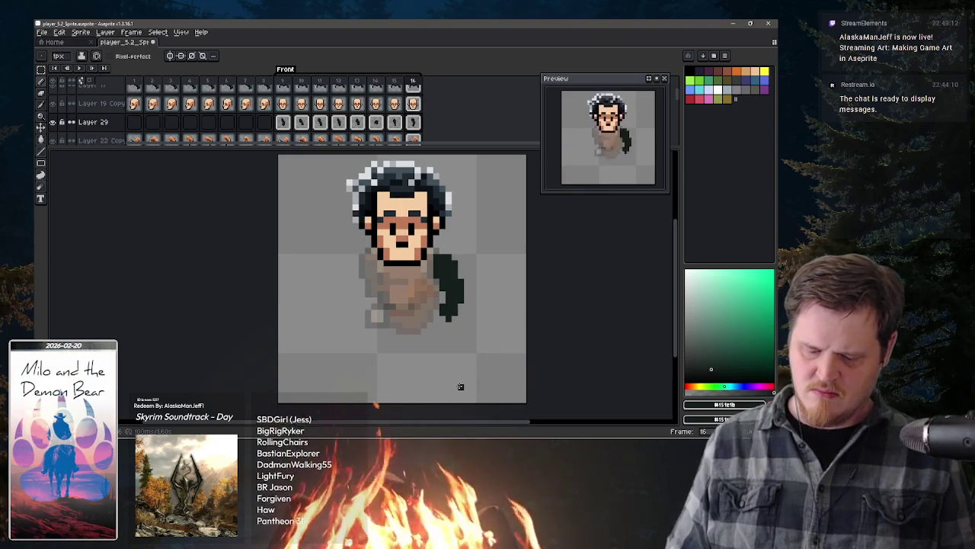
{"action": "key", "text": "ctrl+z"}
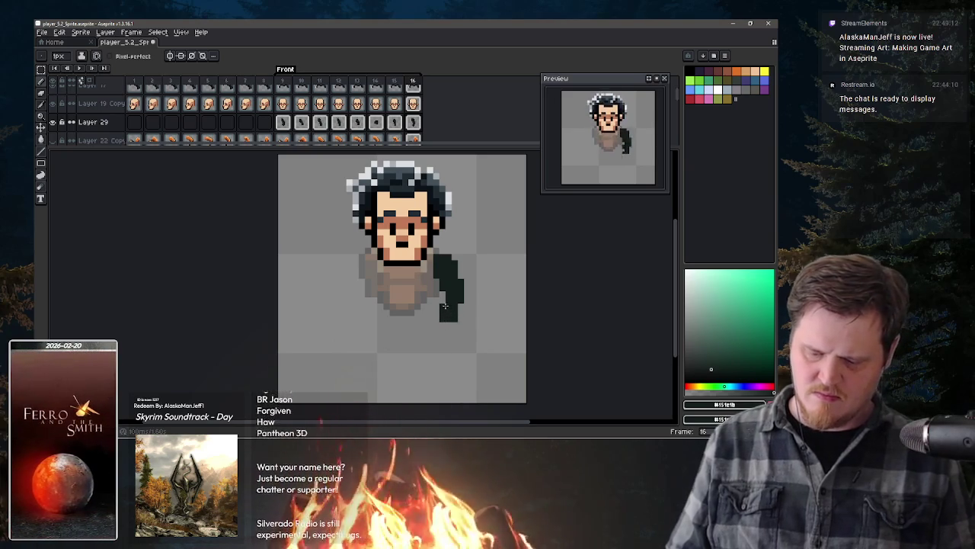
{"action": "left_click", "coordinate": [454, 325]}
Step: On frame 14, add a strip to the arm's right edge, then undo its lower-right tail
{"action": "key", "text": "comma"}
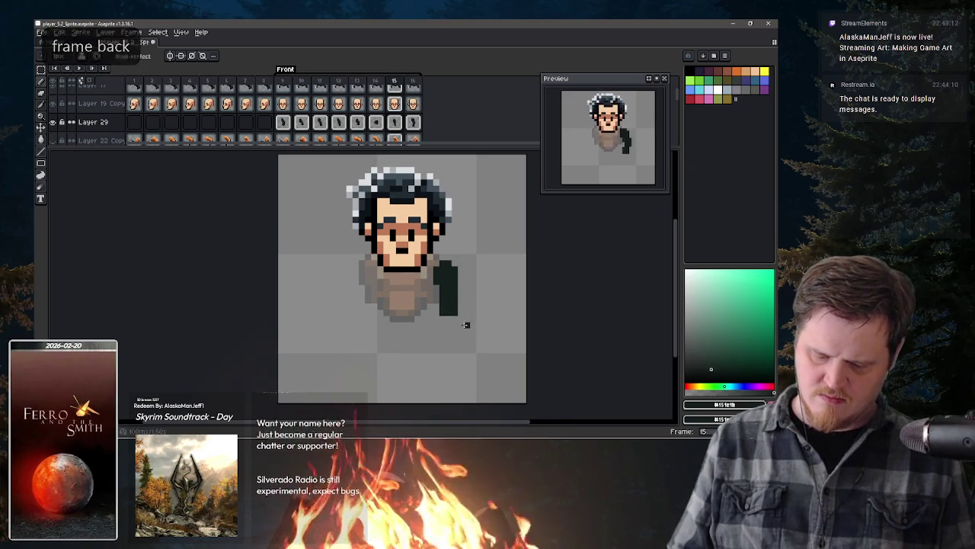
{"action": "key", "text": "period"}
{"action": "key", "text": "period"}
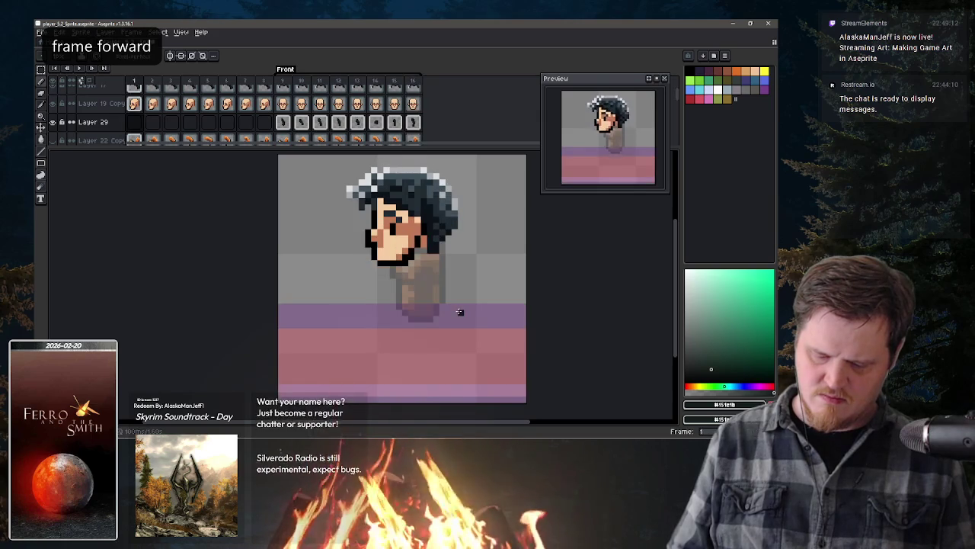
{"action": "key", "text": "comma"}
{"action": "key", "text": "comma"}
{"action": "key", "text": "comma"}
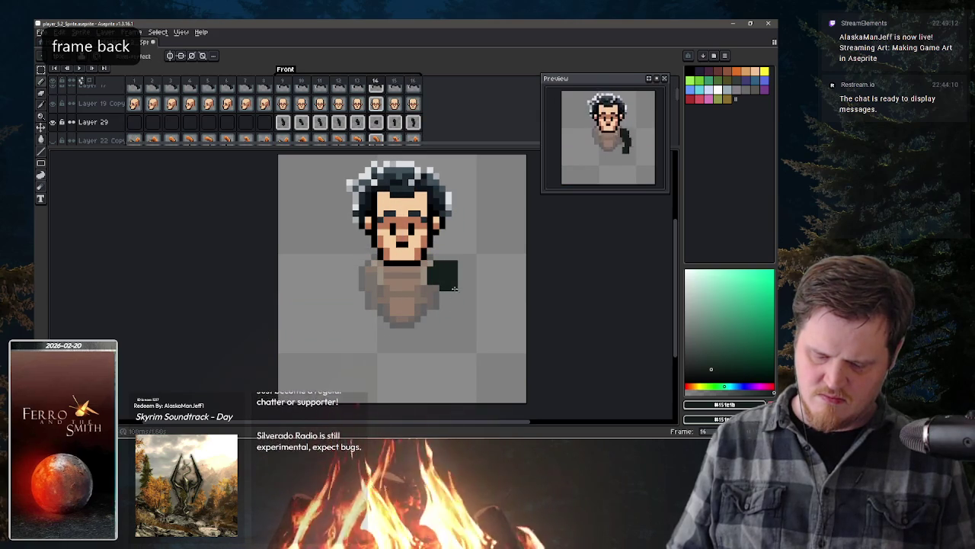
{"action": "left_click_drag", "start_coordinate": [459, 275], "coordinate": [460, 295]}
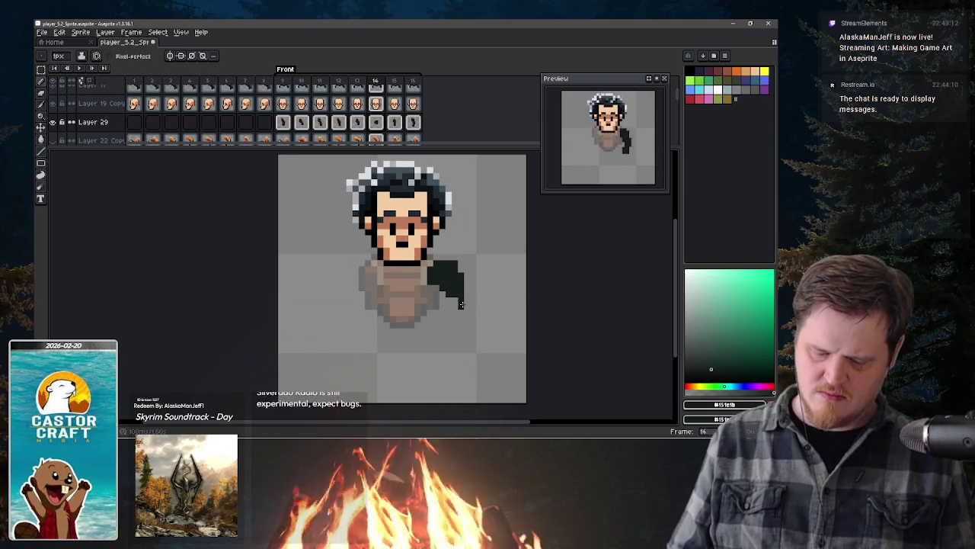
{"action": "key", "text": "ctrl+z"}
{"action": "key", "text": "e"}
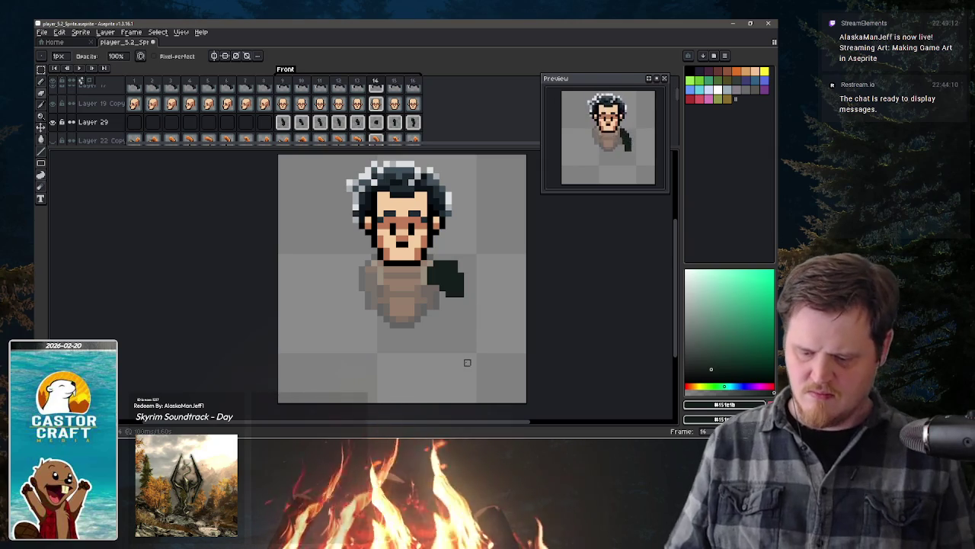
Step: Flip through frames 9–13 to compare the arm poses
{"action": "key", "text": "comma"}
{"action": "key", "text": "b"}
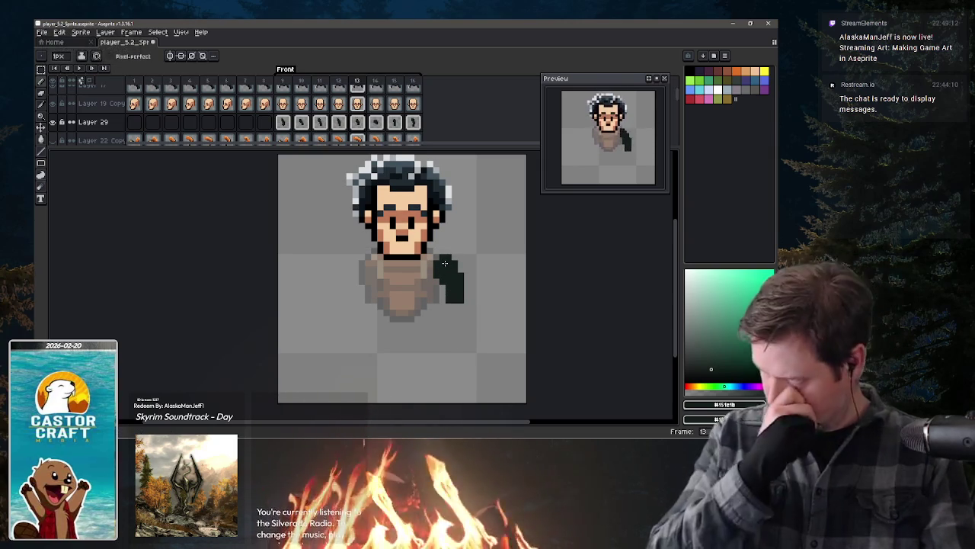
{"action": "key", "text": "comma"}
{"action": "key", "text": "comma"}
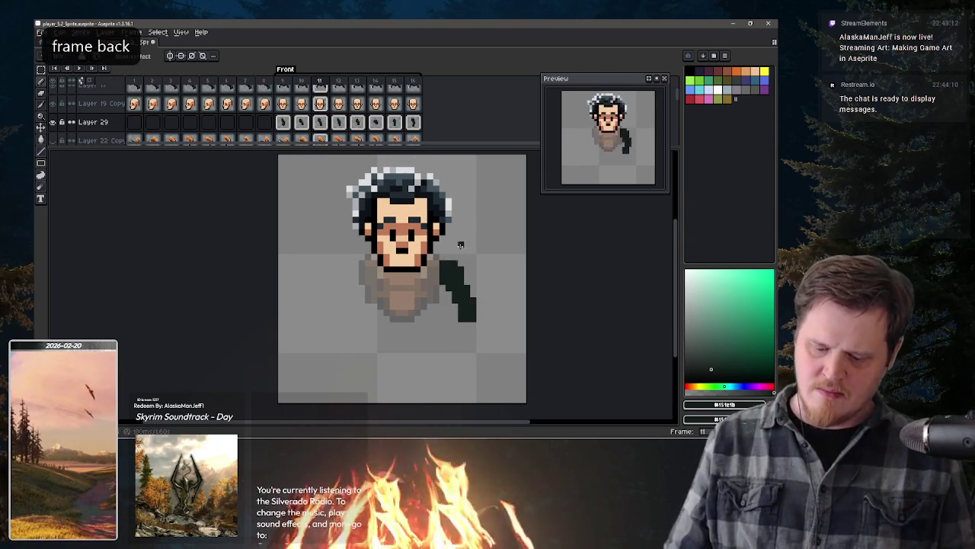
{"action": "key", "text": "comma"}
{"action": "key", "text": "comma"}
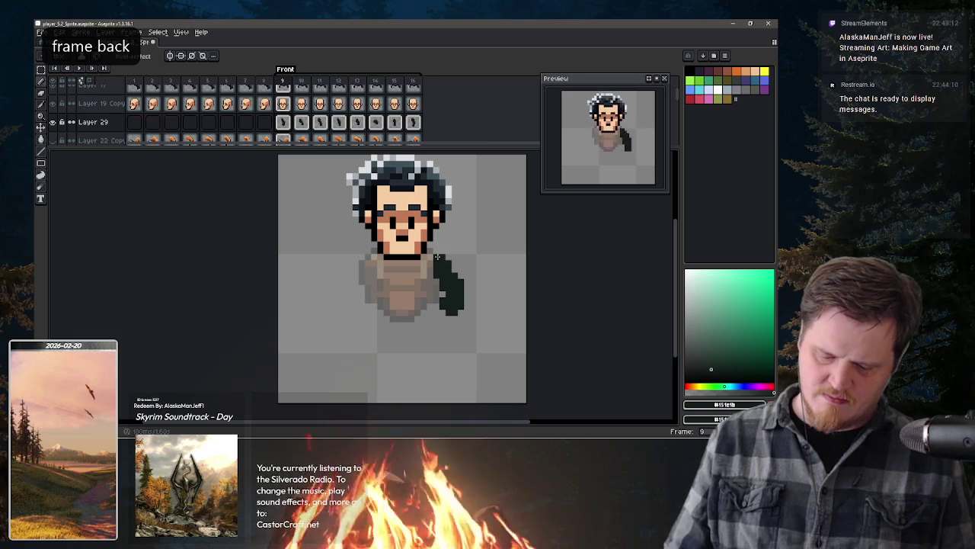
{"action": "key", "text": "period"}
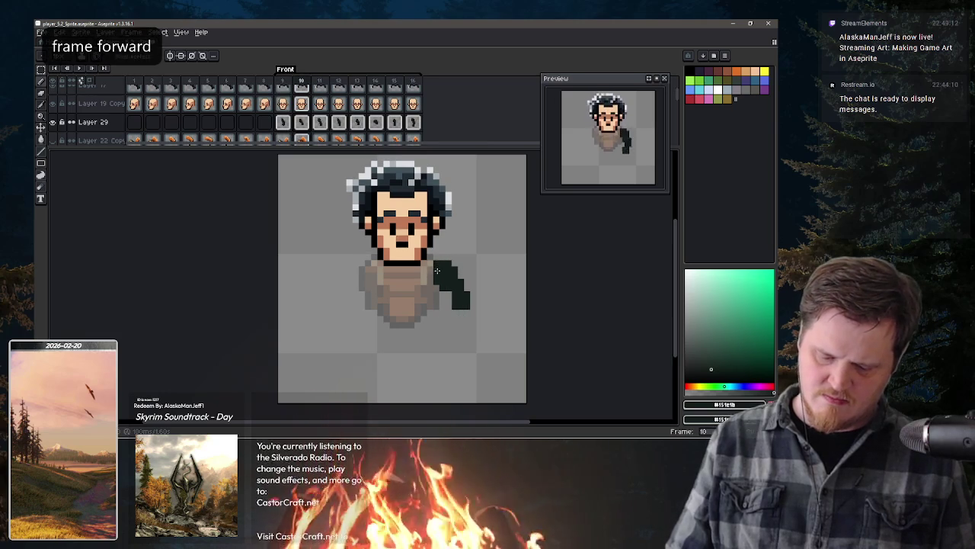
{"action": "key", "text": "period"}
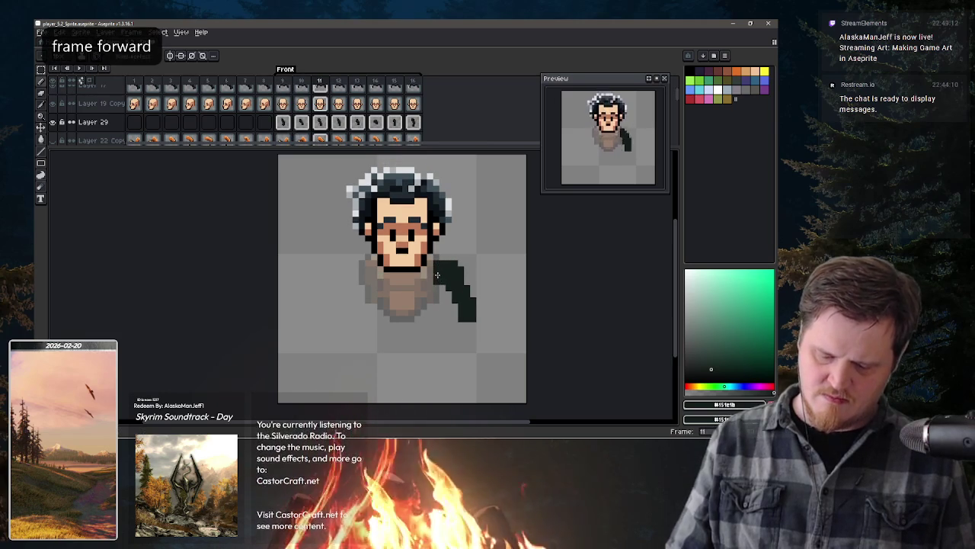
{"action": "key", "text": "comma"}
{"action": "key", "text": "period"}
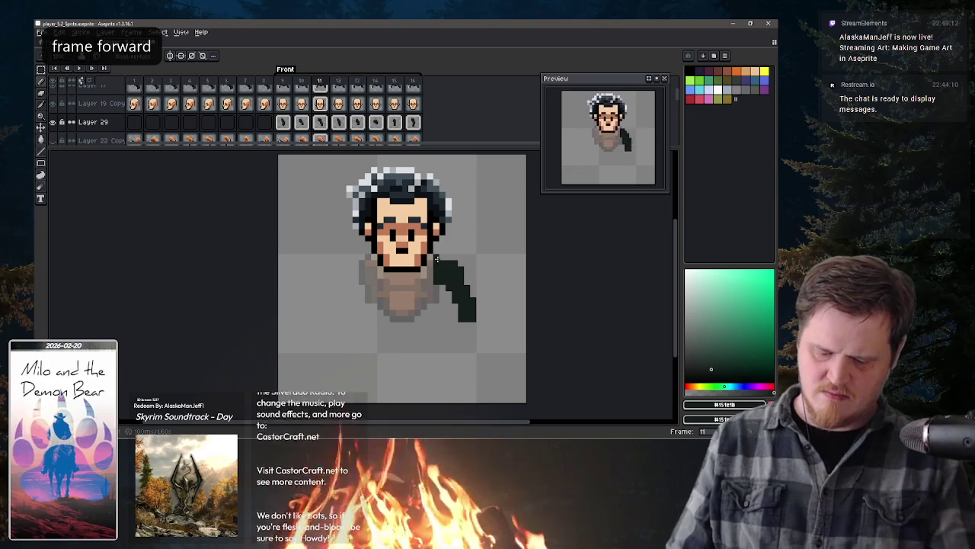
{"action": "key", "text": "e"}
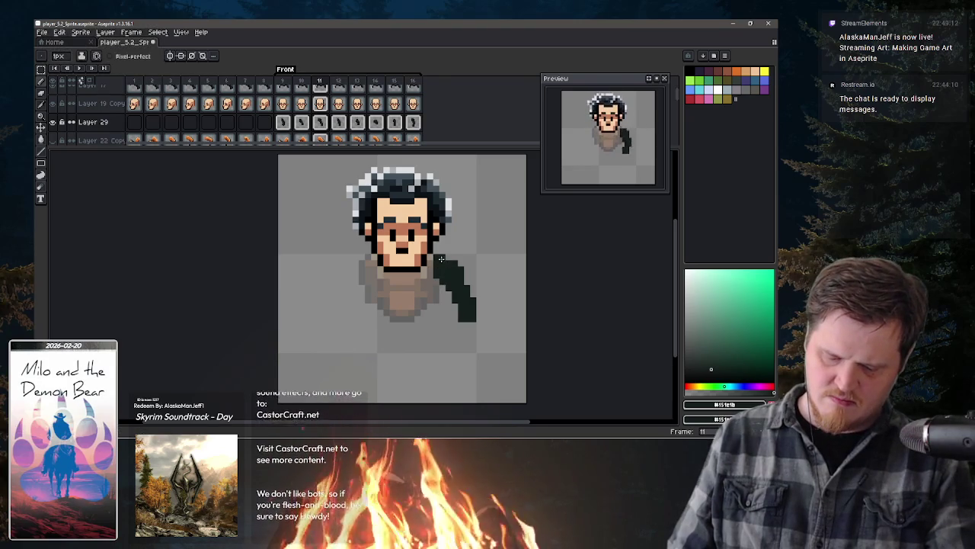
{"action": "key", "text": "comma"}
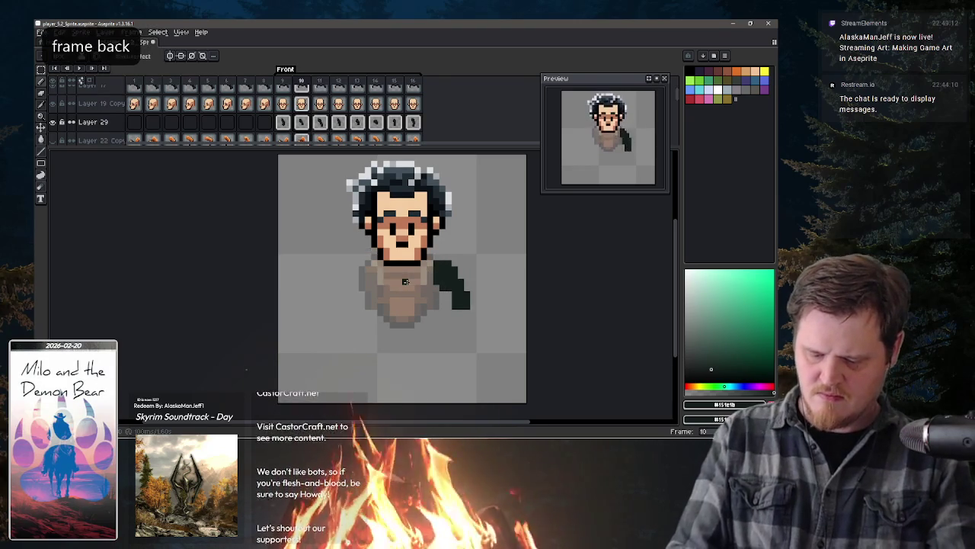
{"action": "key", "text": "period"}
{"action": "key", "text": "period"}
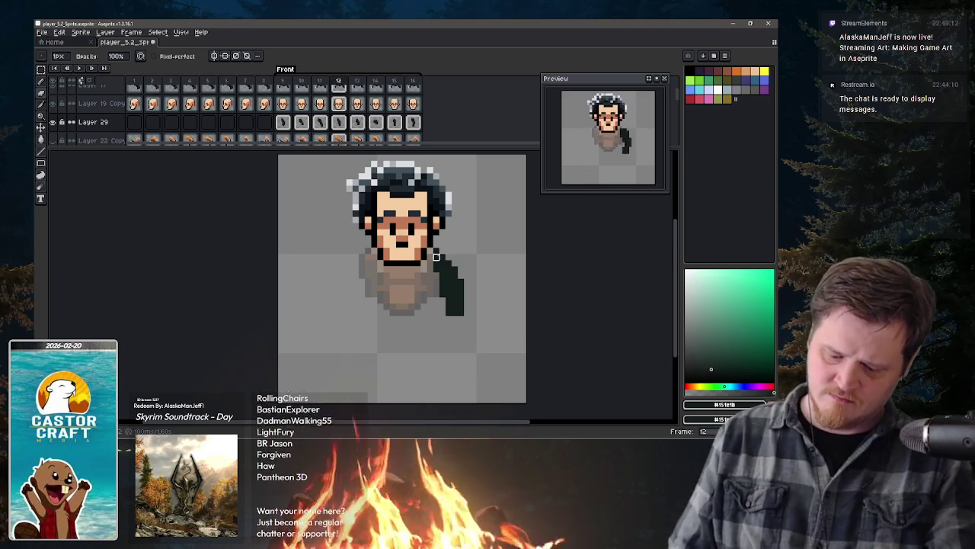
Step: Flip back and forth between frames 11, 12 and 13 to compare the arm, ending on frame 13
{"action": "key", "text": "comma"}
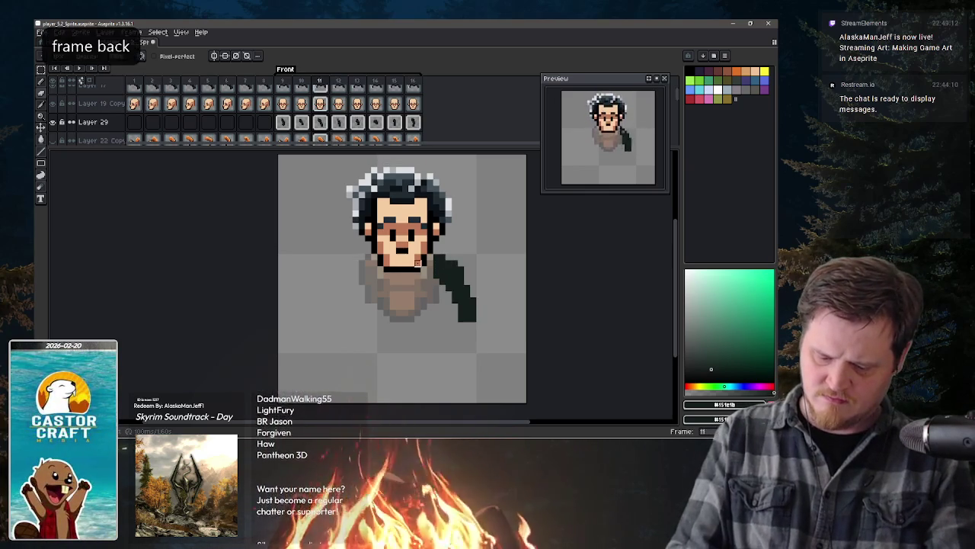
{"action": "key", "text": "period"}
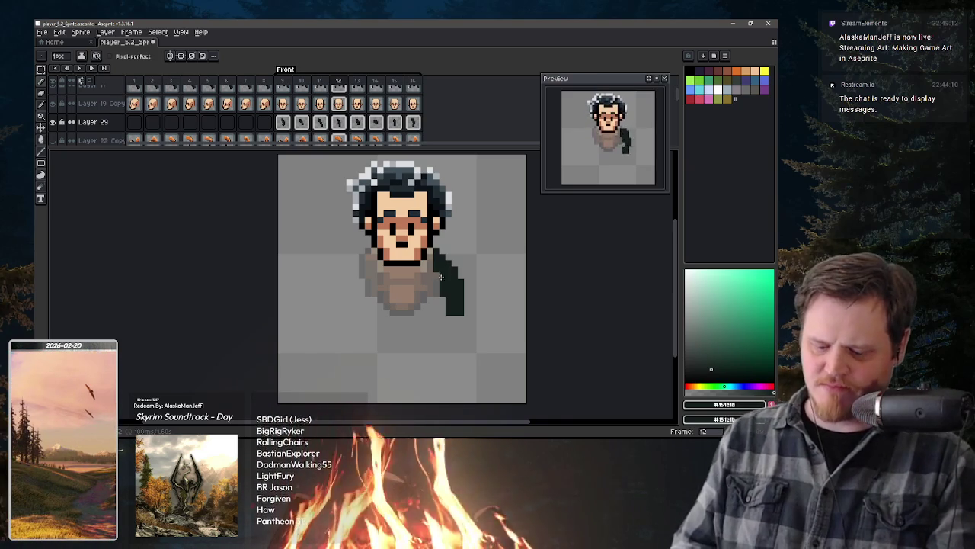
{"action": "key", "text": "comma"}
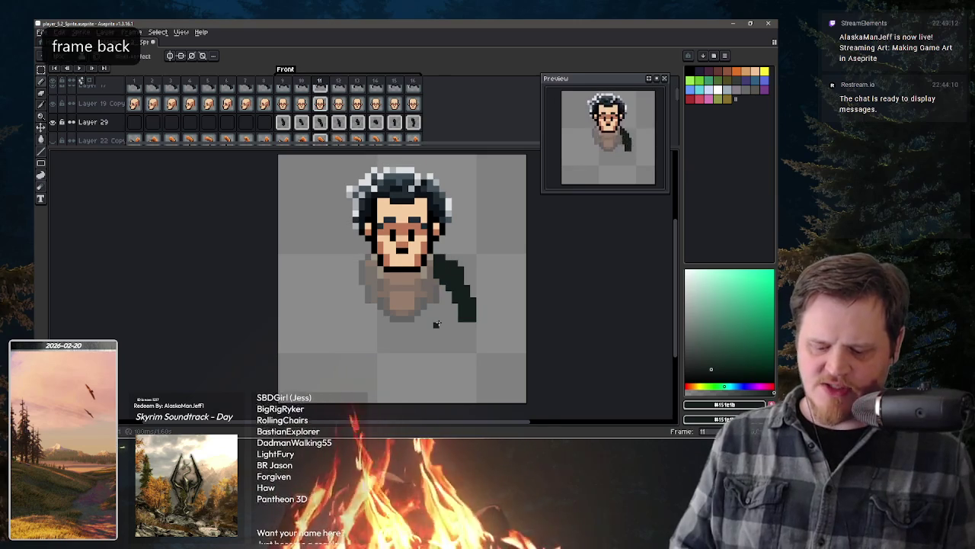
{"action": "key", "text": "period"}
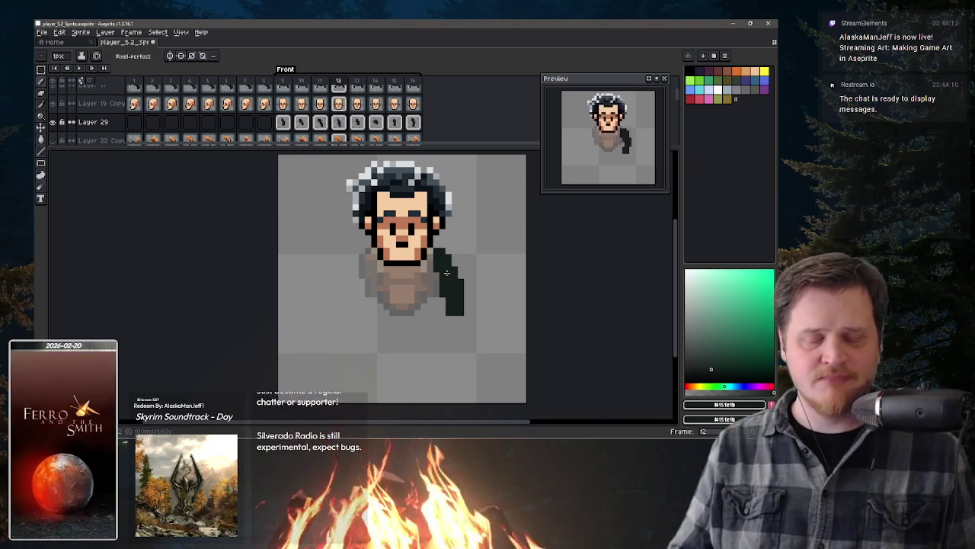
{"action": "key", "text": "period"}
{"action": "key", "text": "comma"}
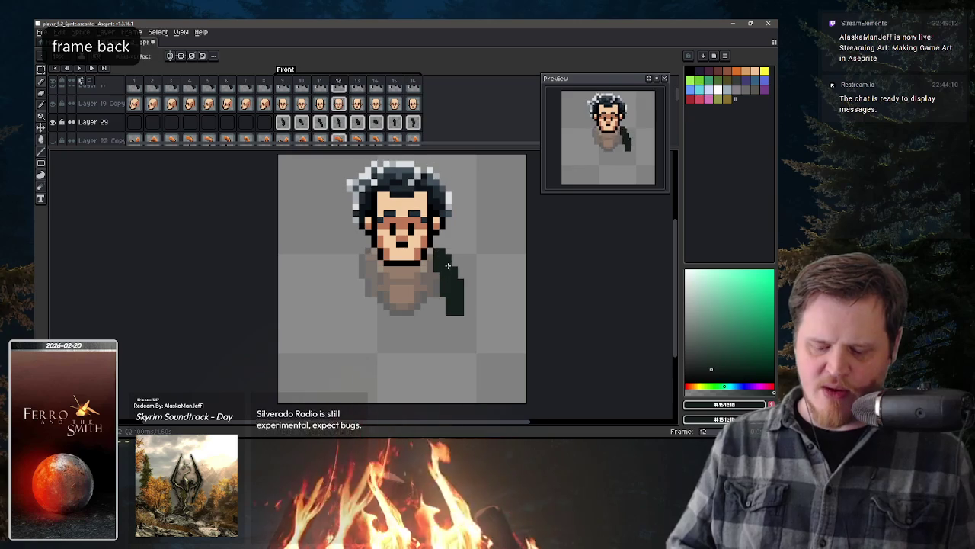
{"action": "key", "text": "period"}
{"action": "key", "text": "period"}
{"action": "key", "text": "comma"}
{"action": "key", "text": "comma"}
{"action": "key", "text": "period"}
{"action": "key", "text": "comma"}
{"action": "key", "text": "period"}
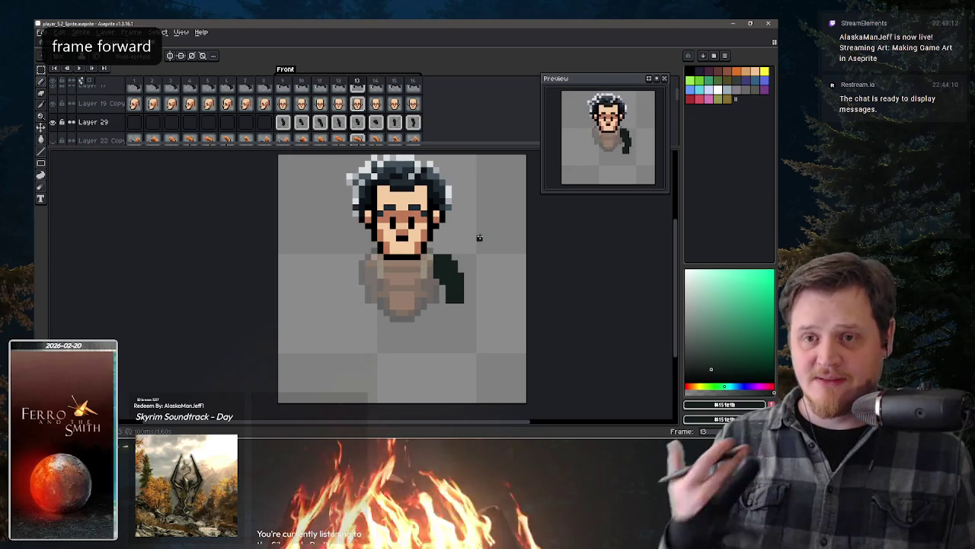
Step: Draw a tapered dark green arm from the shoulder down beside the torso on frame 13
{"action": "left_click_drag", "start_coordinate": [442, 244], "coordinate": [453, 307]}
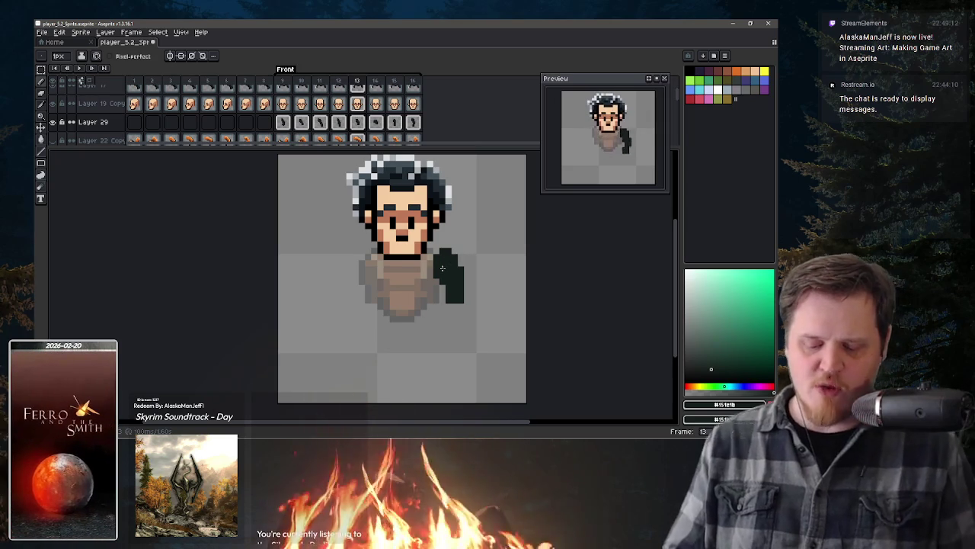
Step: On frame 14, add pixels atop the arm so it tapers
{"action": "key", "text": "period"}
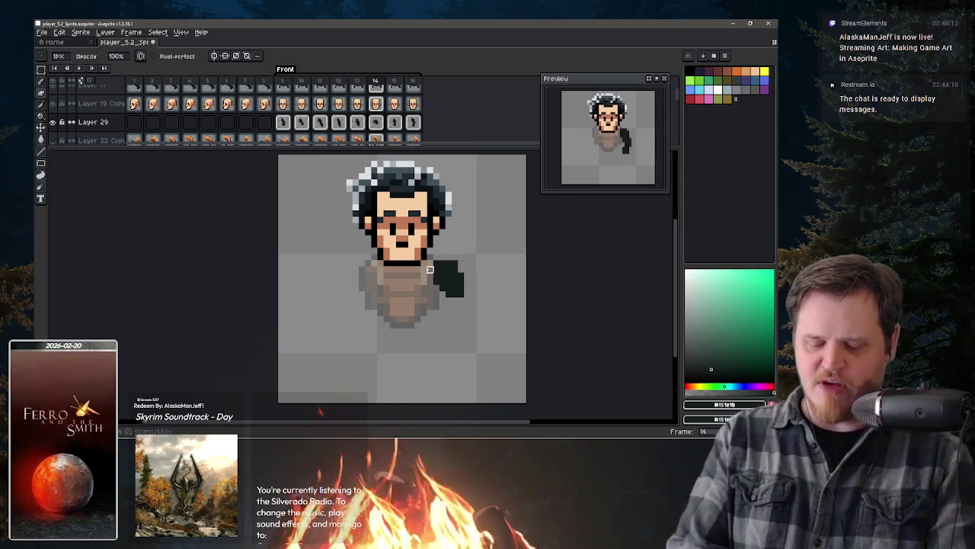
{"action": "key", "text": "comma"}
{"action": "key", "text": "period"}
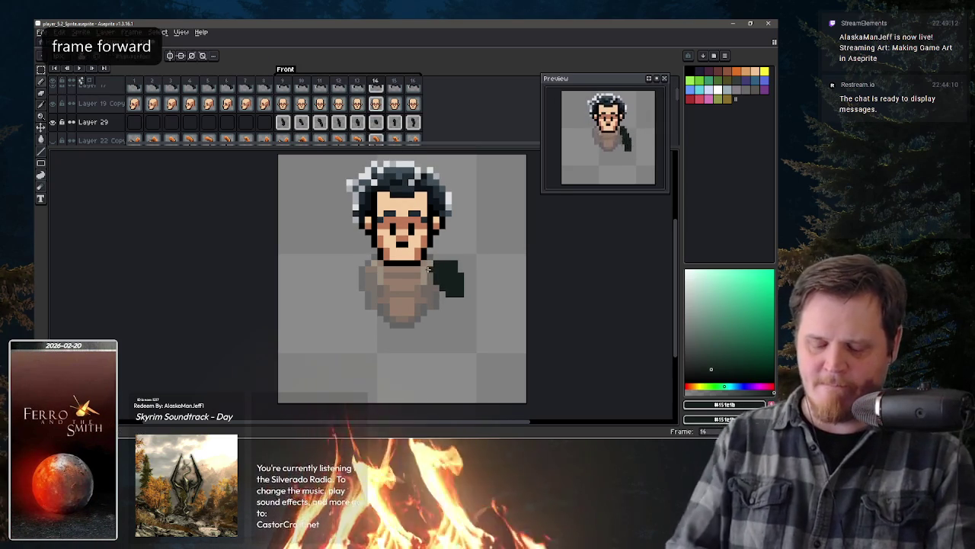
{"action": "left_click_drag", "start_coordinate": [445, 256], "coordinate": [439, 266]}
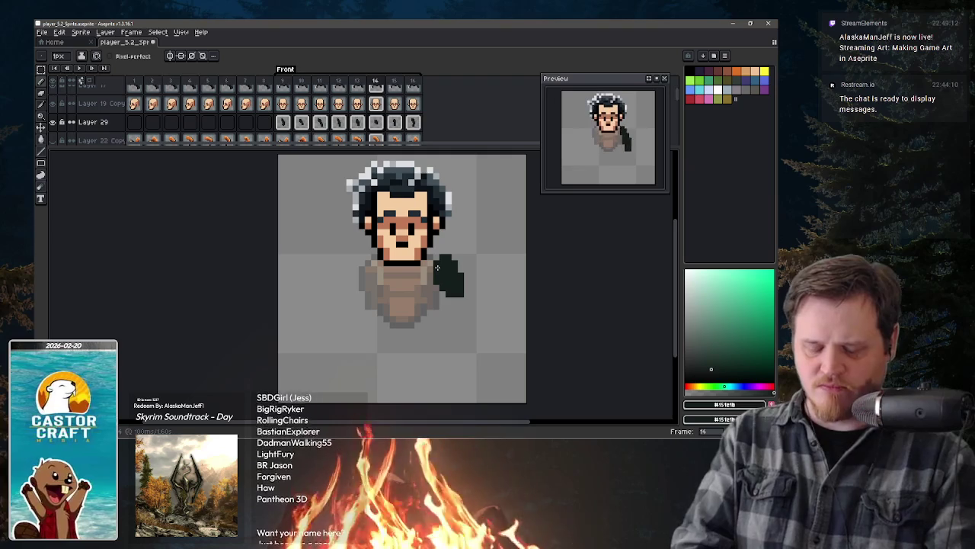
Step: Compare the arm poses across frames 15 and 16, ending on frame 16
{"action": "key", "text": "period"}
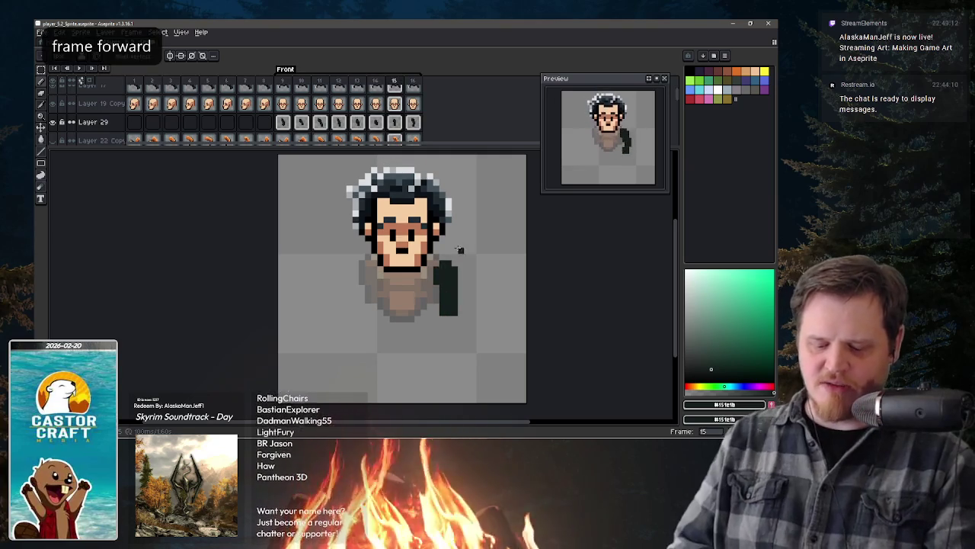
{"action": "key", "text": "comma"}
{"action": "key", "text": "period"}
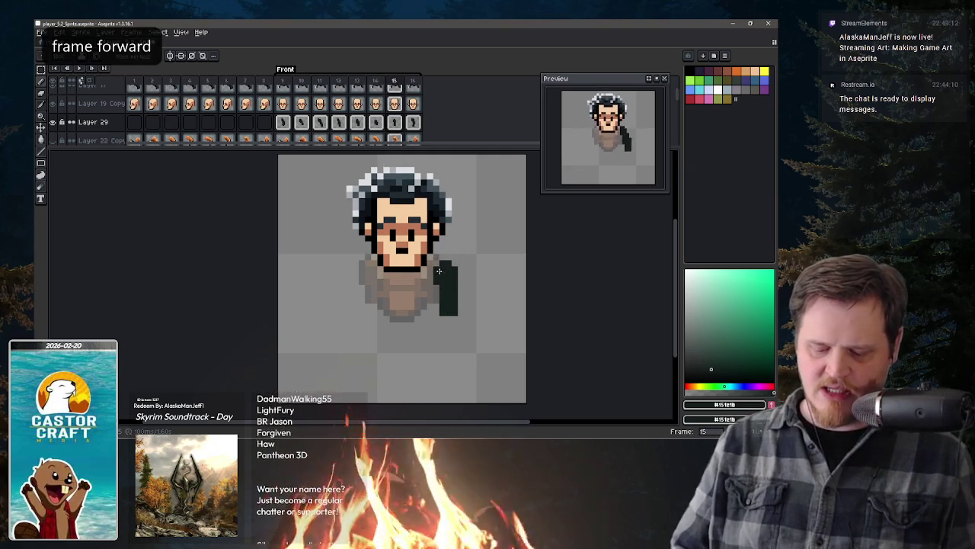
{"action": "key", "text": "period"}
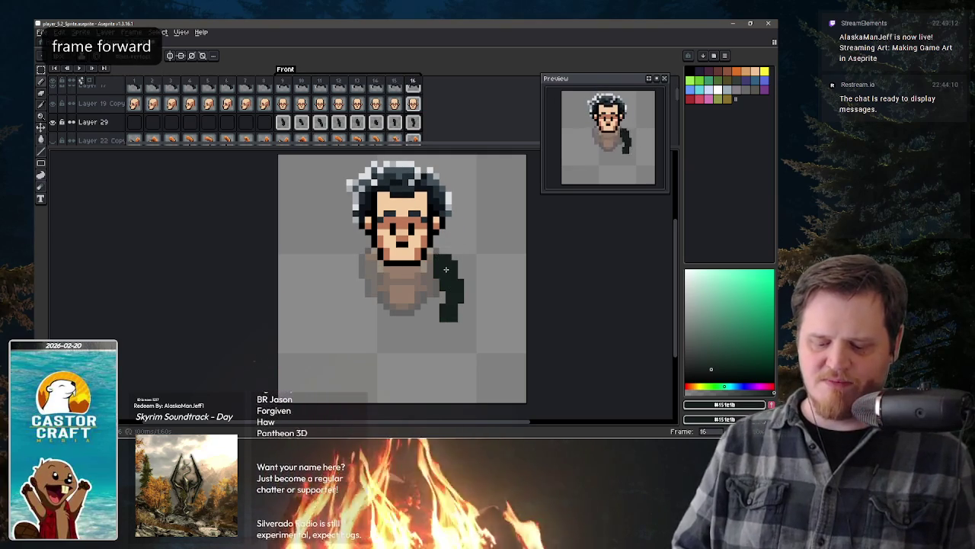
{"action": "key", "text": "period"}
{"action": "key", "text": "comma"}
{"action": "key", "text": "comma"}
{"action": "key", "text": "comma"}
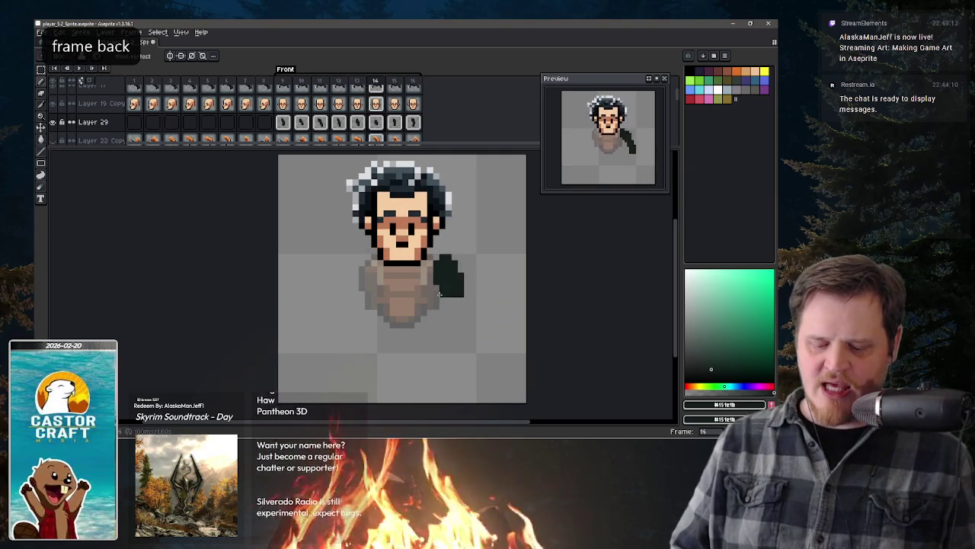
{"action": "key", "text": "comma"}
{"action": "key", "text": "comma"}
{"action": "key", "text": "period"}
{"action": "key", "text": "period"}
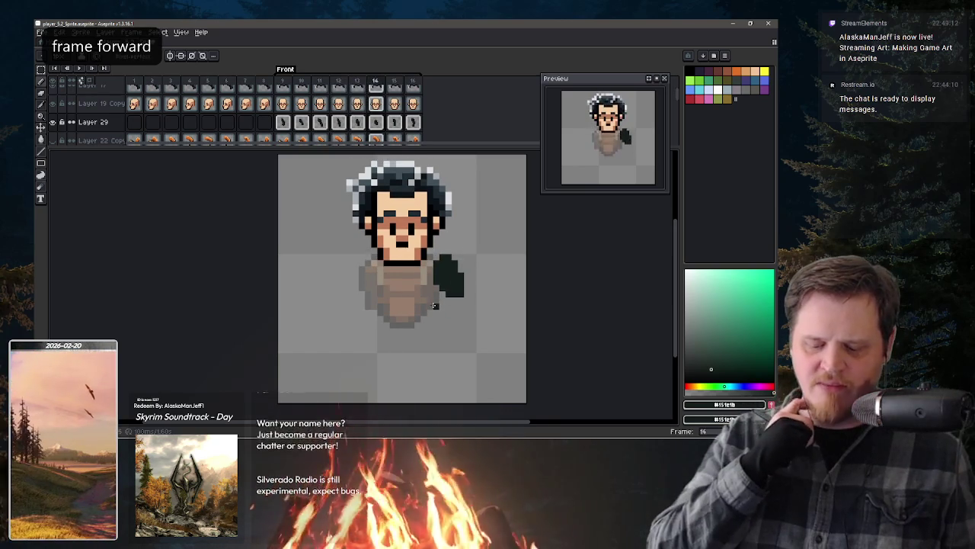
{"action": "key", "text": "period"}
{"action": "key", "text": "period"}
{"action": "key", "text": "comma"}
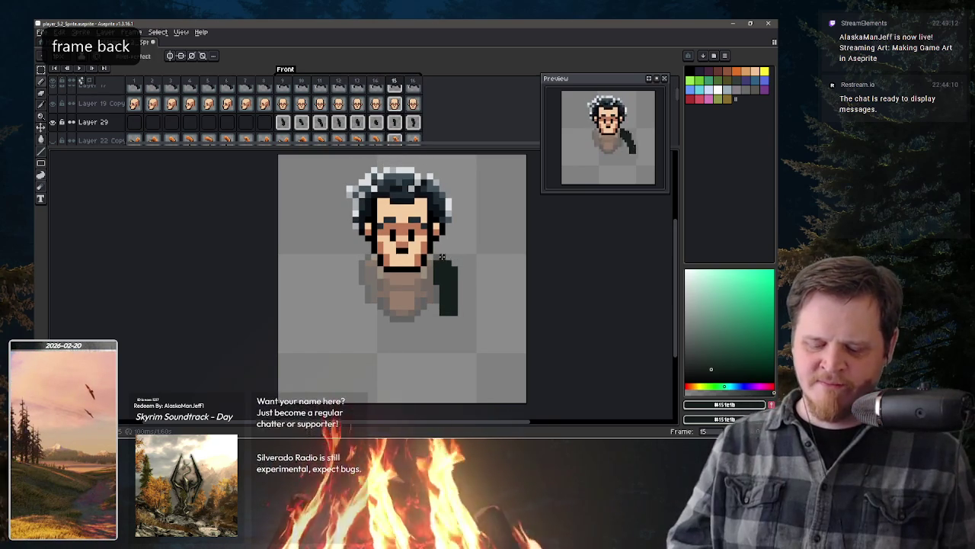
{"action": "key", "text": "comma"}
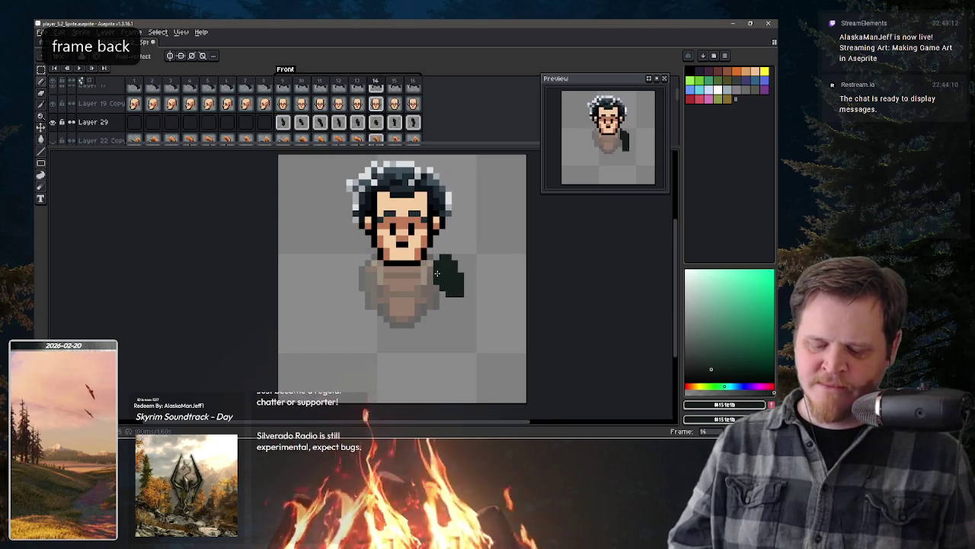
{"action": "key", "text": "period"}
{"action": "key", "text": "period"}
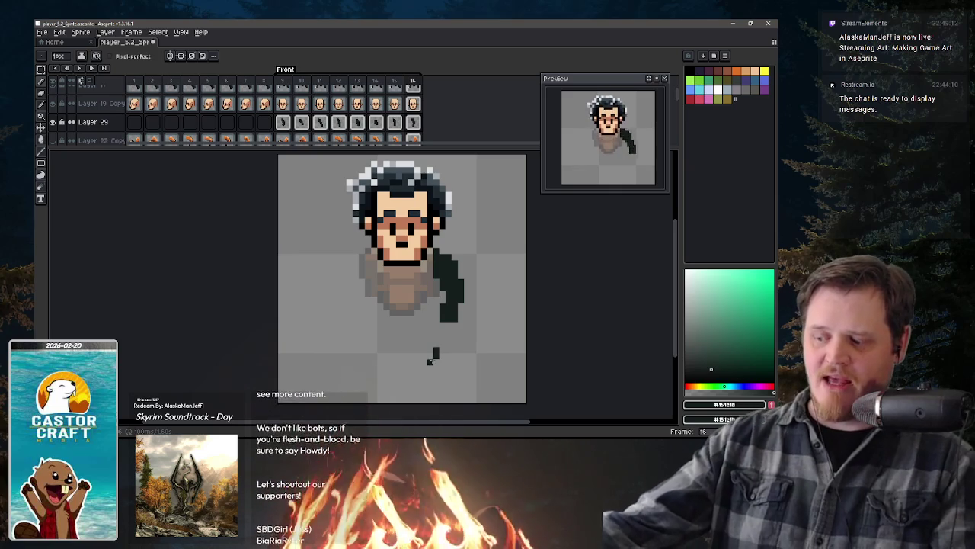
Step: Draw a short dark vertical stroke below the figure on frame 16
{"action": "left_click_drag", "start_coordinate": [436, 348], "coordinate": [436, 358]}
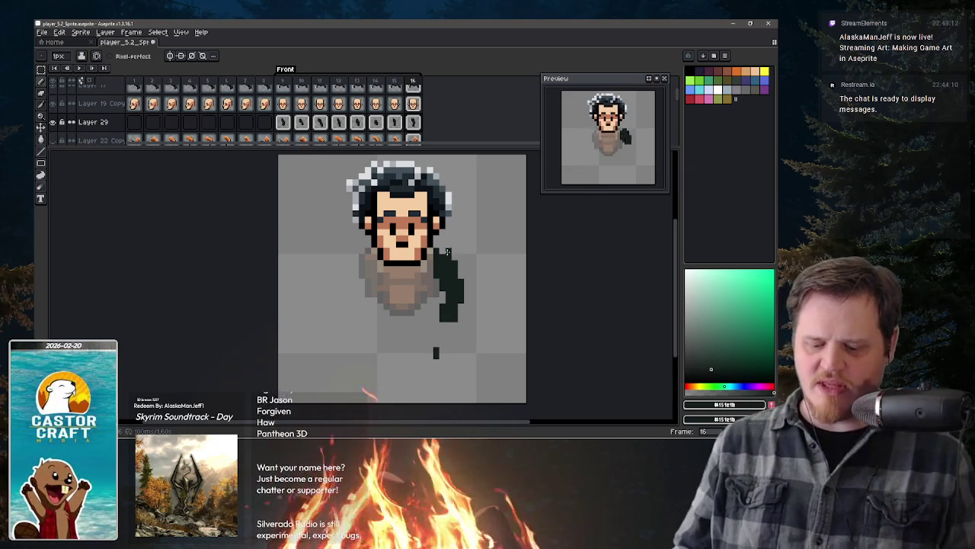
Step: Step through frames 11–15 comparing arm poses, then toggle the eraser
{"action": "key", "text": "Right"}
{"action": "key", "text": "Left"}
{"action": "key", "text": "Left"}
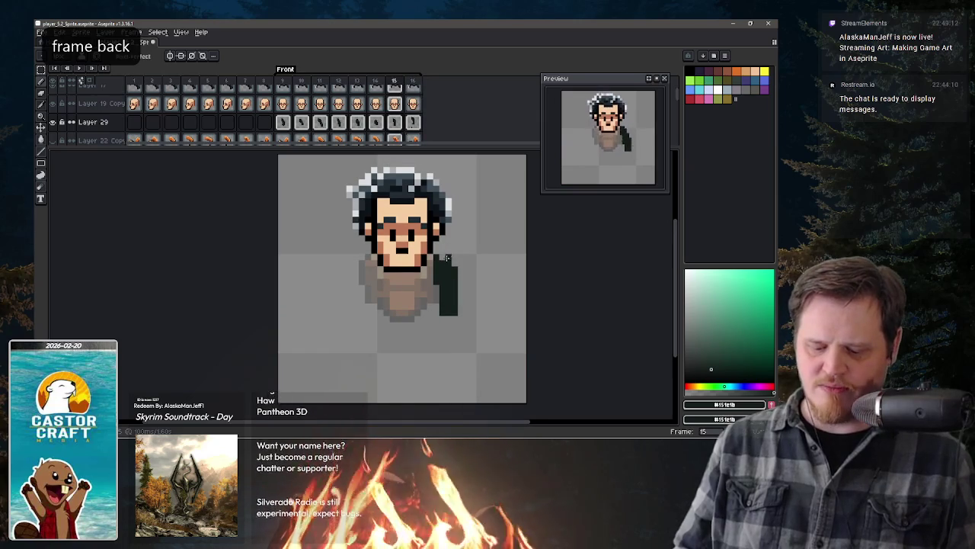
{"action": "key", "text": "Left"}
{"action": "key", "text": "Left"}
{"action": "key", "text": "Left"}
{"action": "key", "text": "Left"}
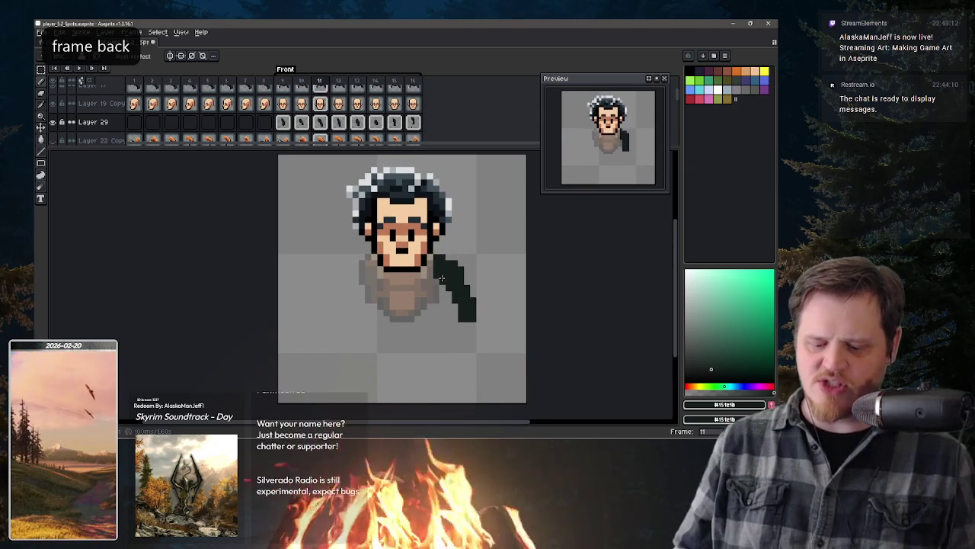
{"action": "key", "text": "Left"}
{"action": "key", "text": "Right"}
{"action": "key", "text": "Right"}
{"action": "key", "text": "Right"}
{"action": "key", "text": "Right"}
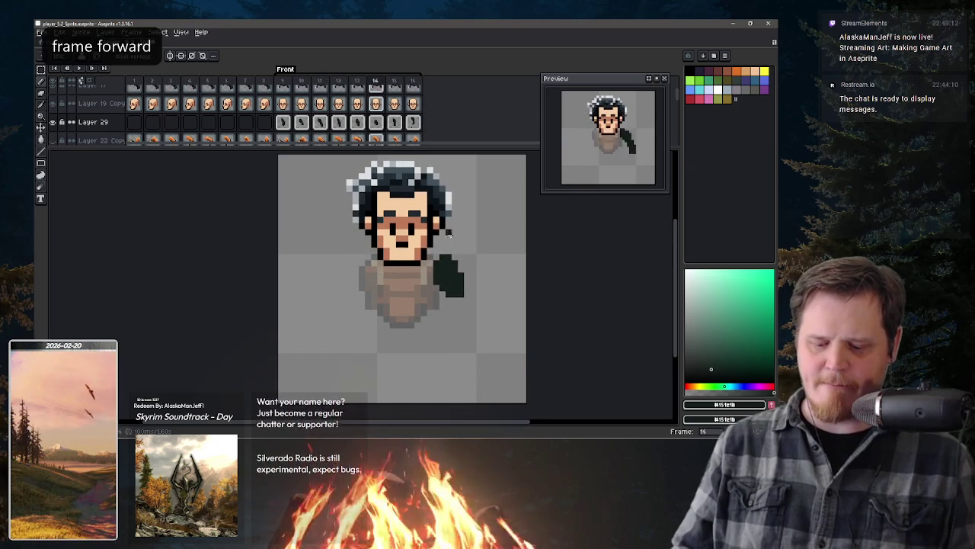
{"action": "key", "text": "Right"}
{"action": "key", "text": "Right"}
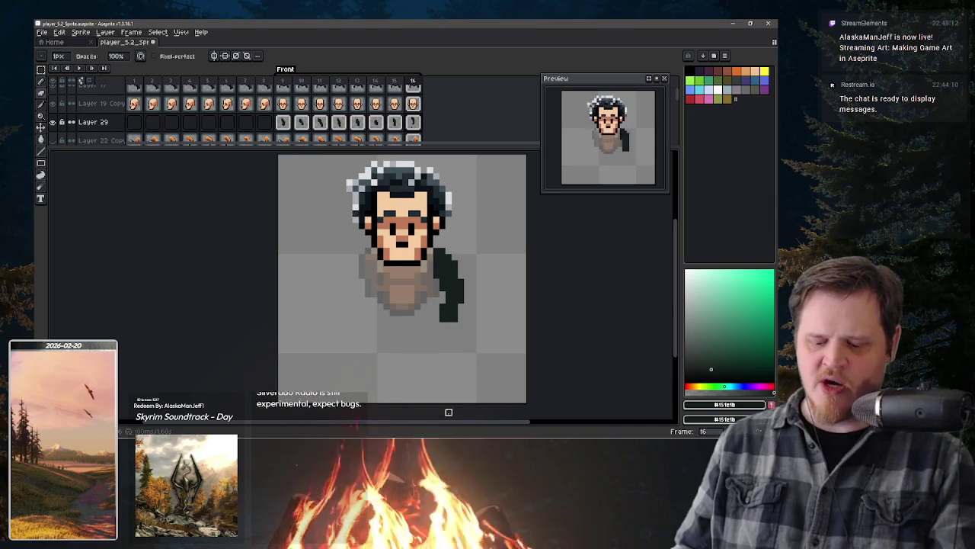
{"action": "key", "text": "e"}
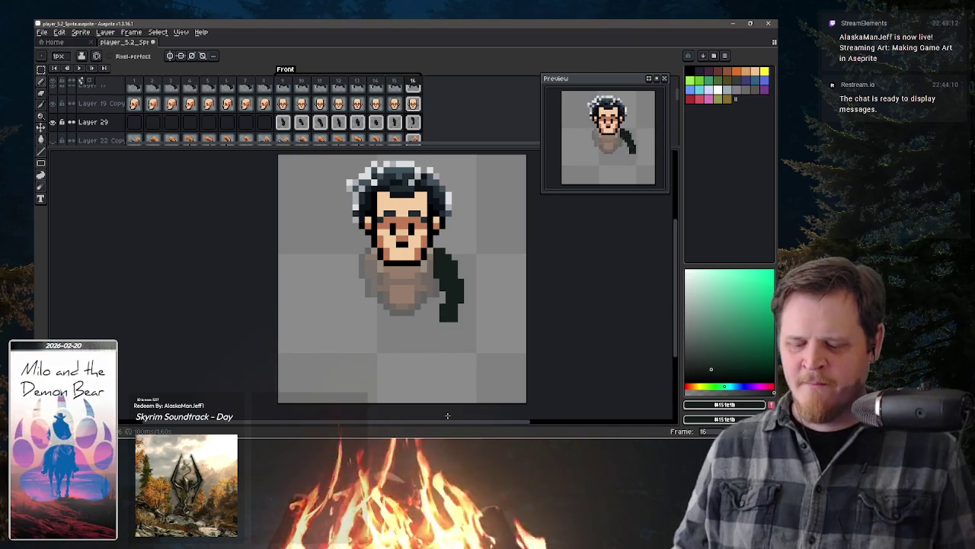
Step: Return to frame 16 and briefly show the translucent torso layer for reference
{"action": "key", "text": "period"}
{"action": "key", "text": "comma"}
{"action": "scroll", "coordinate": [447, 415], "scroll_direction": "up", "scroll_amount": 1}
{"action": "key", "text": "comma"}
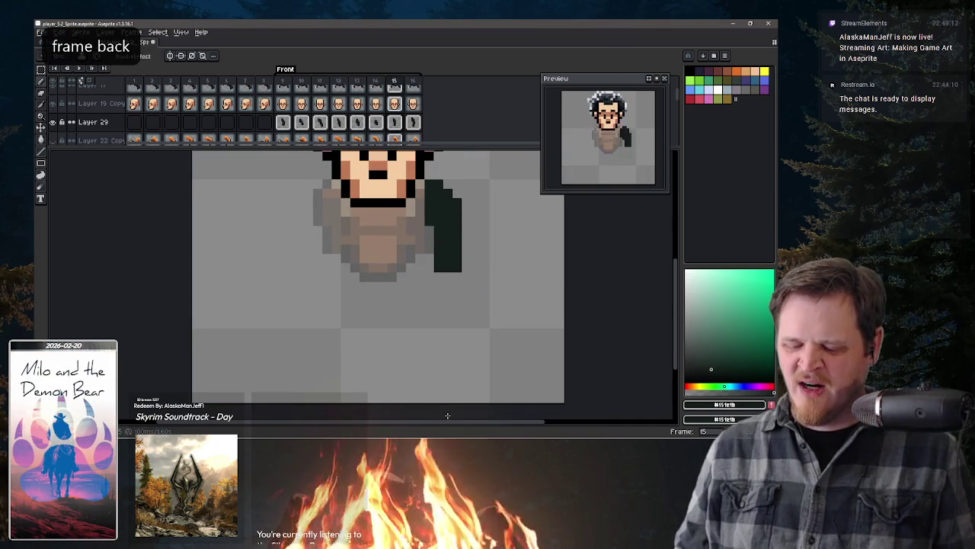
{"action": "key", "text": "period"}
{"action": "scroll", "coordinate": [447, 415], "scroll_direction": "down", "scroll_amount": 1}
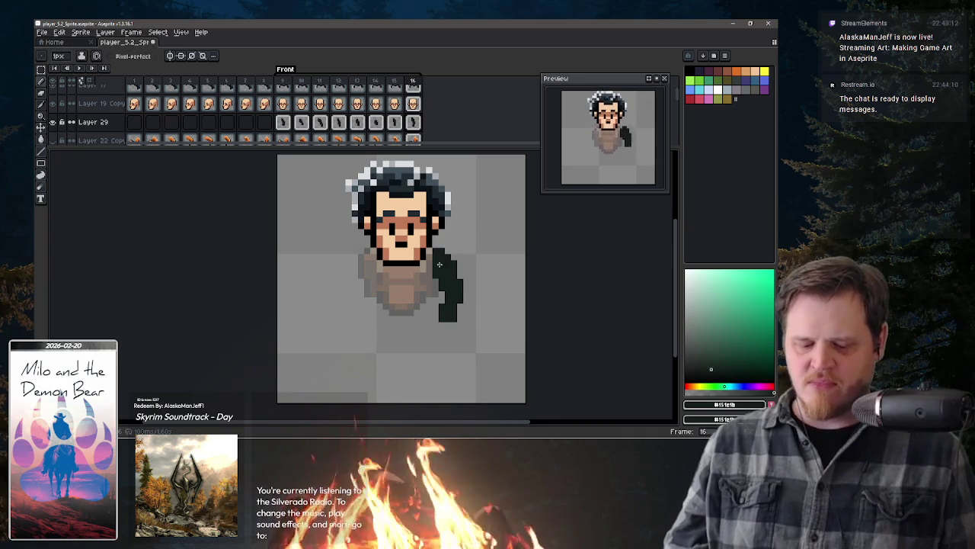
{"action": "left_click", "coordinate": [54, 135]}
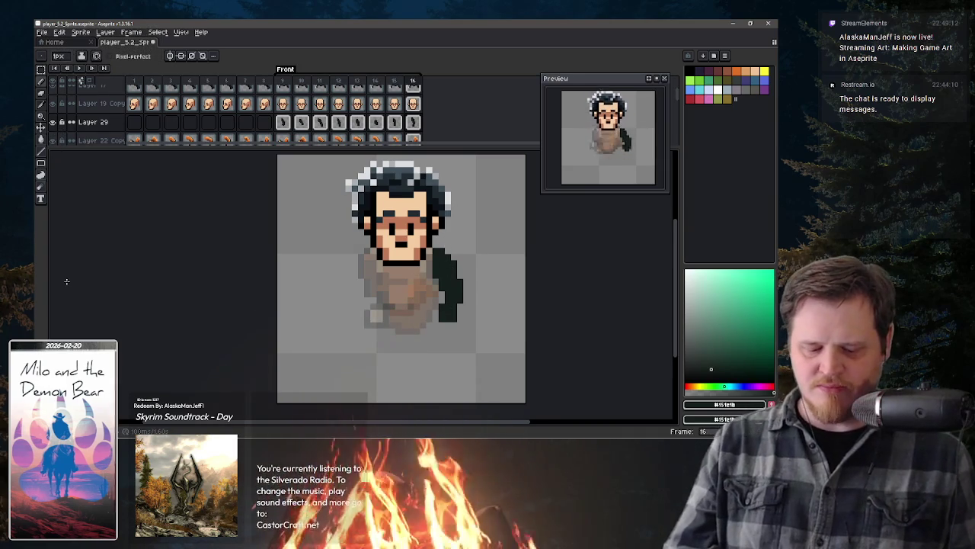
{"action": "left_click", "coordinate": [54, 136]}
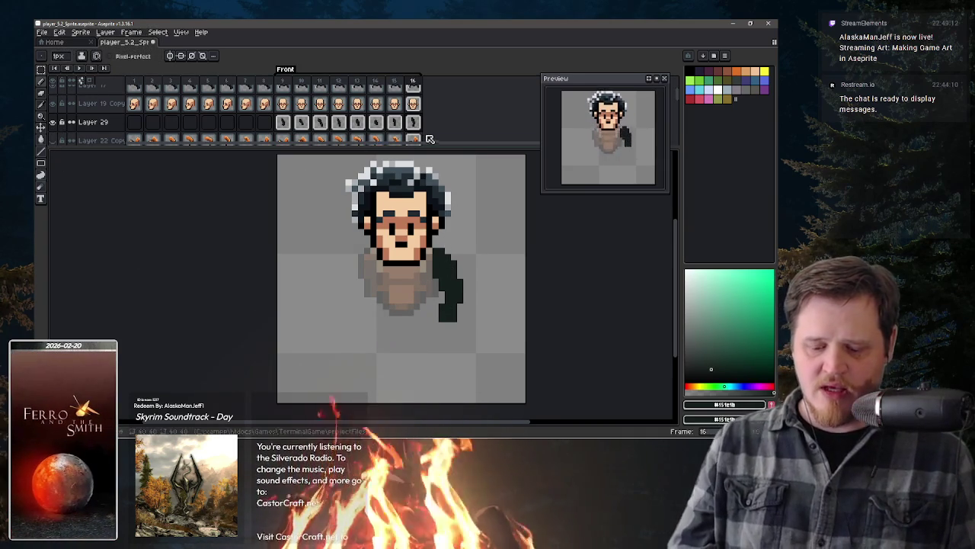
{"action": "key", "text": "space"}
Step: Set Layer 26, the orange shirt layer, to full opacity 255
{"action": "left_click_drag", "start_coordinate": [360, 118], "coordinate": [410, 90]}
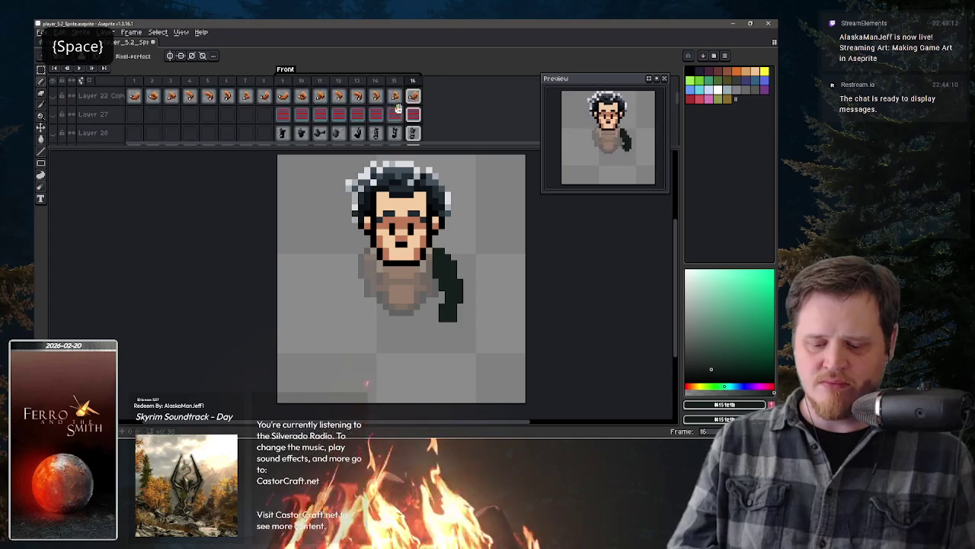
{"action": "left_click", "coordinate": [93, 135]}
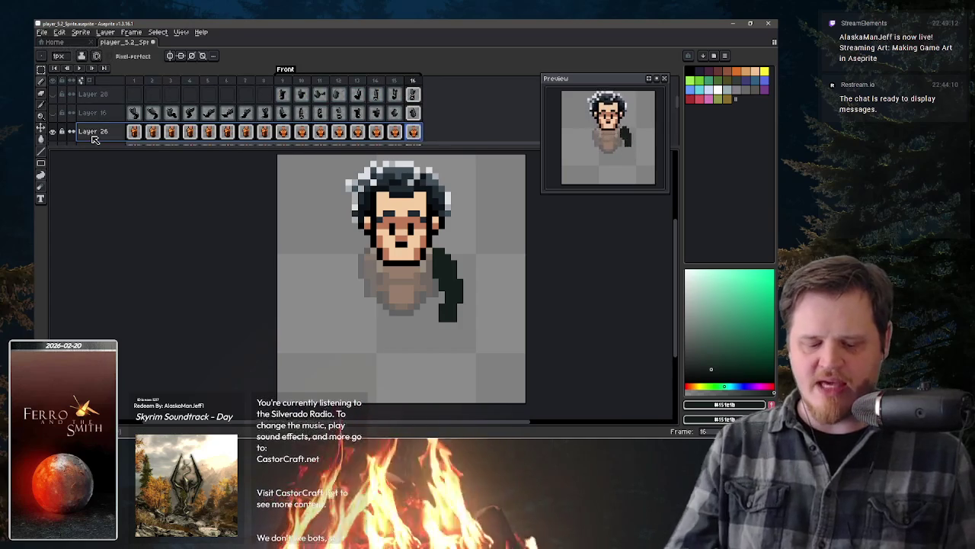
{"action": "double_click", "coordinate": [93, 135]}
{"action": "left_click_drag", "start_coordinate": [404, 252], "coordinate": [474, 253]}
{"action": "key", "text": "Return"}
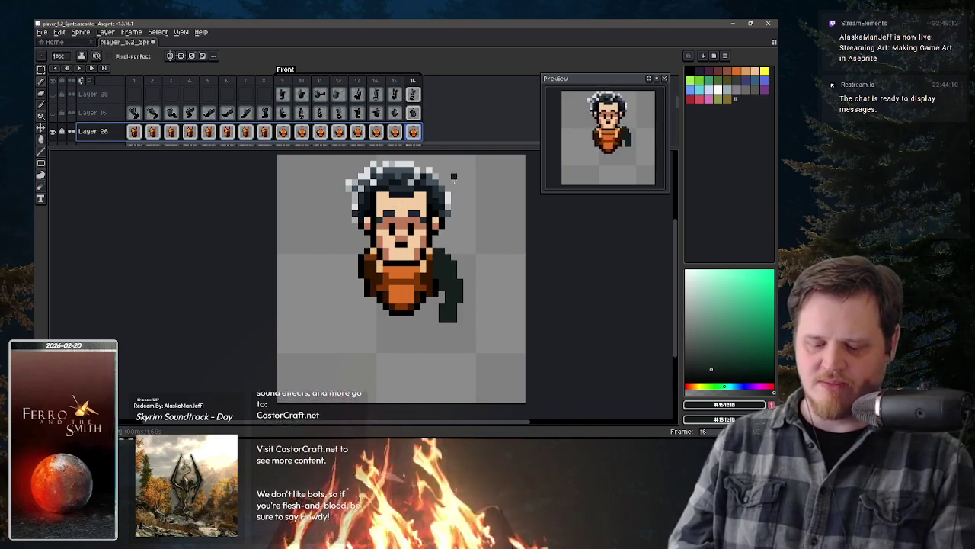
Step: Sample the dark brown and black outline colours from the sprite
{"action": "left_click", "coordinate": [436, 259], "text": "alt"}
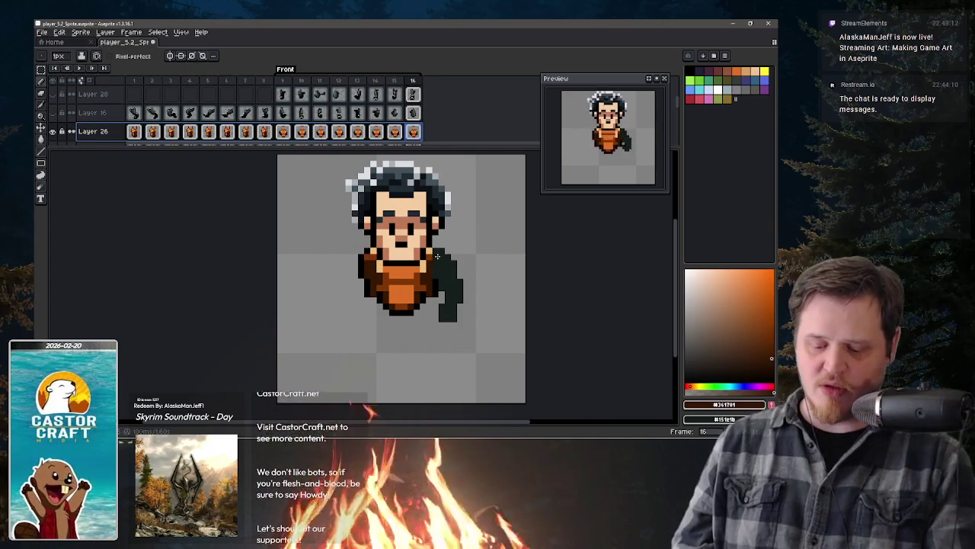
{"action": "key", "text": "alt"}
{"action": "left_click", "coordinate": [436, 262], "text": "alt"}
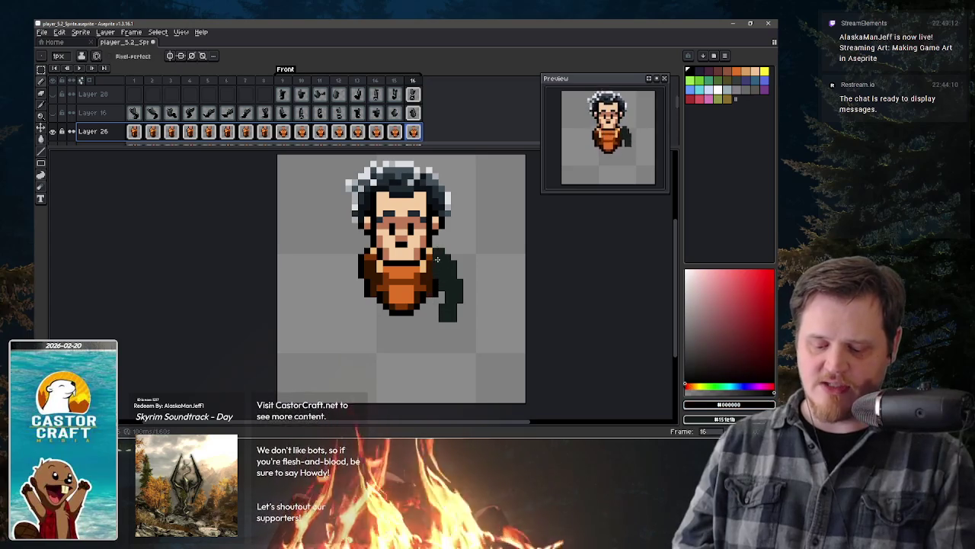
{"action": "scroll", "coordinate": [415, 104], "scroll_direction": "up", "scroll_amount": 3}
{"action": "scroll", "coordinate": [415, 105], "scroll_direction": "up", "scroll_amount": 2}
{"action": "scroll", "coordinate": [415, 105], "scroll_direction": "up", "scroll_amount": 1}
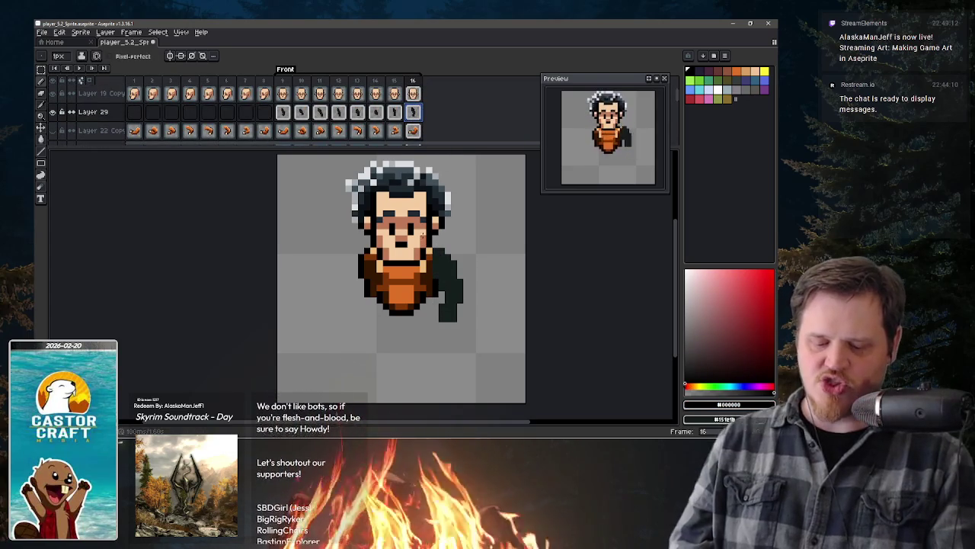
{"action": "left_click", "coordinate": [82, 55]}
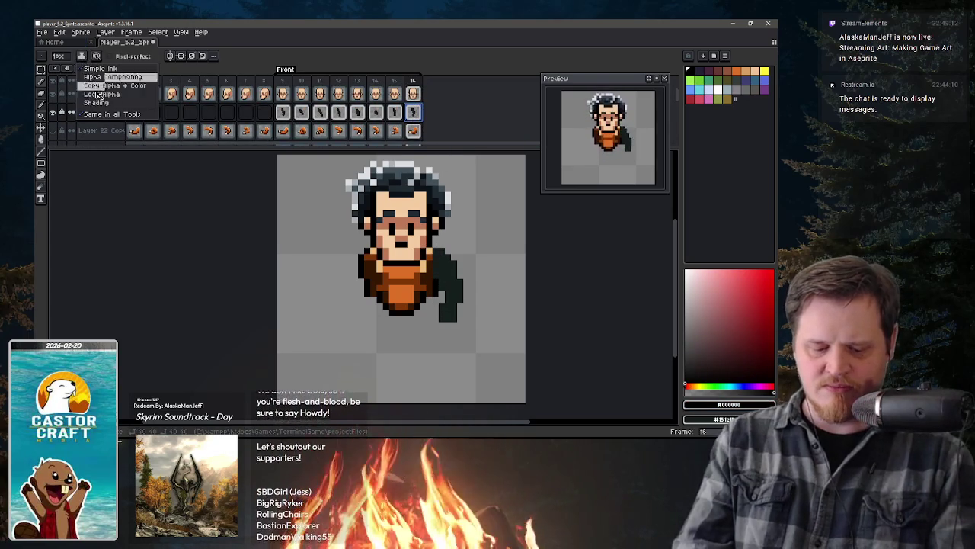
Step: Switch to Lock Alpha ink and bucket-fill frame 16's dark green arm with orange
{"action": "left_click", "coordinate": [141, 95]}
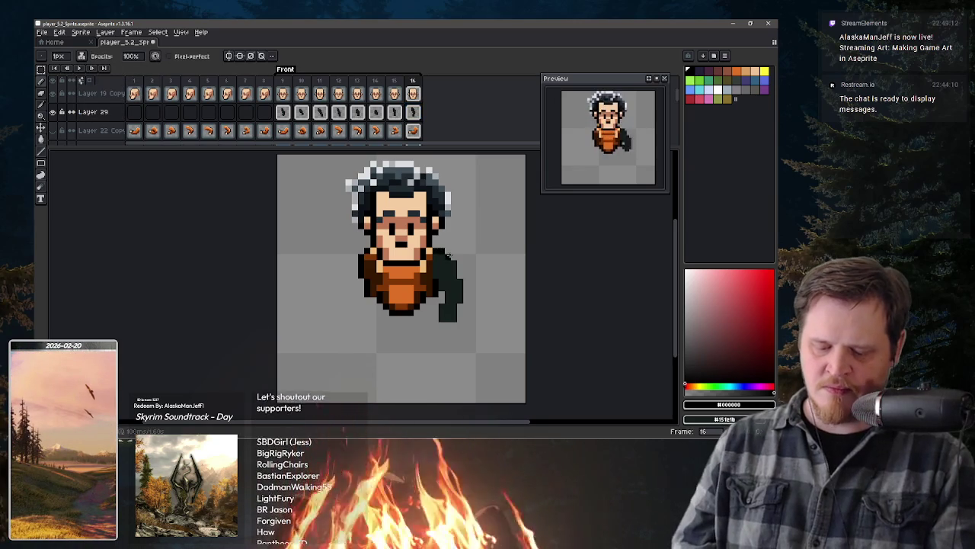
{"action": "left_click", "coordinate": [419, 261], "text": "alt"}
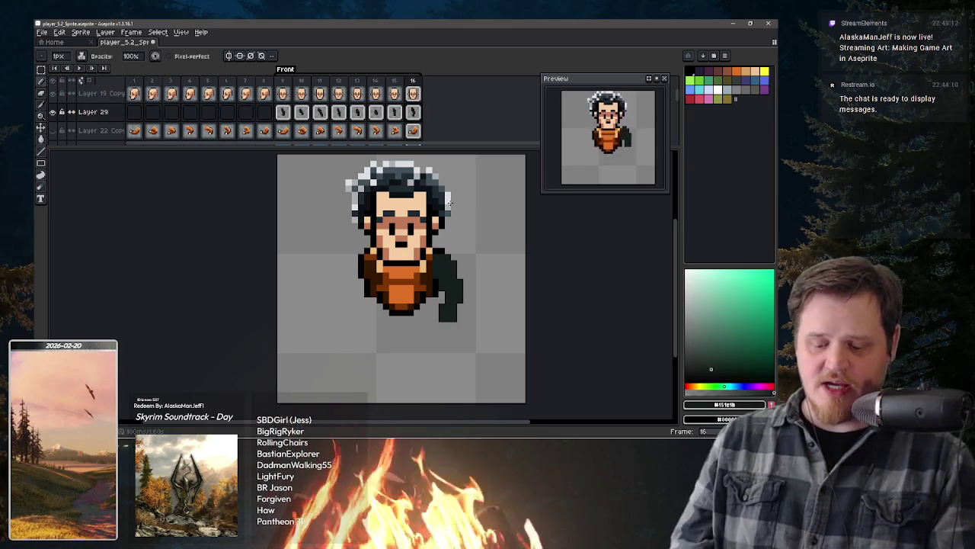
{"action": "left_click", "coordinate": [422, 263], "text": "alt"}
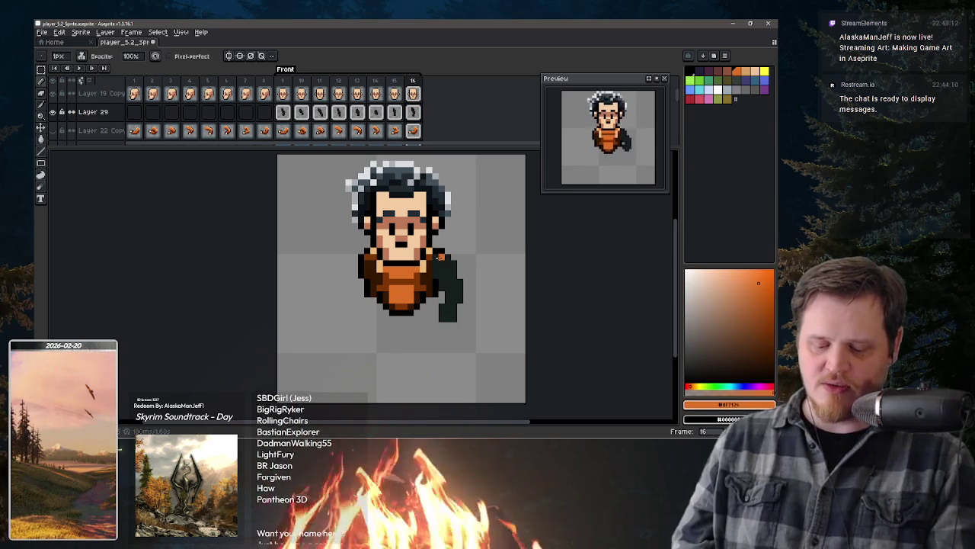
{"action": "key", "text": "g"}
{"action": "left_click", "coordinate": [450, 275]}
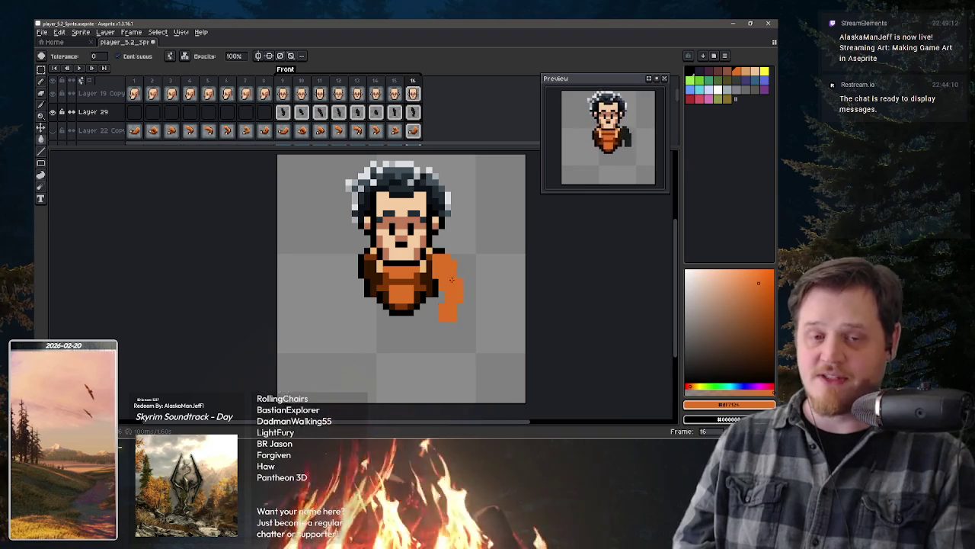
Step: Outline the orange arm's left edge and hand bottom in black, adding an orange hand pixel
{"action": "key", "text": "b"}
{"action": "key", "text": "x"}
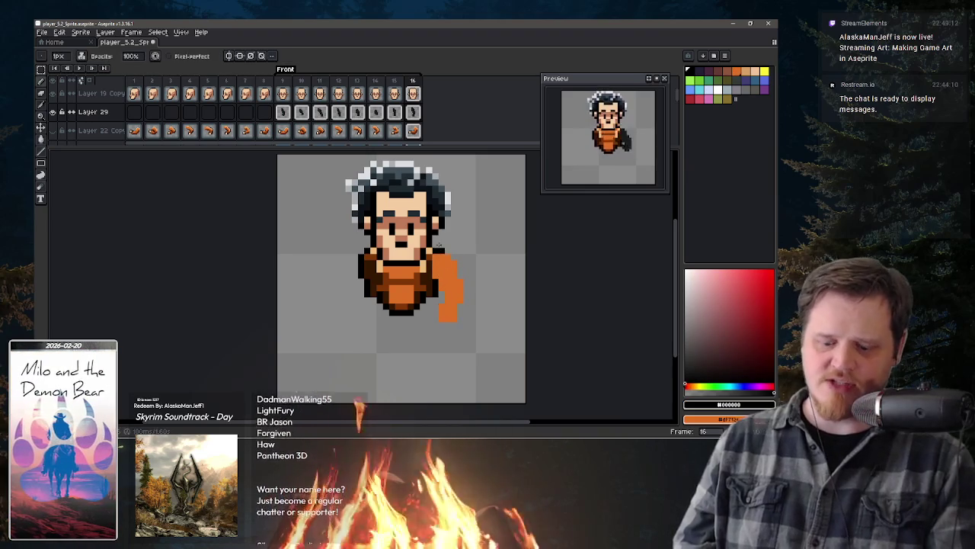
{"action": "left_click_drag", "start_coordinate": [439, 253], "coordinate": [436, 275]}
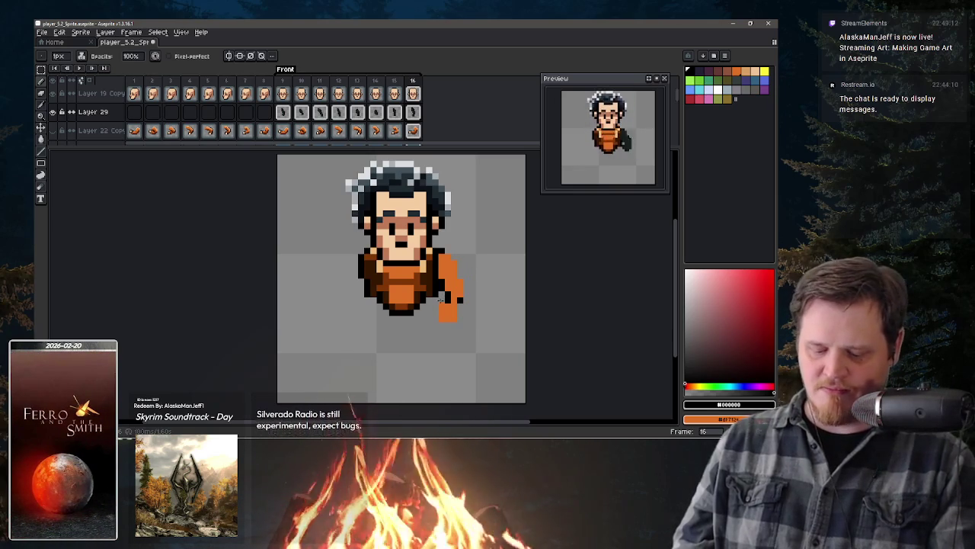
{"action": "left_click_drag", "start_coordinate": [441, 314], "coordinate": [448, 318]}
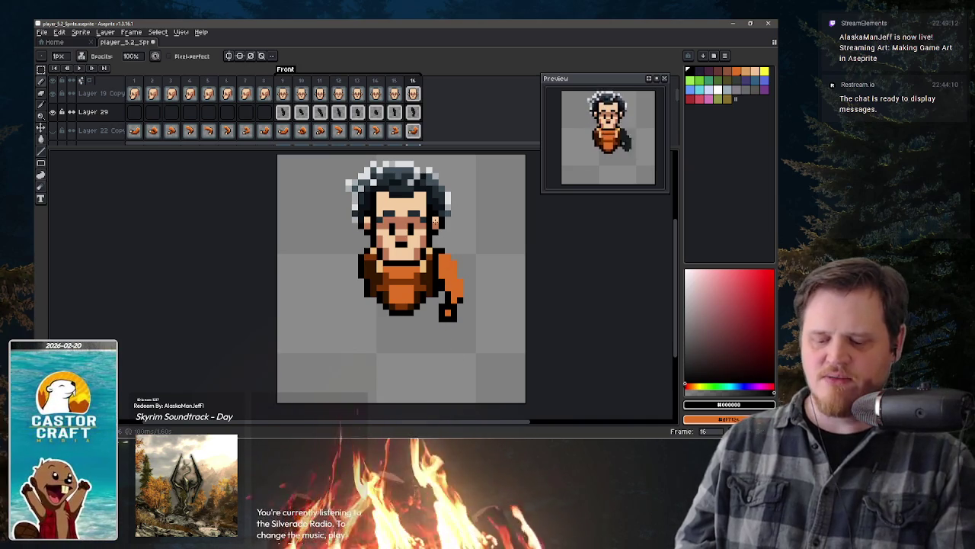
{"action": "key", "text": "x"}
{"action": "left_click", "coordinate": [447, 303]}
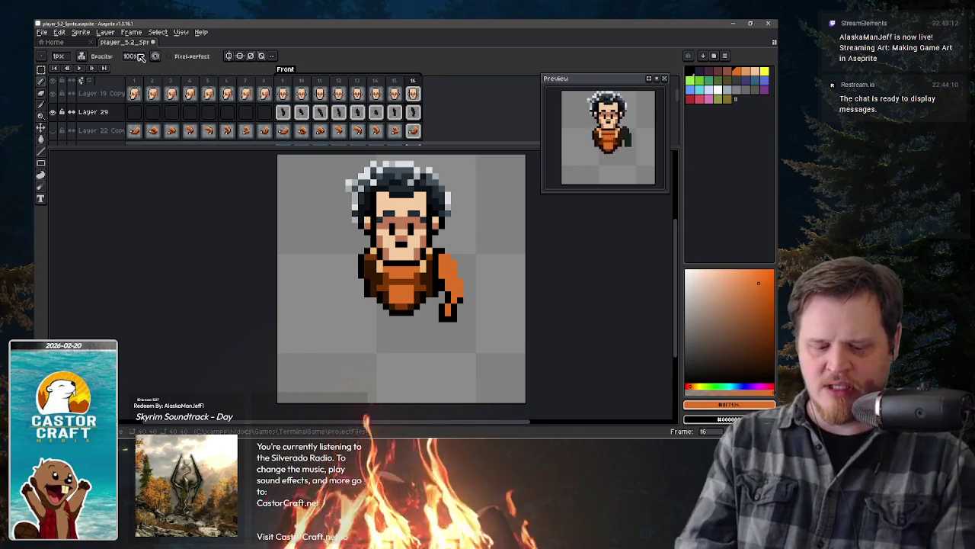
{"action": "left_click", "coordinate": [81, 56]}
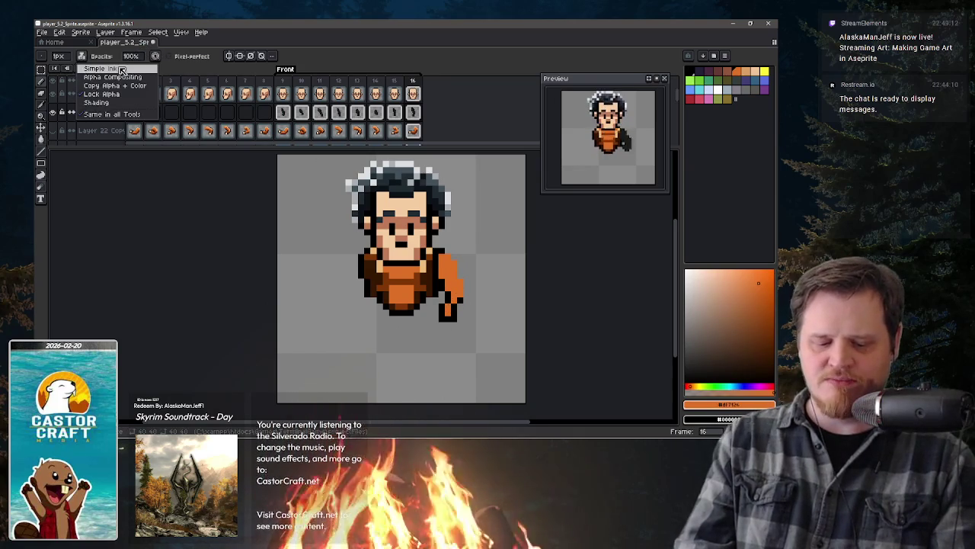
Step: Change the ink mode and paint frame 15's right arm and shoulder orange
{"action": "left_click", "coordinate": [99, 93]}
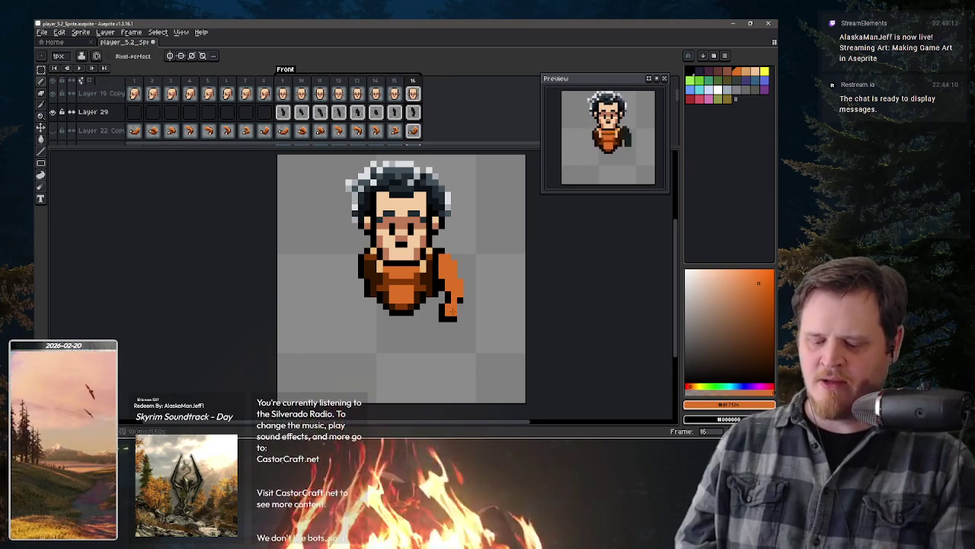
{"action": "key", "text": "x"}
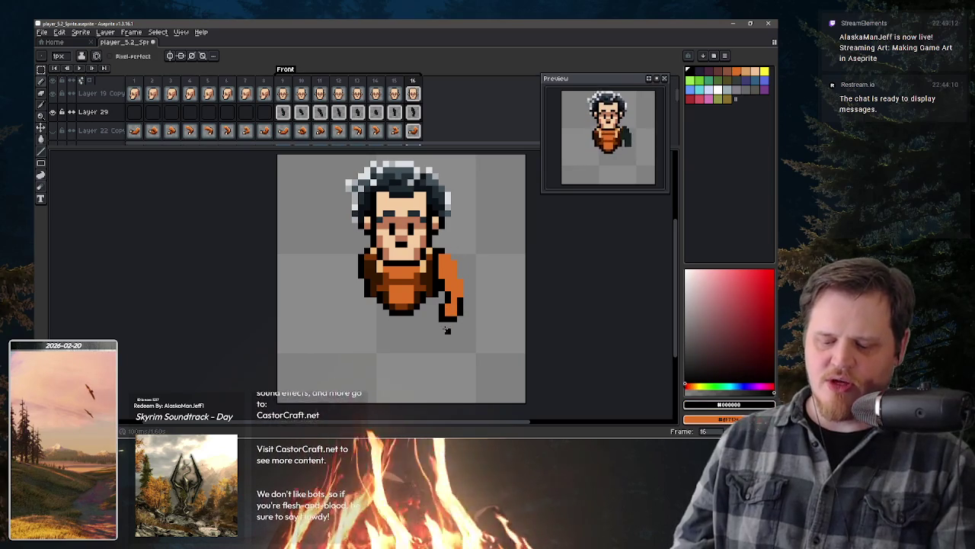
{"action": "key", "text": "comma"}
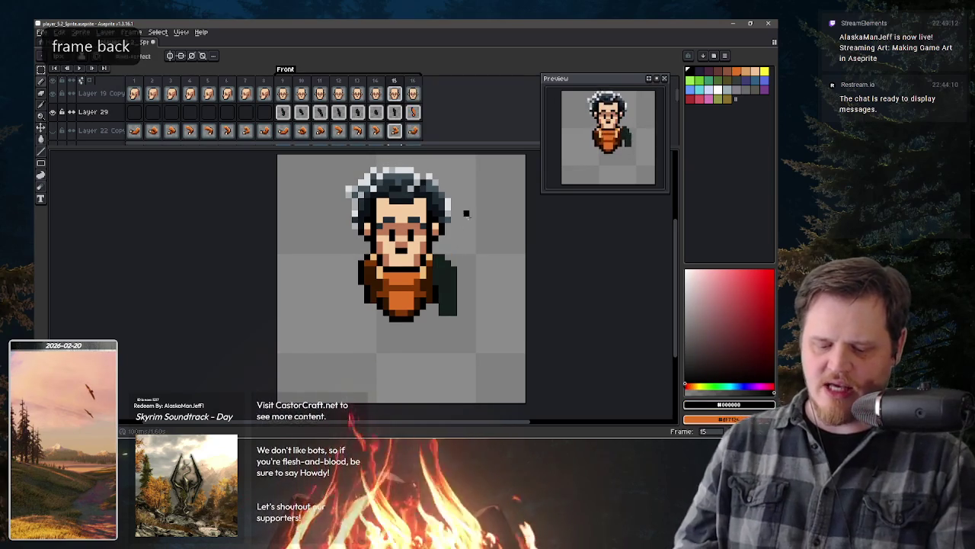
{"action": "key", "text": "x"}
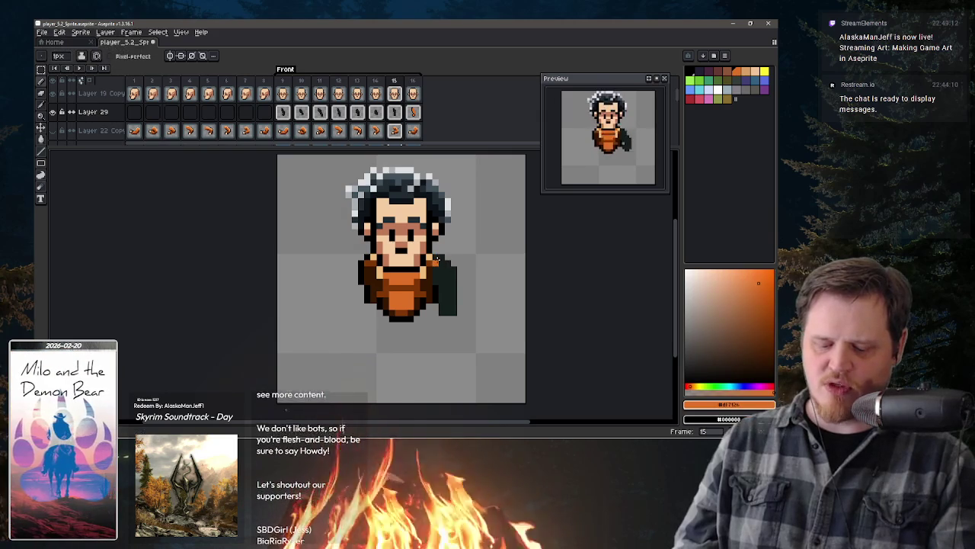
{"action": "key", "text": "x"}
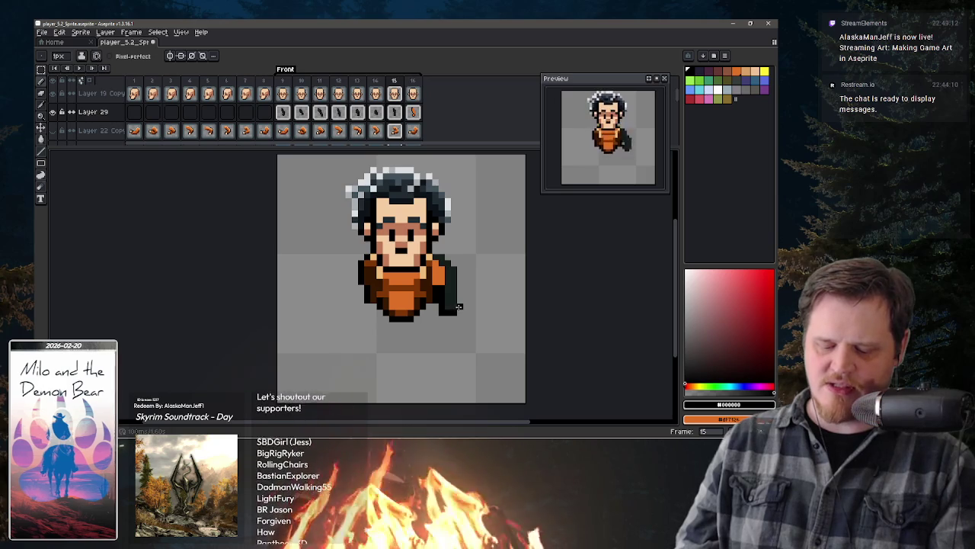
{"action": "key", "text": "x"}
{"action": "left_click_drag", "start_coordinate": [447, 275], "coordinate": [447, 306]}
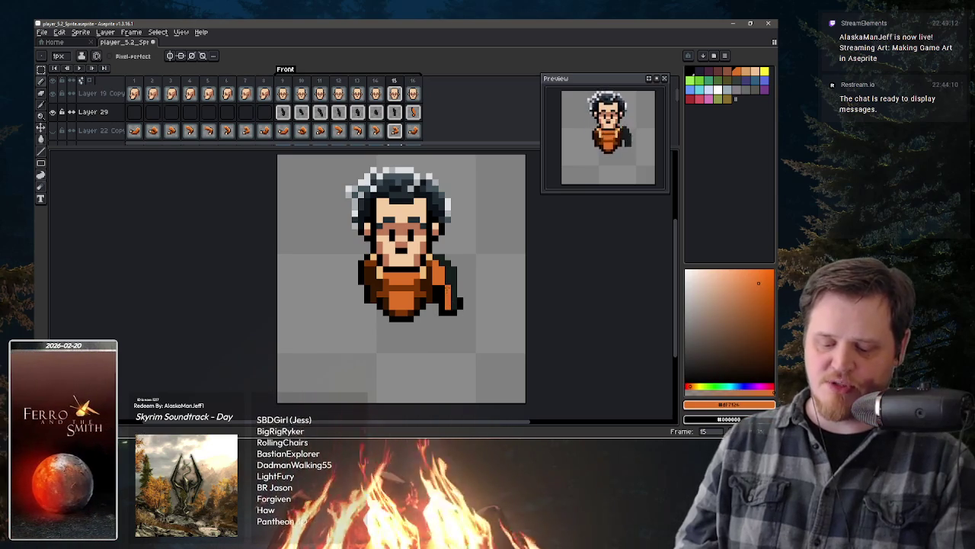
{"action": "left_click", "coordinate": [446, 271]}
{"action": "key", "text": "x"}
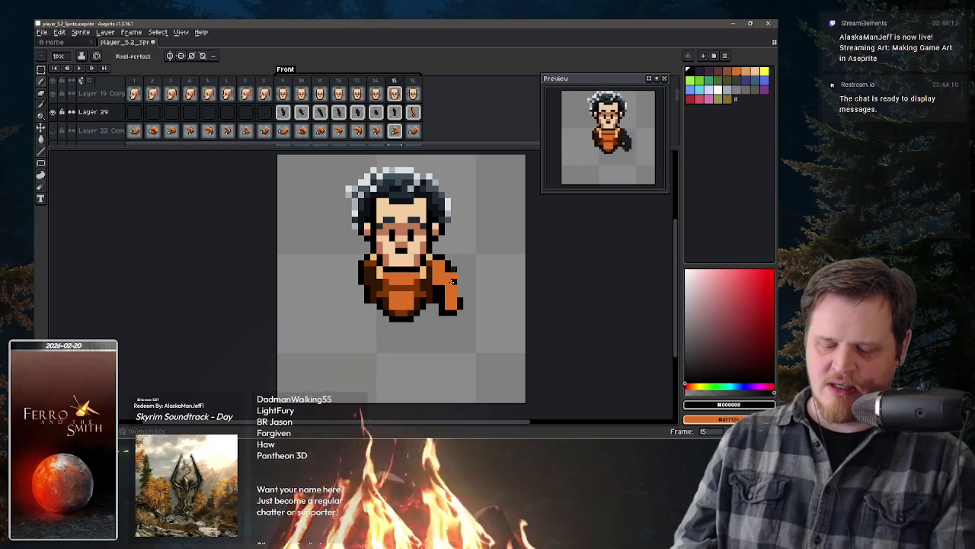
{"action": "key", "text": "x"}
{"action": "key", "text": "x"}
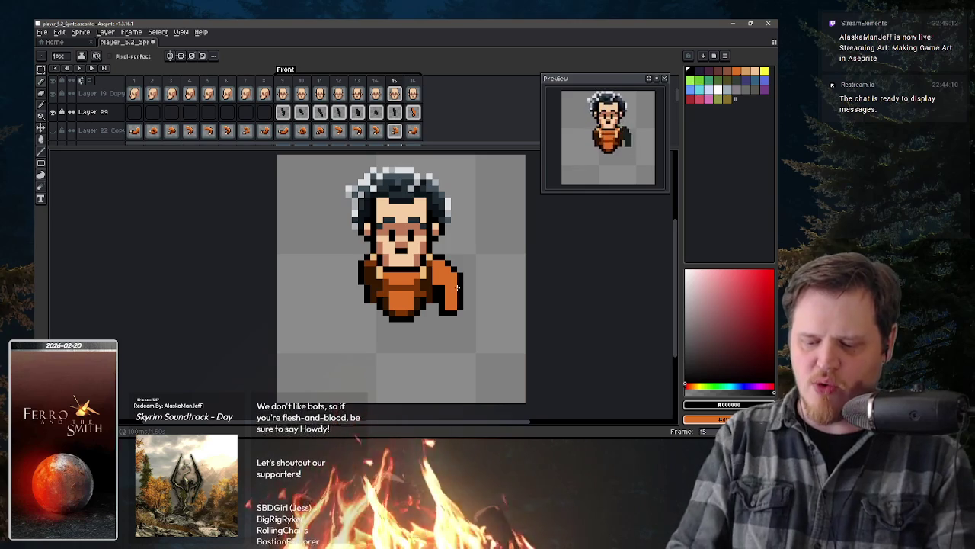
Step: Recolour frame 14's hand orange and outline its arm and lower hand in black
{"action": "key", "text": "comma"}
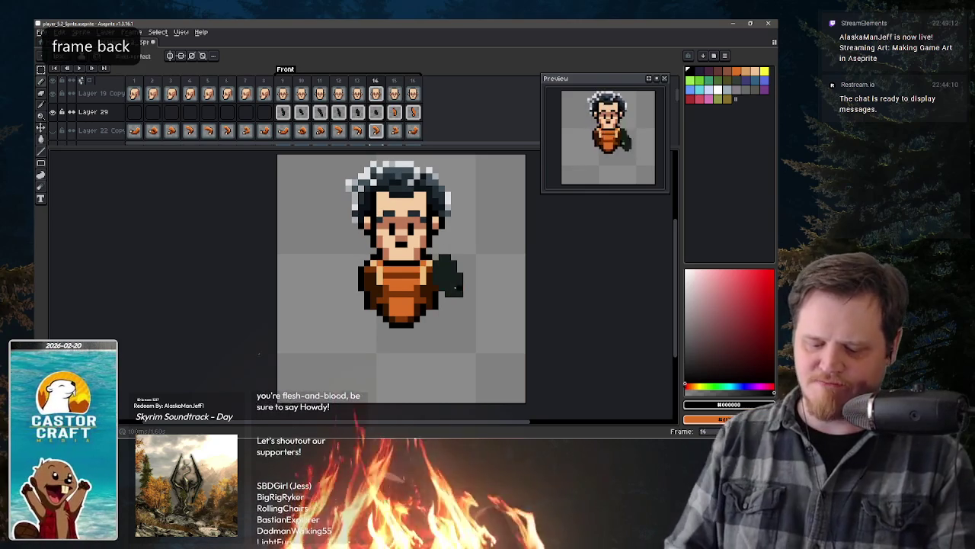
{"action": "key", "text": "x"}
{"action": "left_click_drag", "start_coordinate": [438, 273], "coordinate": [438, 281]}
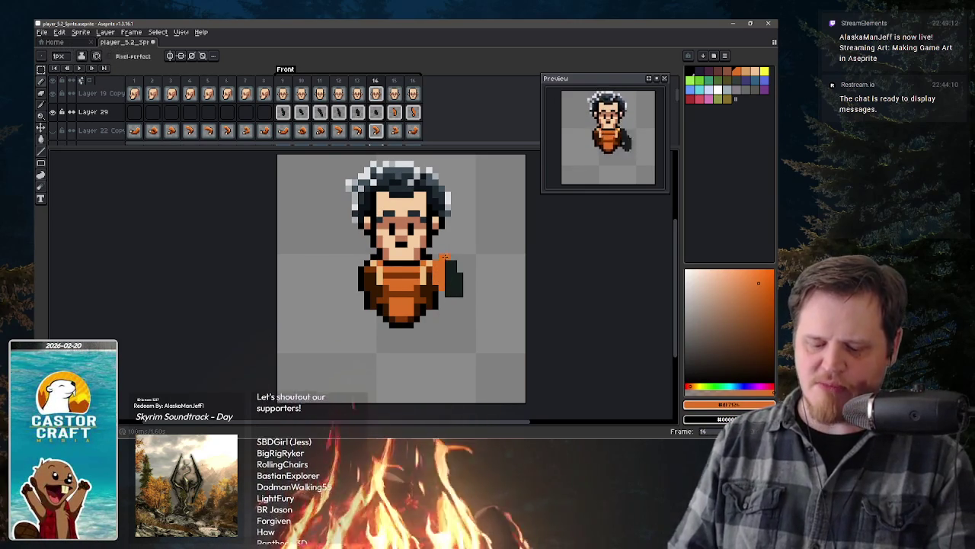
{"action": "key", "text": "x"}
{"action": "left_click_drag", "start_coordinate": [435, 268], "coordinate": [447, 287]}
{"action": "key", "text": "x"}
{"action": "key", "text": "x"}
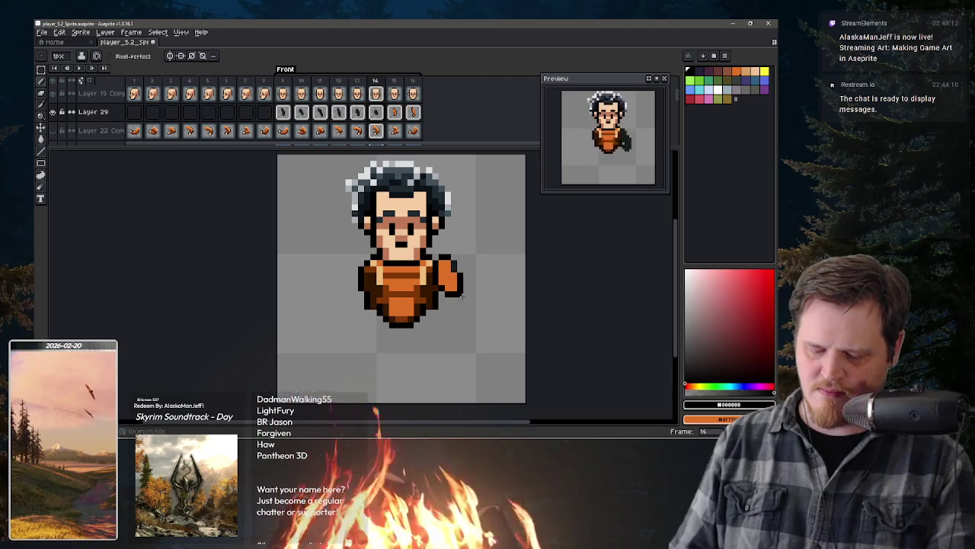
{"action": "key", "text": "b"}
{"action": "key", "text": "x"}
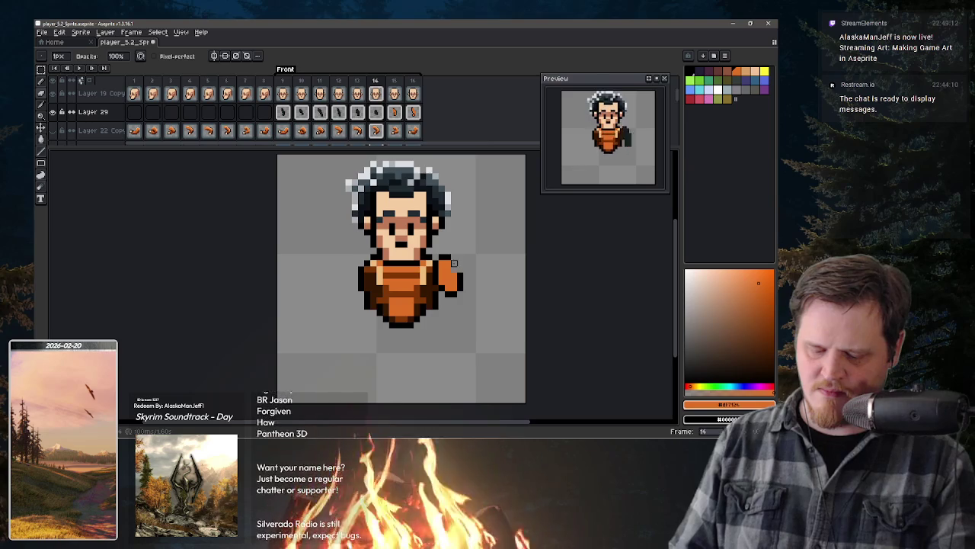
{"action": "key", "text": "e"}
{"action": "key", "text": "x"}
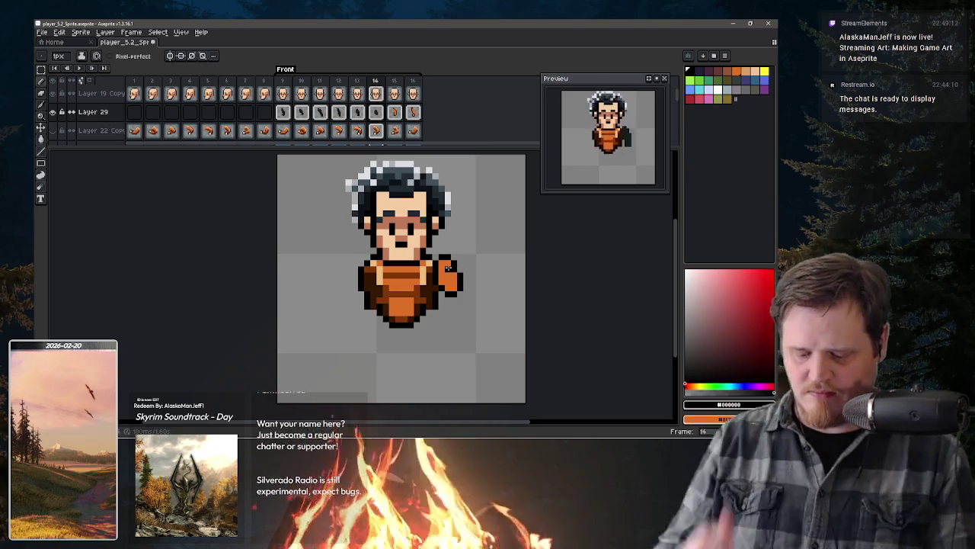
{"action": "left_click_drag", "start_coordinate": [448, 267], "coordinate": [454, 290]}
{"action": "key", "text": "comma"}
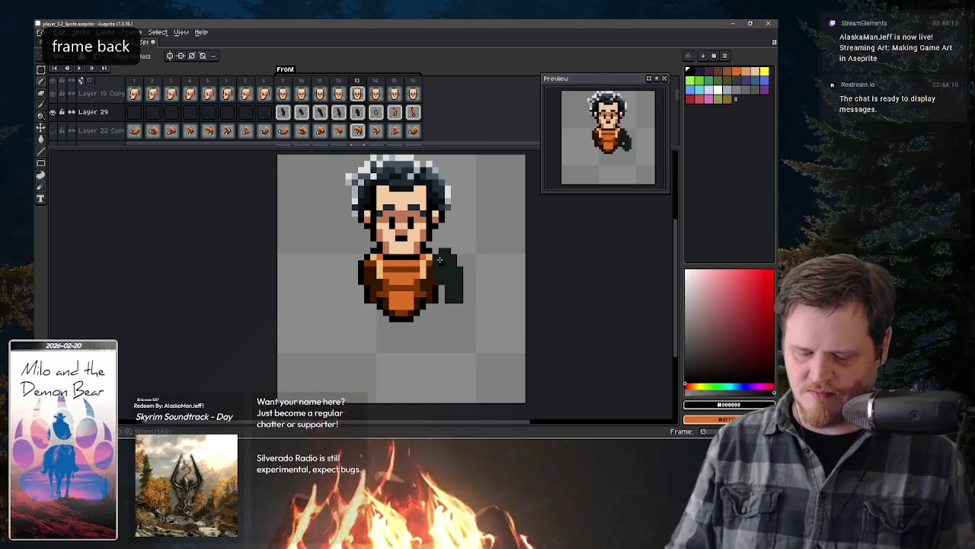
Step: Bucket-fill frame 13's dark arm orange and outline its top edge and body side in black
{"action": "key", "text": "g"}
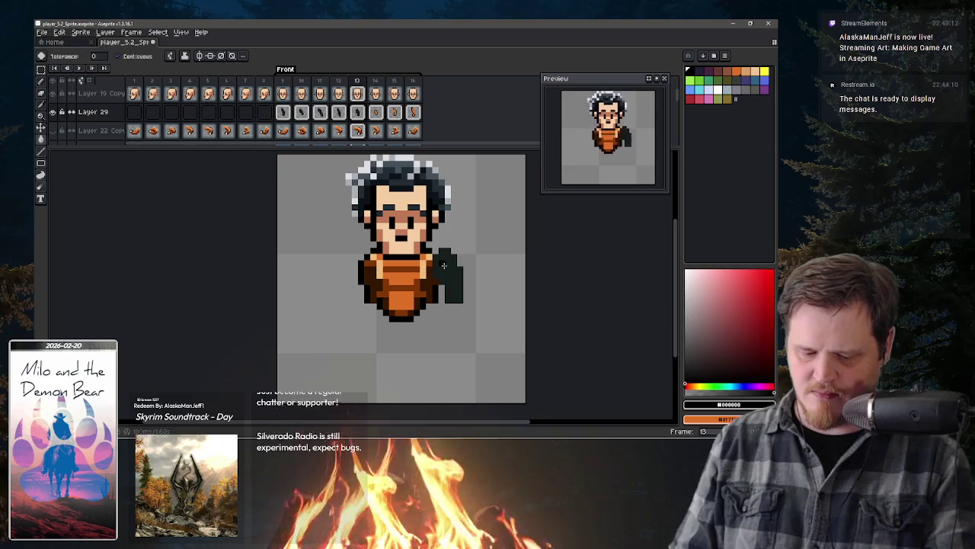
{"action": "key", "text": "x"}
{"action": "left_click", "coordinate": [449, 271]}
{"action": "key", "text": "b"}
{"action": "key", "text": "x"}
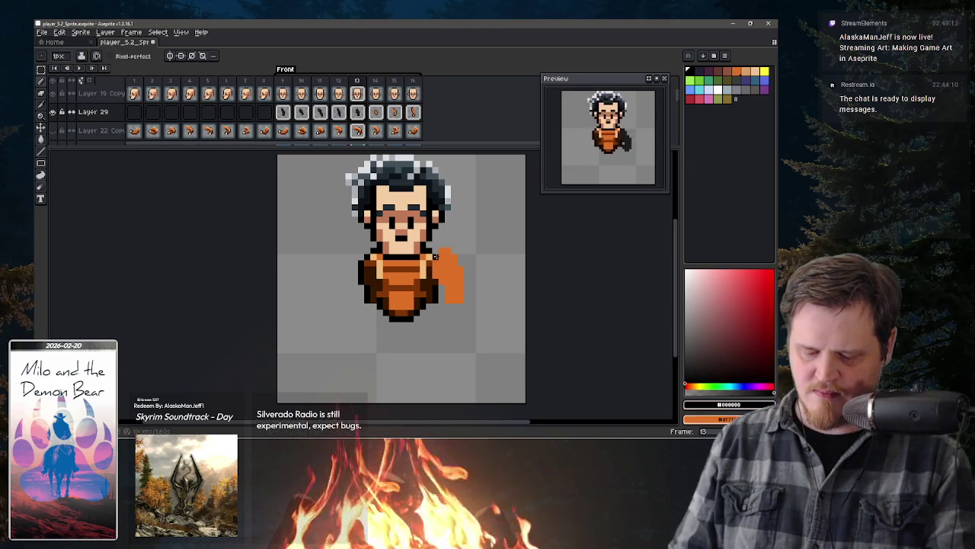
{"action": "left_click_drag", "start_coordinate": [446, 251], "coordinate": [456, 262]}
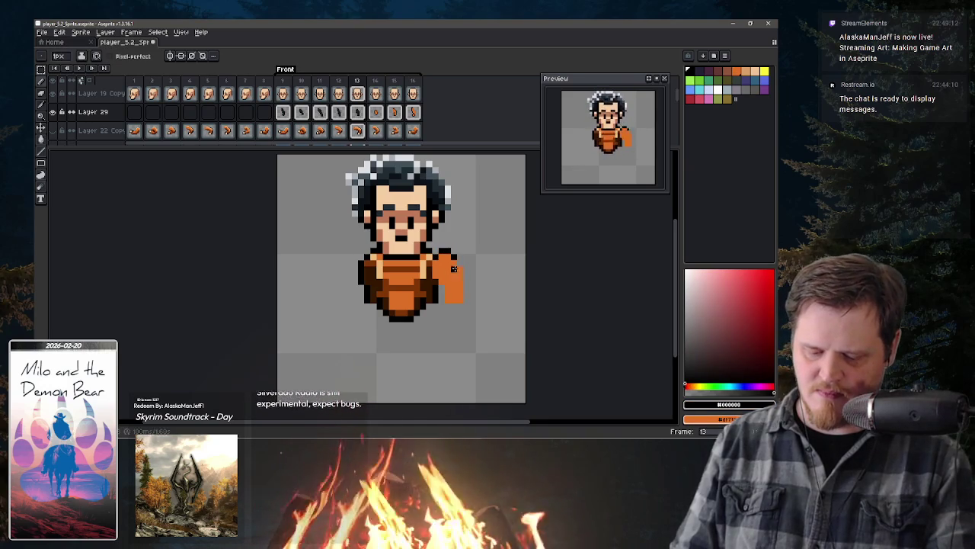
{"action": "left_click_drag", "start_coordinate": [451, 301], "coordinate": [446, 279]}
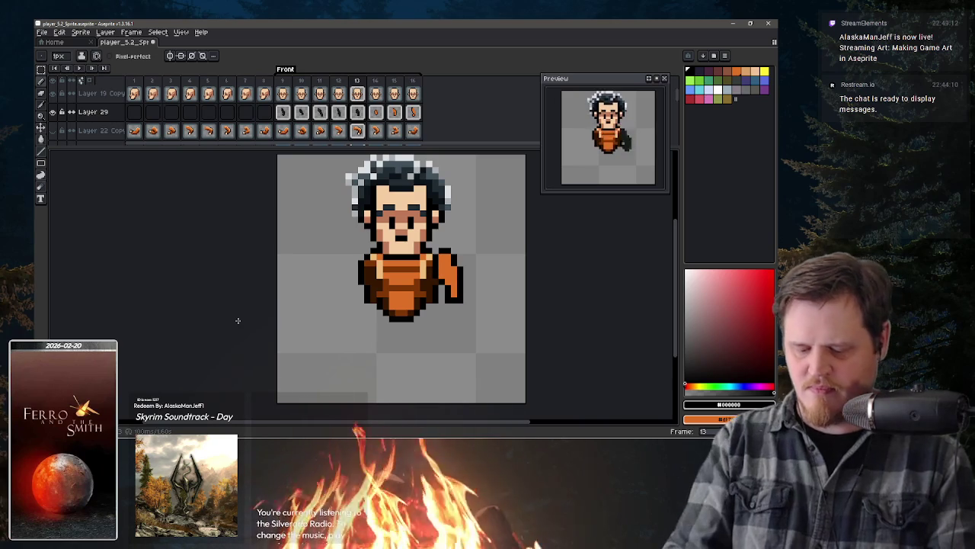
Step: Fill frame 12's dark green arm with orange using the paint bucket
{"action": "key", "text": "comma"}
{"action": "scroll", "coordinate": [238, 320], "scroll_direction": "up", "scroll_amount": 2}
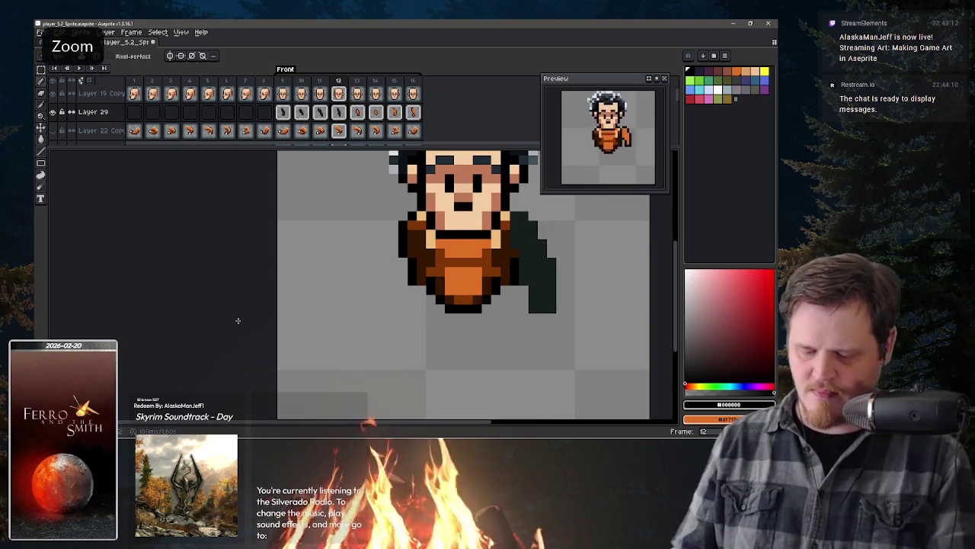
{"action": "left_click_drag", "start_coordinate": [512, 270], "coordinate": [421, 316]}
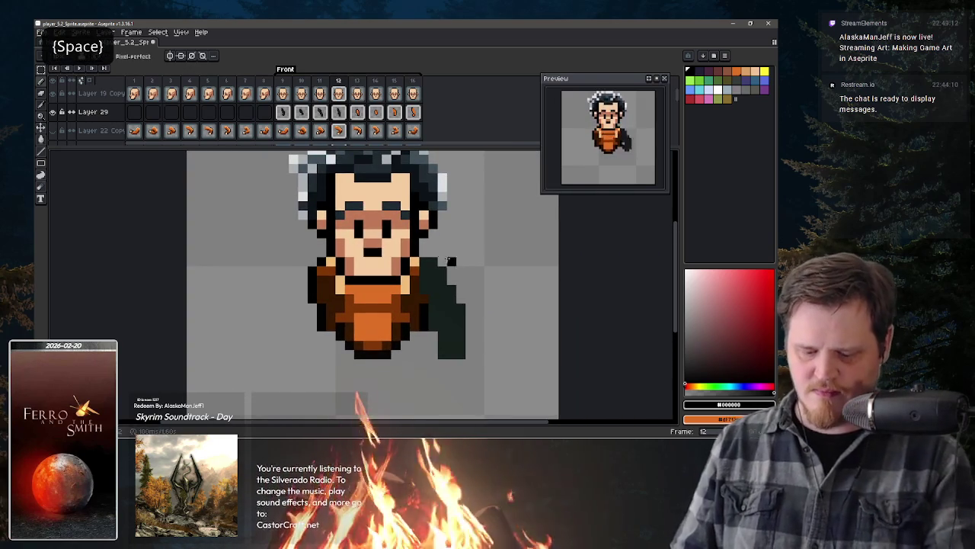
{"action": "key", "text": "g"}
{"action": "left_click", "coordinate": [424, 262]}
{"action": "key", "text": "ctrl+z"}
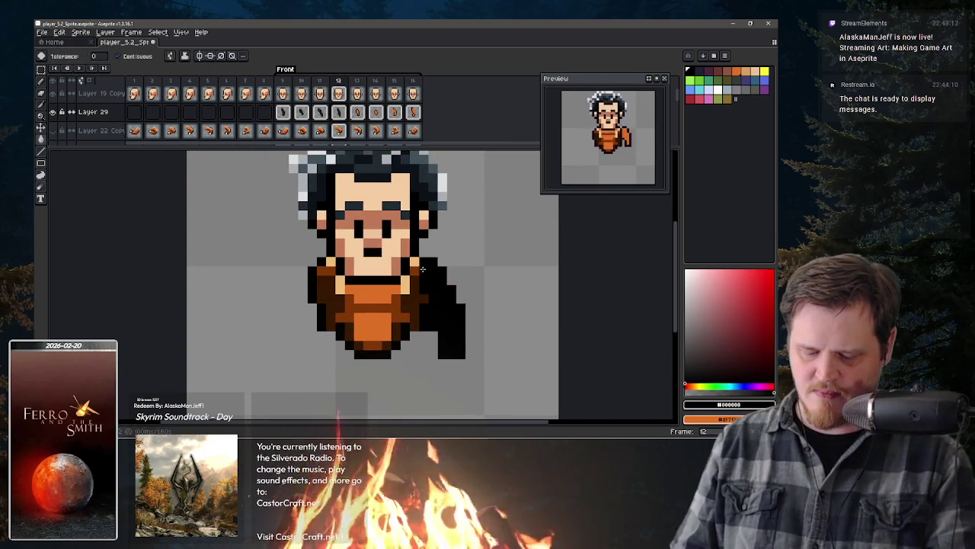
{"action": "key", "text": "b"}
{"action": "key", "text": "ctrl+y"}
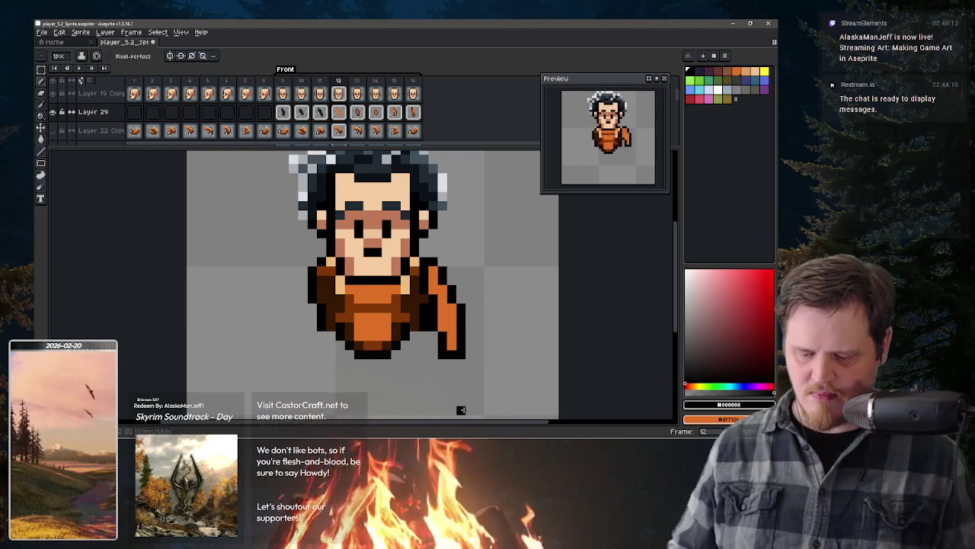
{"action": "key", "text": "comma"}
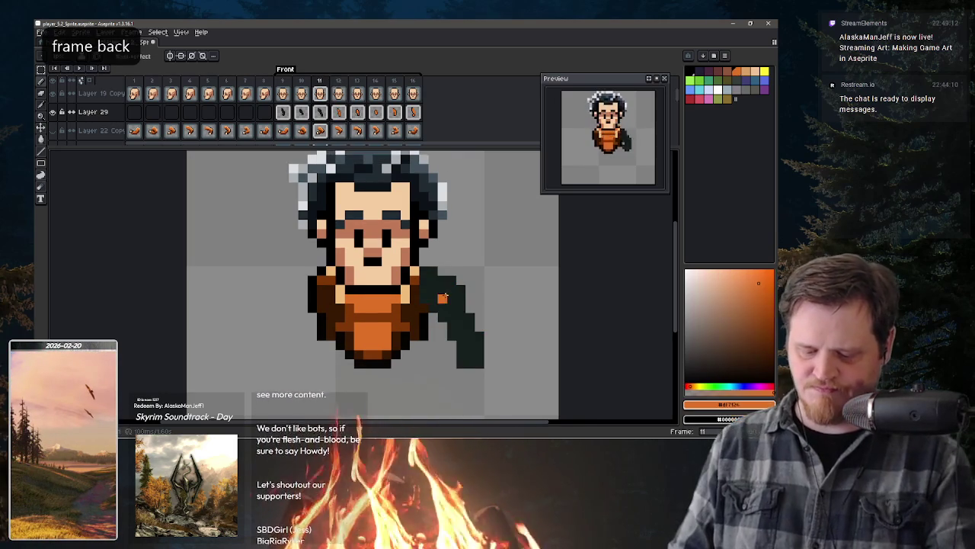
Step: Fill frame 11's arm orange, undo a stray black fill, and add black outline pixels
{"action": "key", "text": "g"}
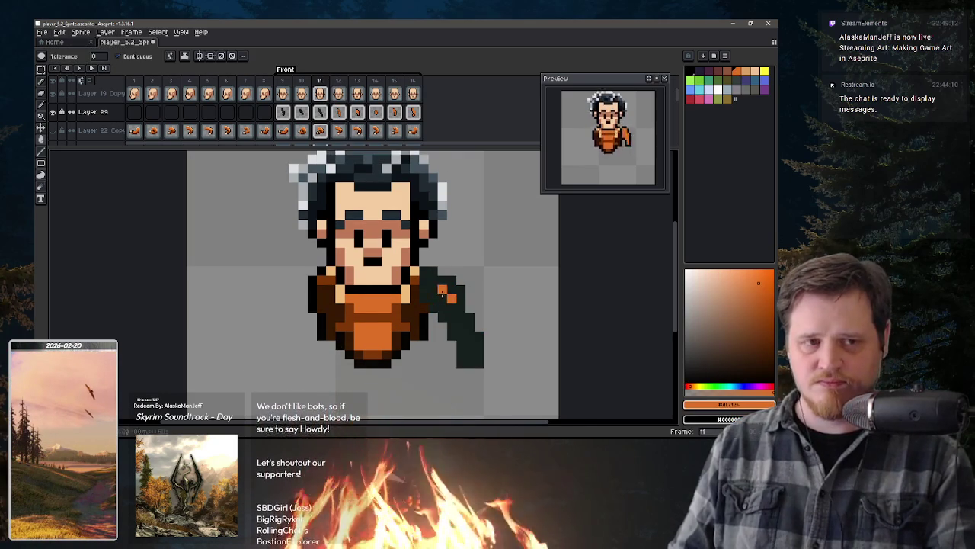
{"action": "left_click", "coordinate": [449, 325]}
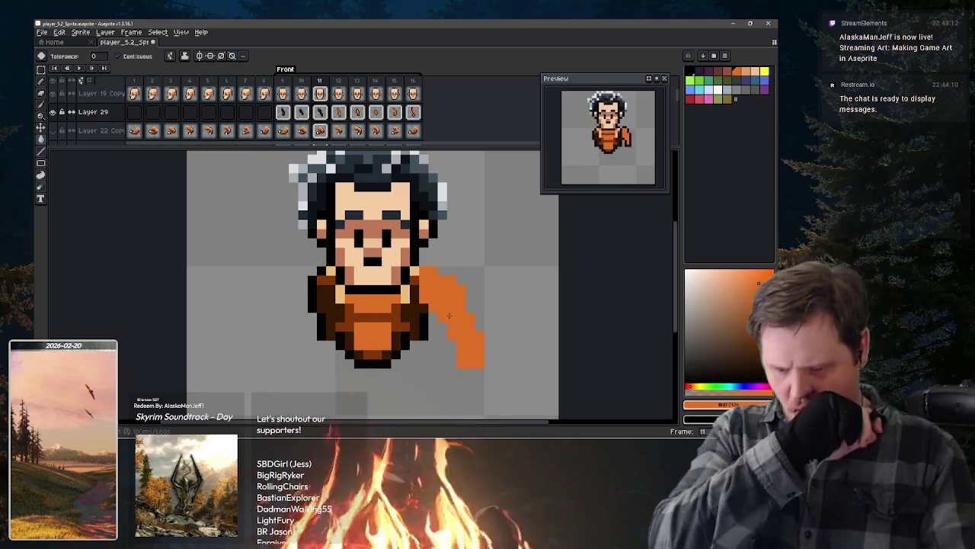
{"action": "key", "text": "x"}
{"action": "left_click", "coordinate": [424, 272]}
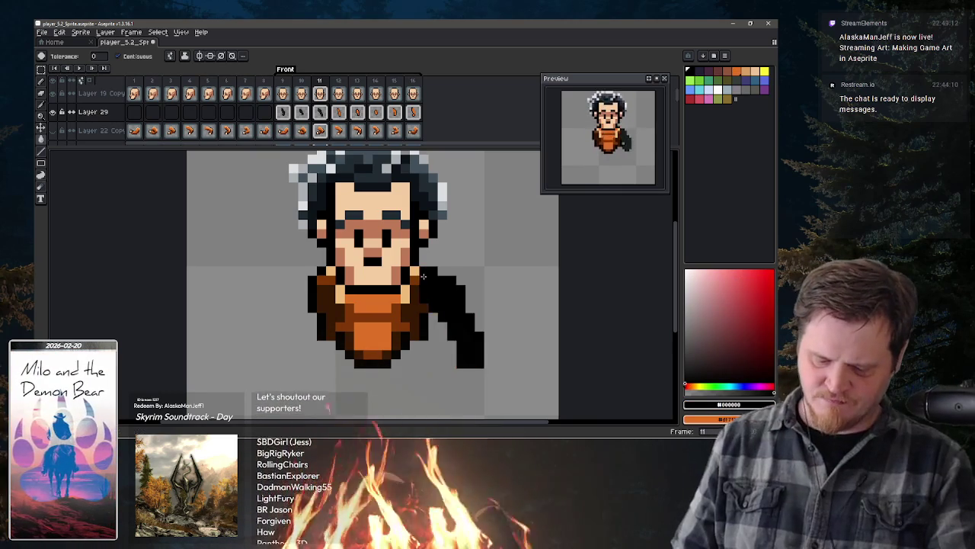
{"action": "key", "text": "ctrl+z"}
{"action": "key", "text": "b"}
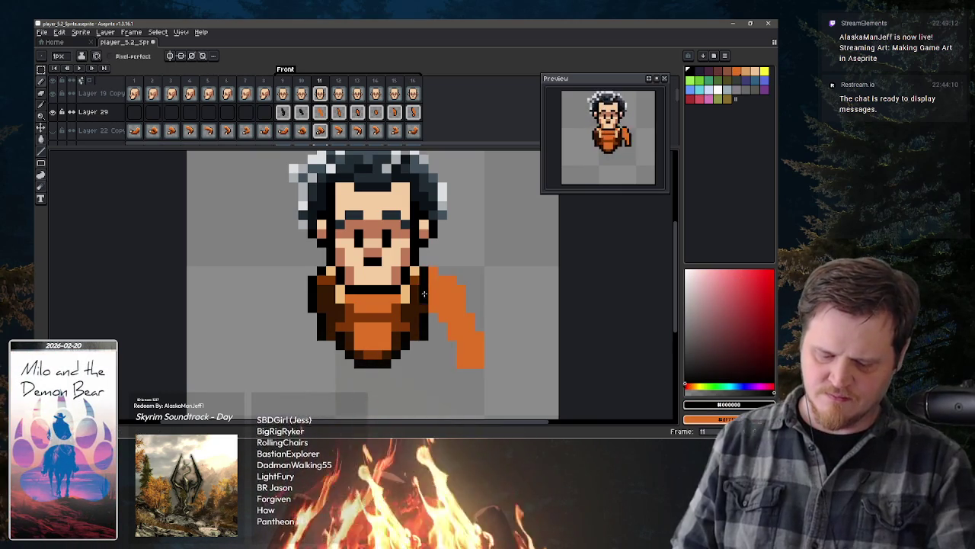
{"action": "left_click", "coordinate": [457, 290]}
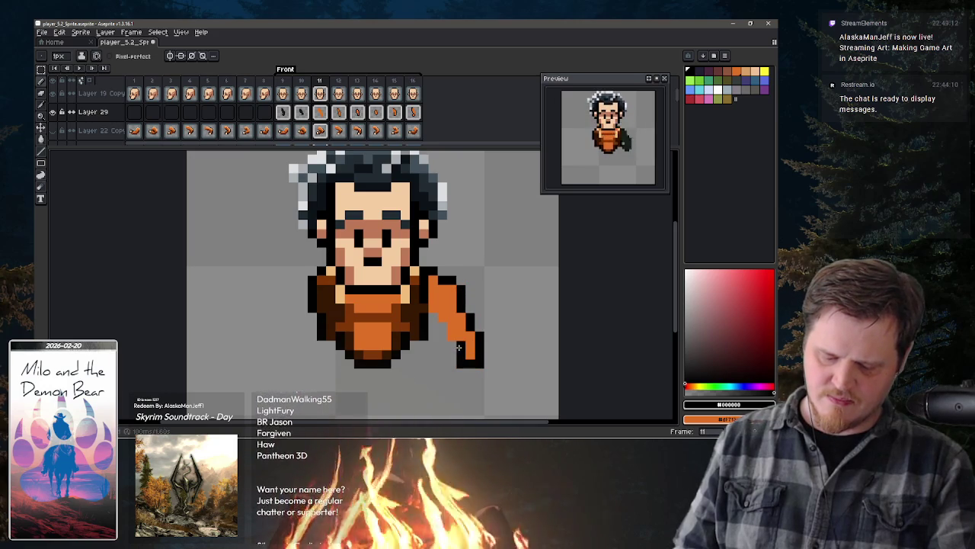
{"action": "left_click", "coordinate": [443, 318]}
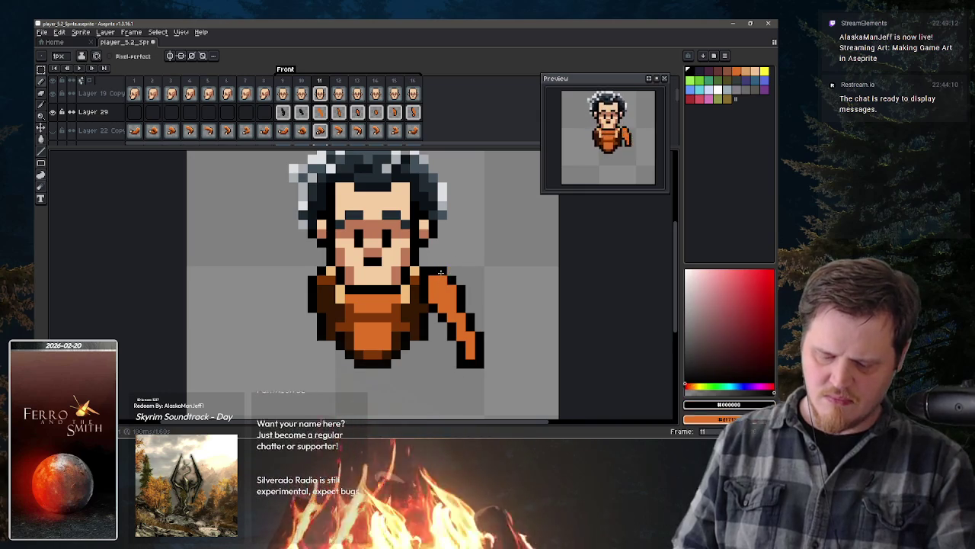
{"action": "key", "text": "comma"}
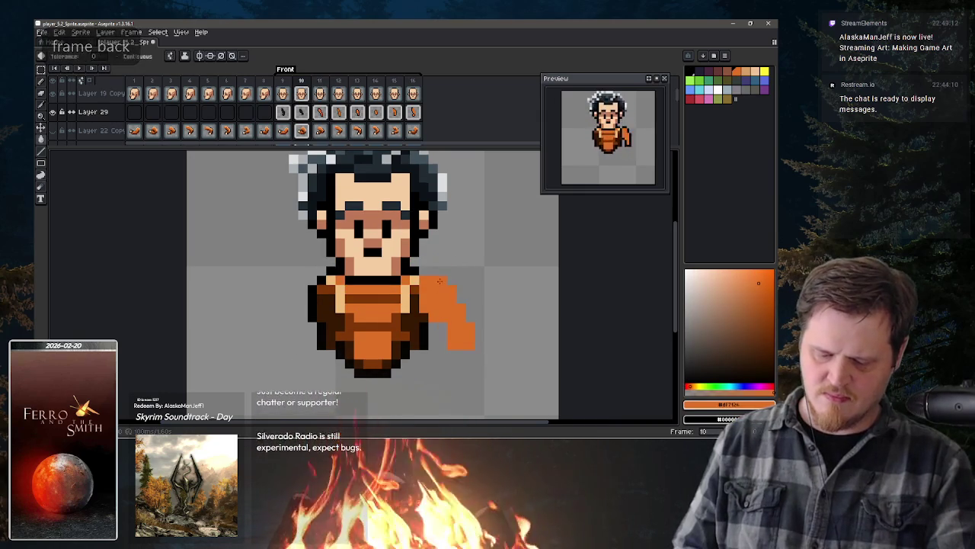
Step: Outline the top and underside of frame 10's right arm in black
{"action": "left_click_drag", "start_coordinate": [442, 280], "coordinate": [429, 281]}
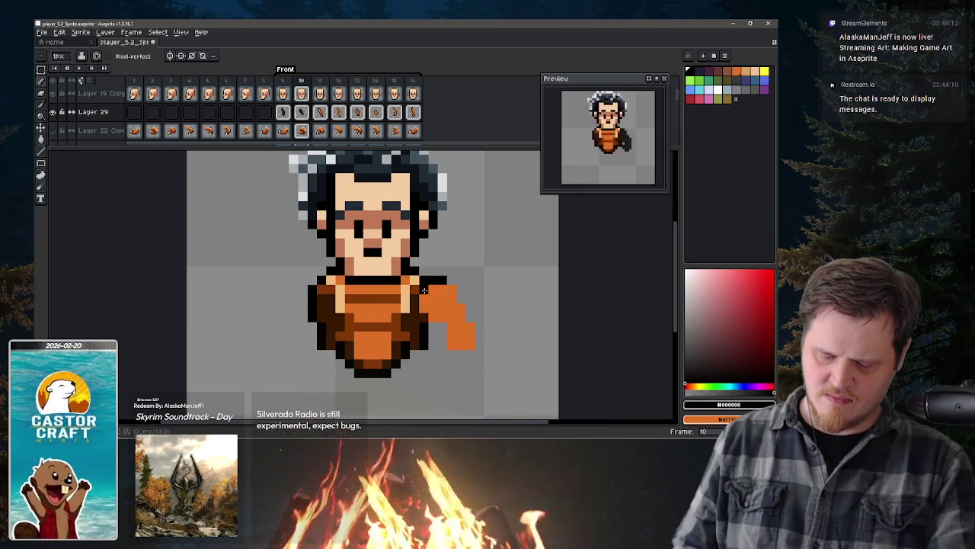
{"action": "mouse_move", "coordinate": [433, 316]}
{"action": "left_mouse_down"}
{"action": "mouse_move", "coordinate": [451, 328]}
{"action": "mouse_move", "coordinate": [470, 322]}
{"action": "left_mouse_up"}
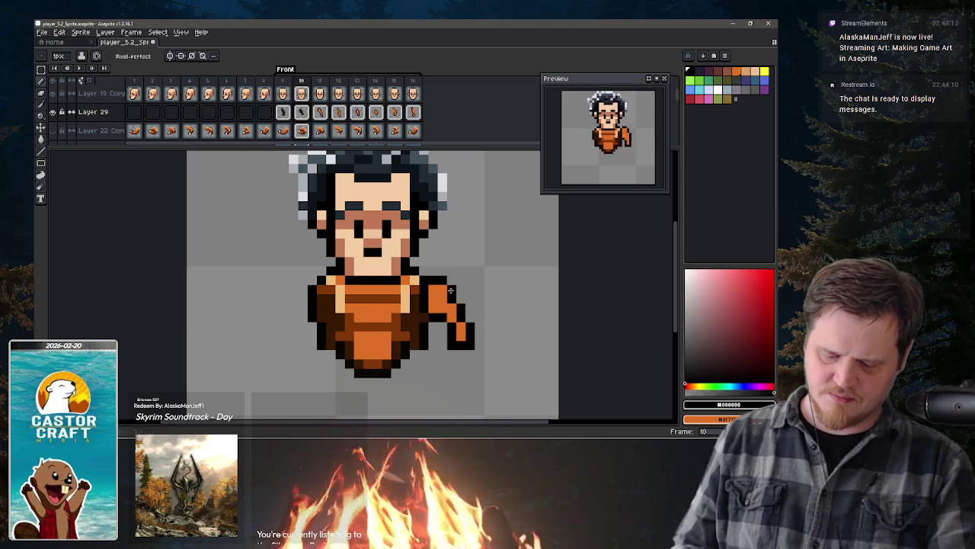
{"action": "key", "text": "comma"}
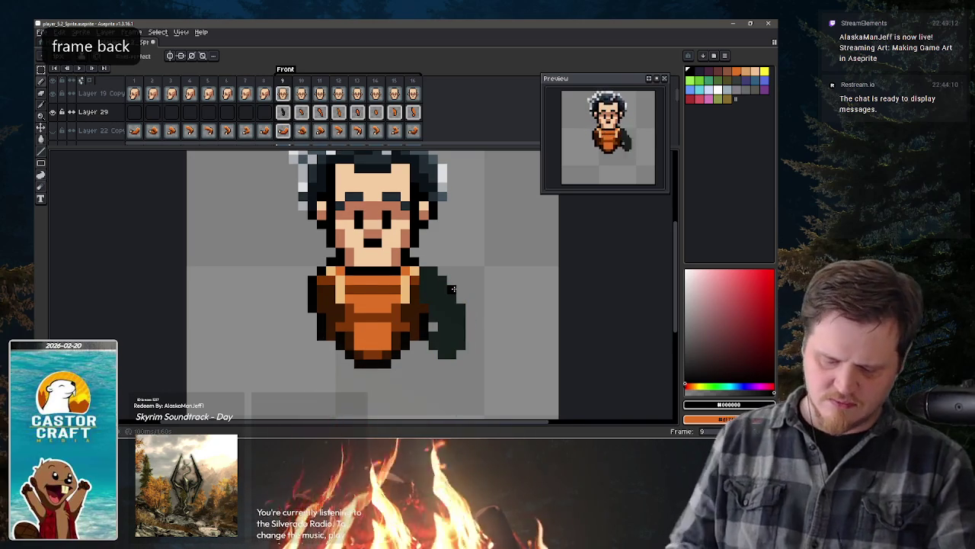
Step: Bucket-fill frame 9's dark right arm orange and outline its right edge in black
{"action": "key", "text": "g"}
{"action": "left_click", "coordinate": [449, 301]}
{"action": "key", "text": "b"}
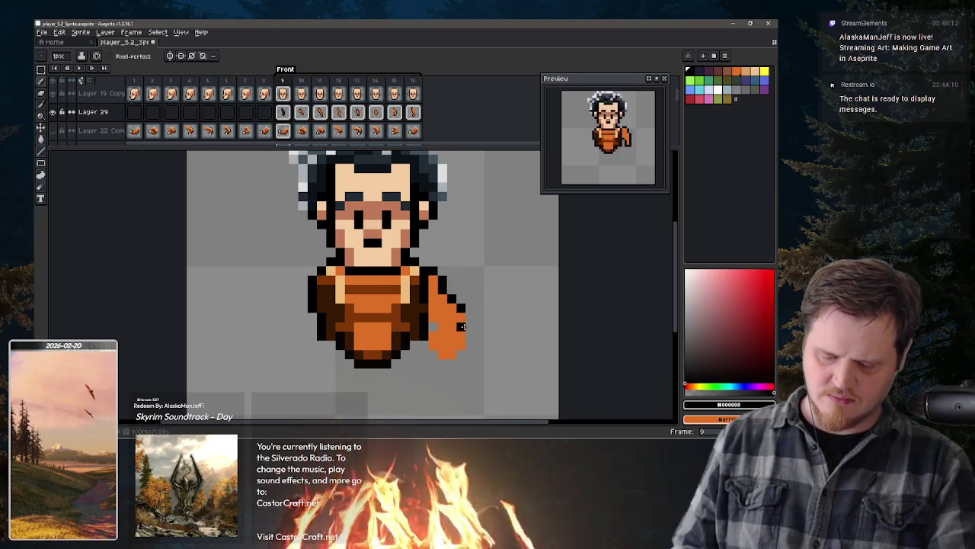
{"action": "left_click_drag", "start_coordinate": [463, 326], "coordinate": [461, 334]}
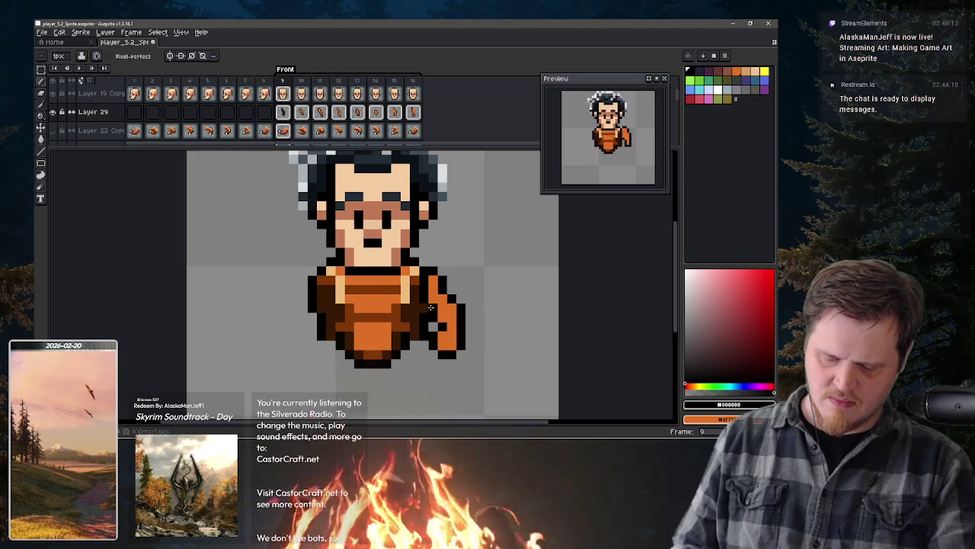
{"action": "key", "text": "comma"}
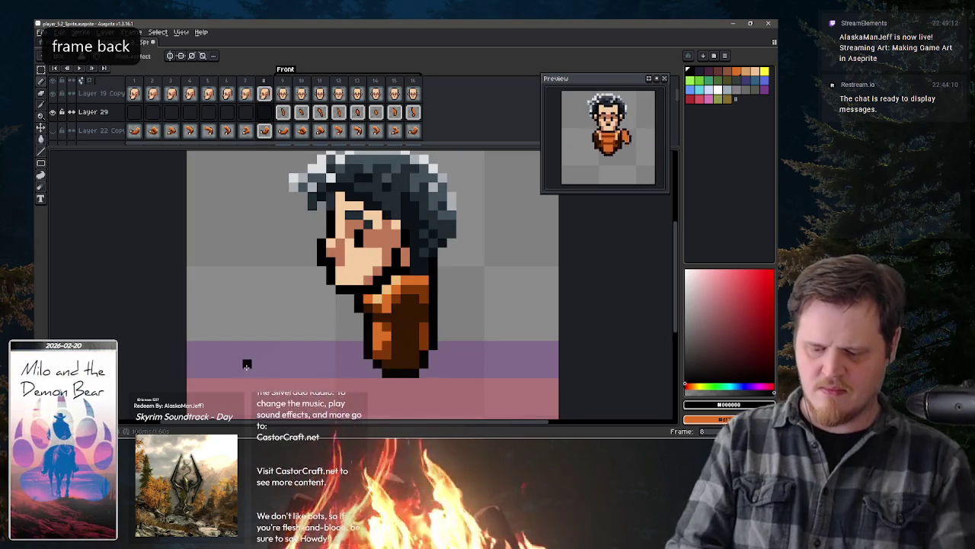
Step: Advance to frame 16 and add black outline pixels along the arm's right edge
{"action": "key", "text": "period"}
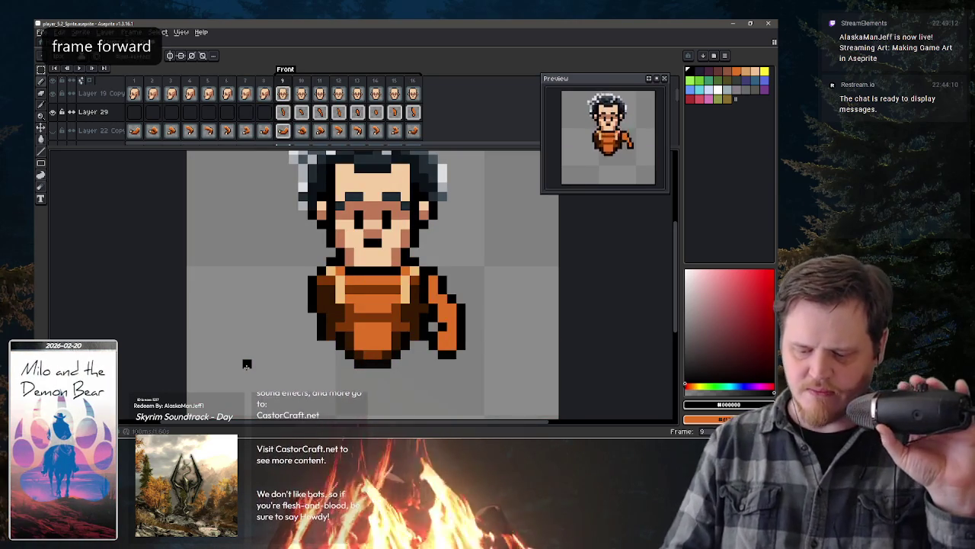
{"action": "key", "text": "period"}
{"action": "key", "text": "period"}
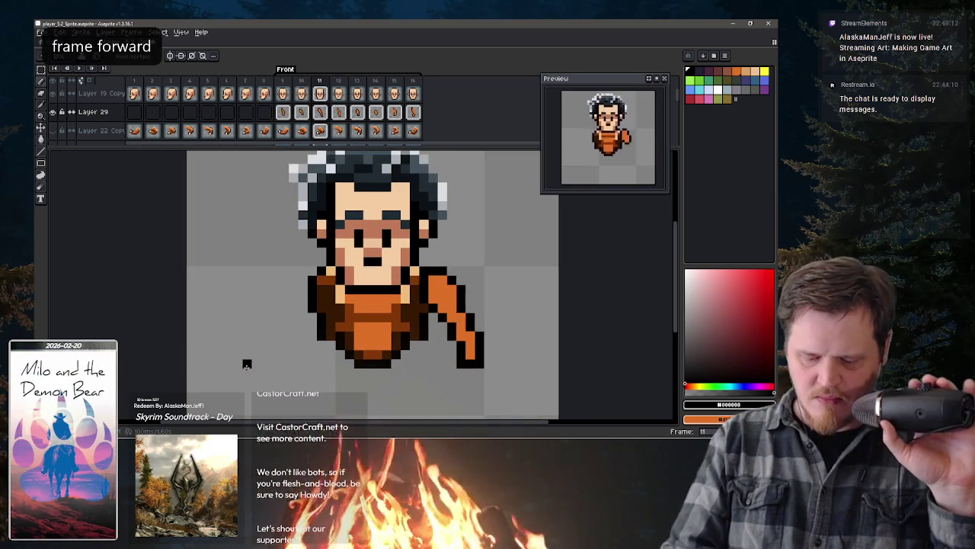
{"action": "key", "text": "period"}
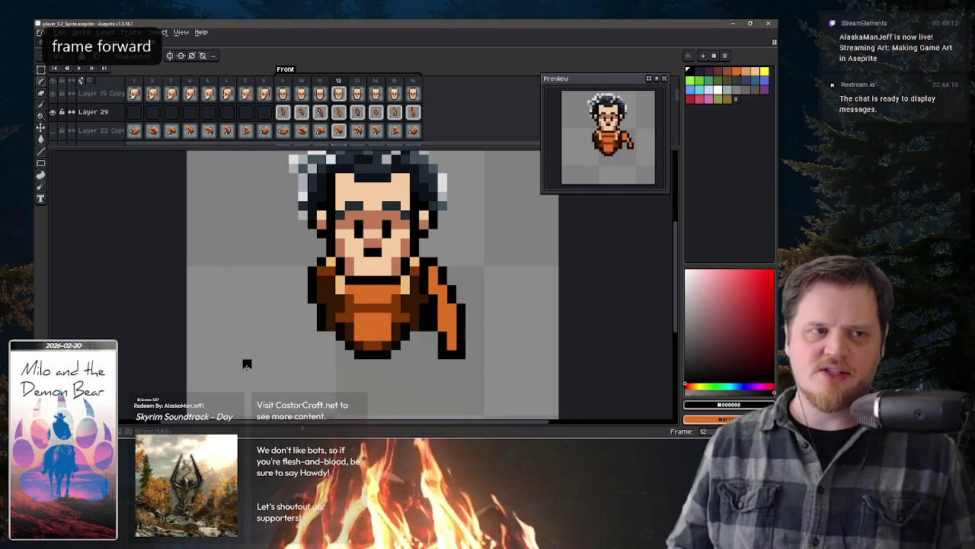
{"action": "key", "text": "period"}
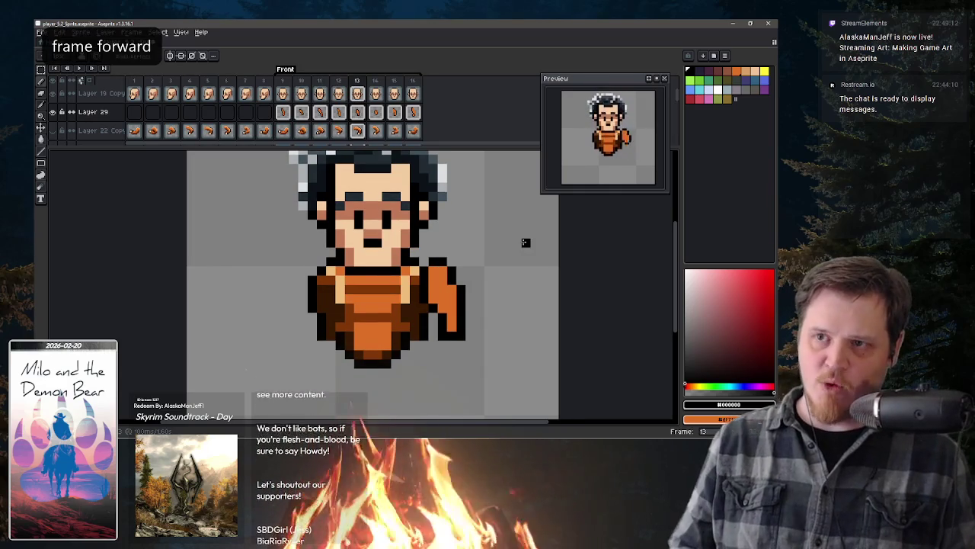
{"action": "key", "text": "period"}
{"action": "key", "text": "period"}
{"action": "key", "text": "period"}
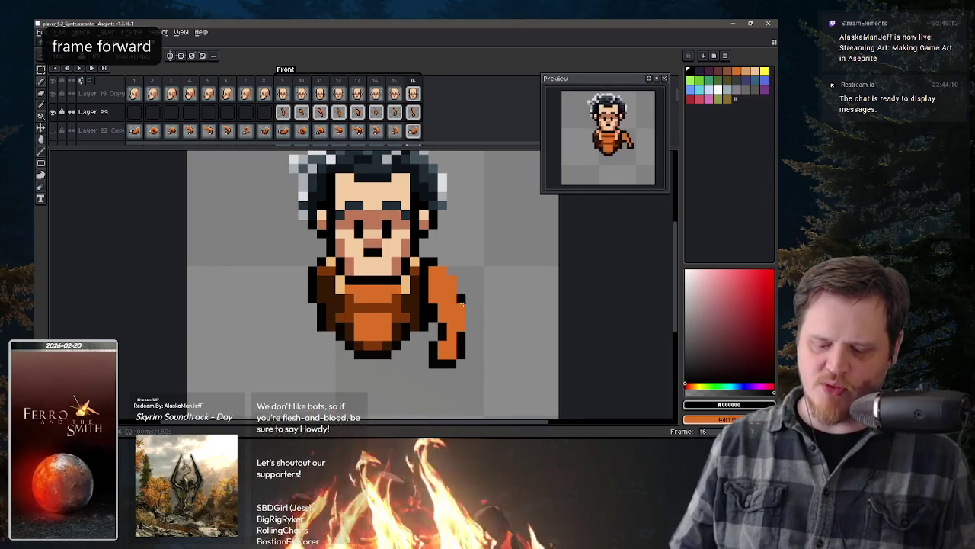
{"action": "left_click_drag", "start_coordinate": [453, 282], "coordinate": [454, 301]}
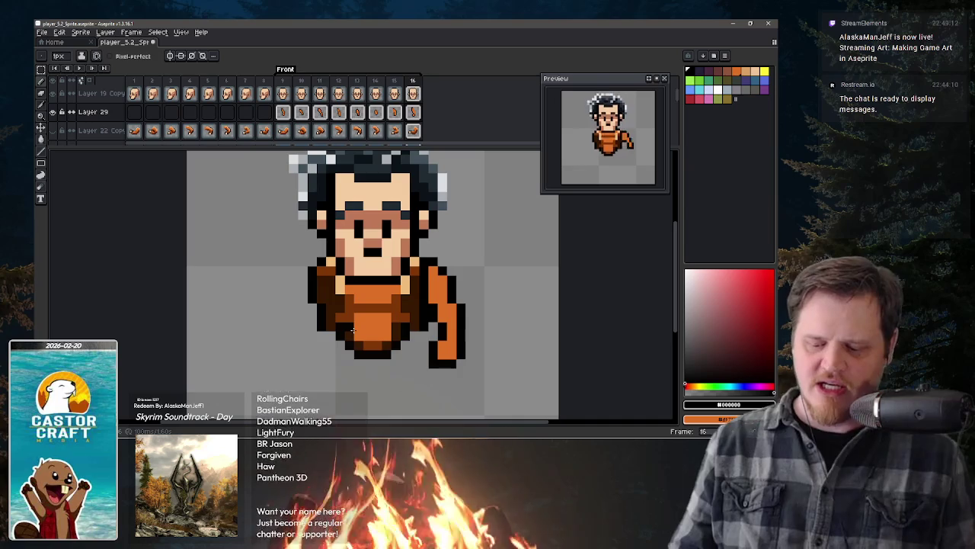
Step: Flip back and forth through the frames to check the orange arm, ending on frame 12
{"action": "key", "text": "period"}
{"action": "key", "text": "comma"}
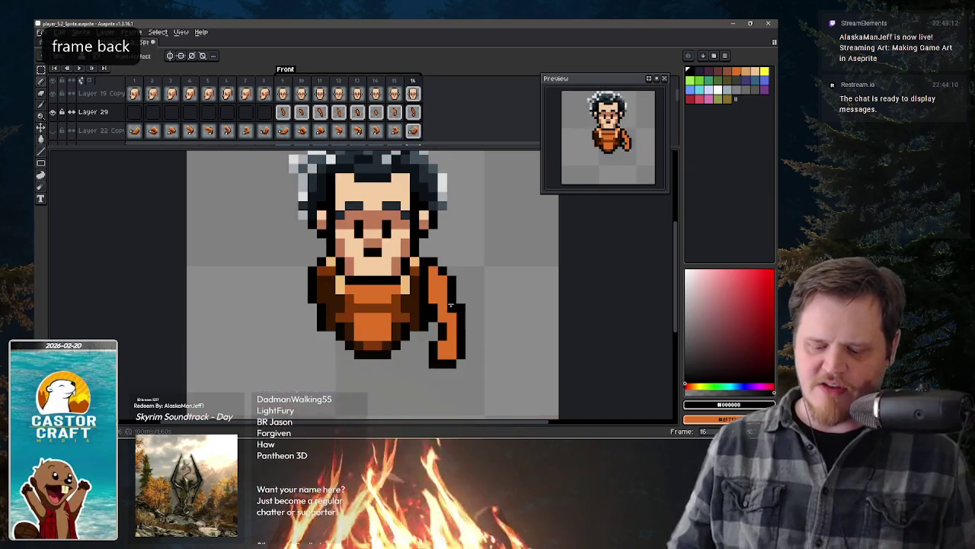
{"action": "key", "text": "comma"}
{"action": "key", "text": "comma"}
{"action": "key", "text": "comma"}
{"action": "key", "text": "period"}
{"action": "key", "text": "period"}
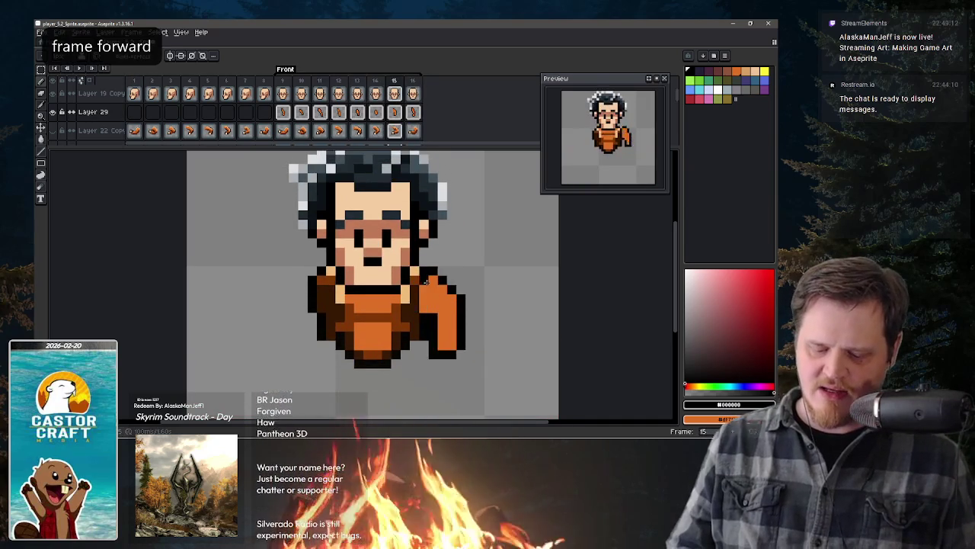
{"action": "key", "text": "period"}
{"action": "key", "text": "period"}
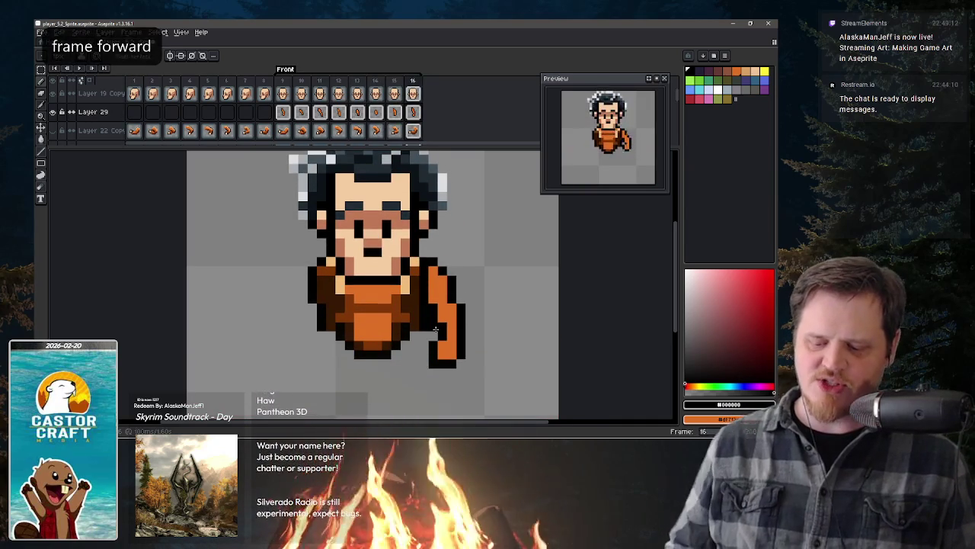
{"action": "key", "text": "comma"}
{"action": "key", "text": "comma"}
{"action": "key", "text": "comma"}
{"action": "key", "text": "comma"}
{"action": "key", "text": "comma"}
{"action": "key", "text": "comma"}
{"action": "key", "text": "comma"}
{"action": "key", "text": "period"}
{"action": "key", "text": "period"}
{"action": "key", "text": "comma"}
{"action": "key", "text": "period"}
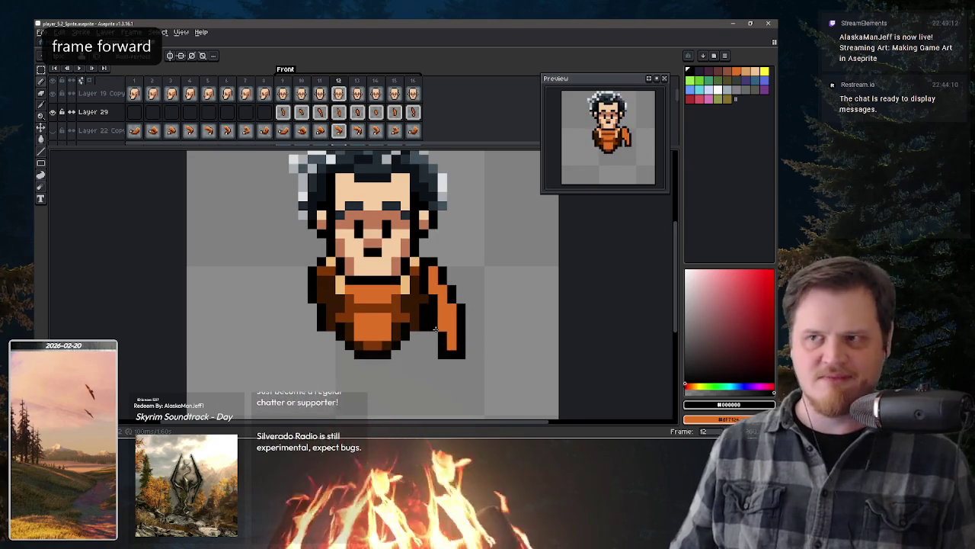
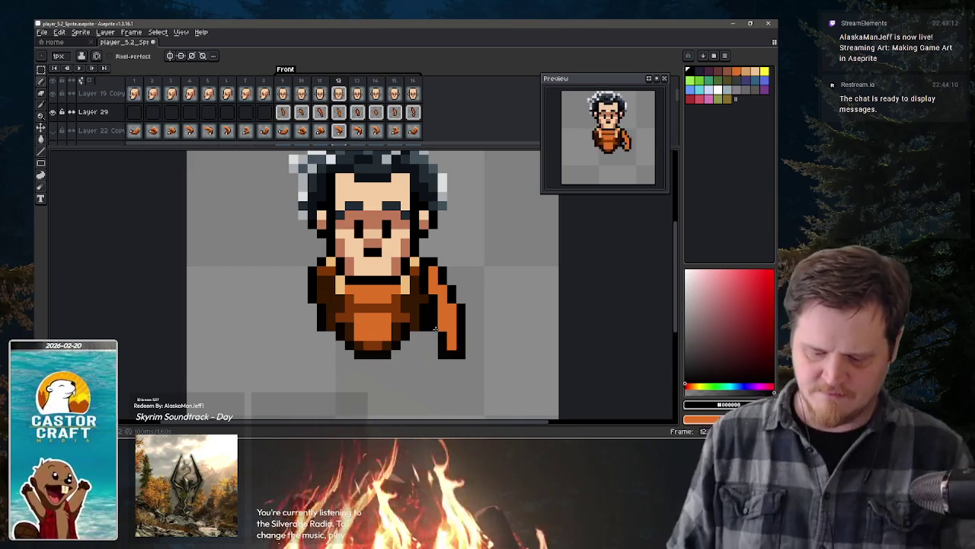
Step: On frame 9, repaint the hand pixels using the arm's orange and black
{"action": "key", "text": "Left"}
{"action": "key", "text": "Left"}
{"action": "key", "text": "Left"}
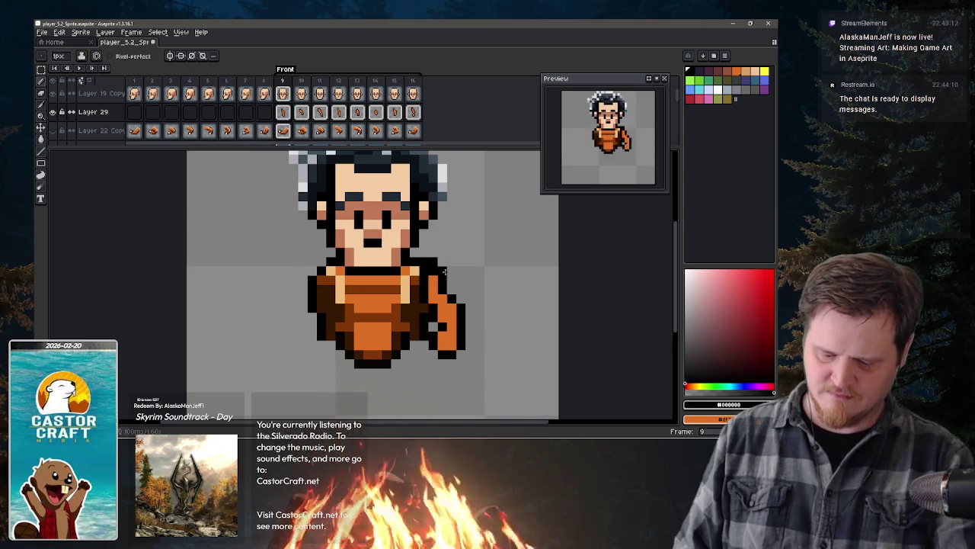
{"action": "left_click", "coordinate": [438, 268], "text": "alt"}
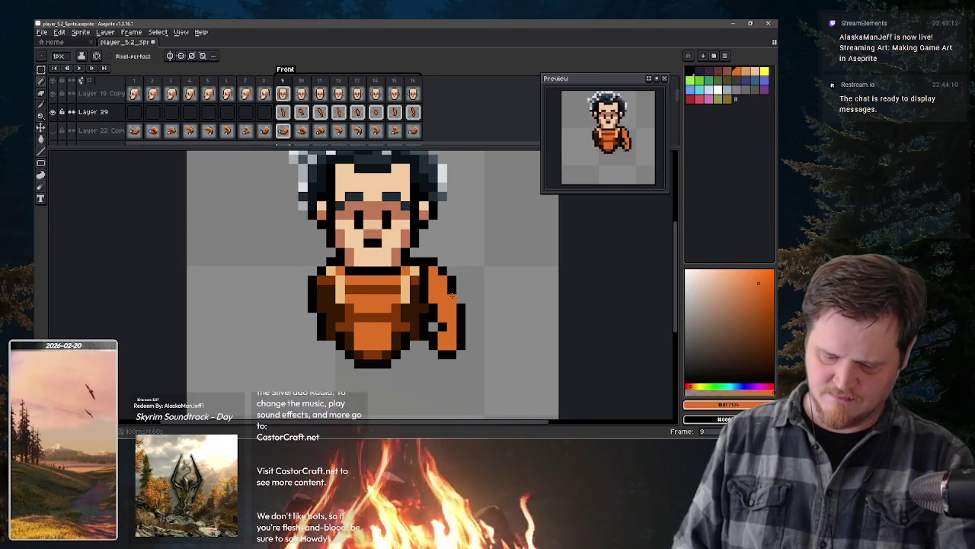
{"action": "key", "text": "x"}
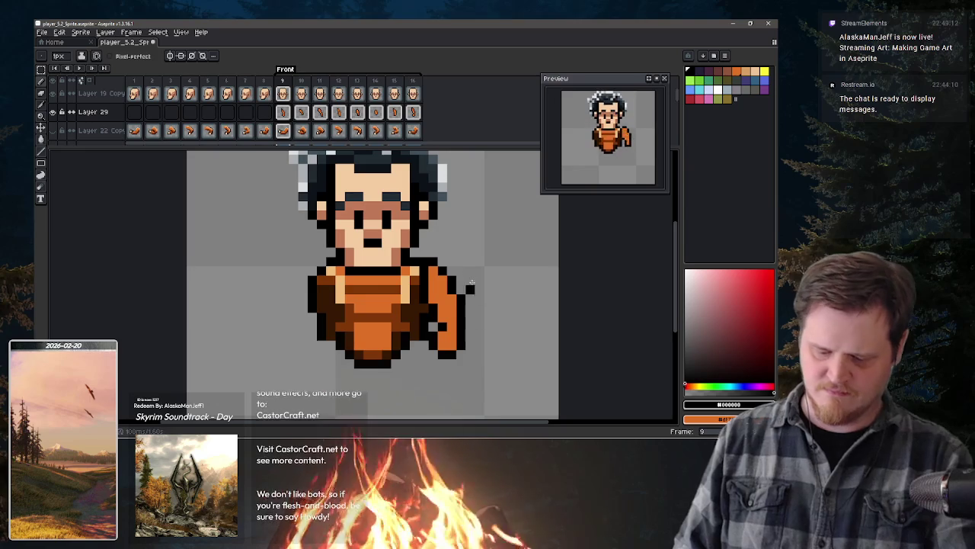
{"action": "left_click", "coordinate": [451, 327]}
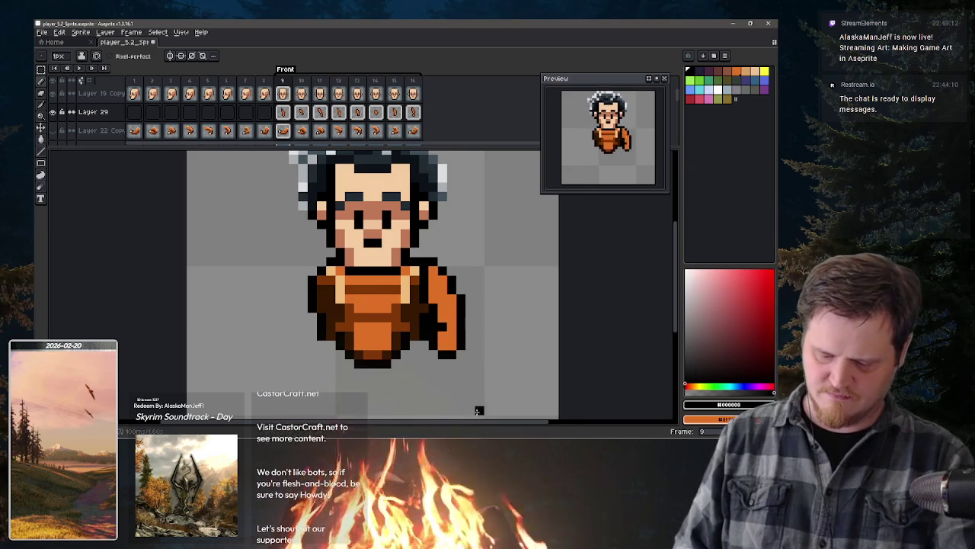
{"action": "key", "text": "x"}
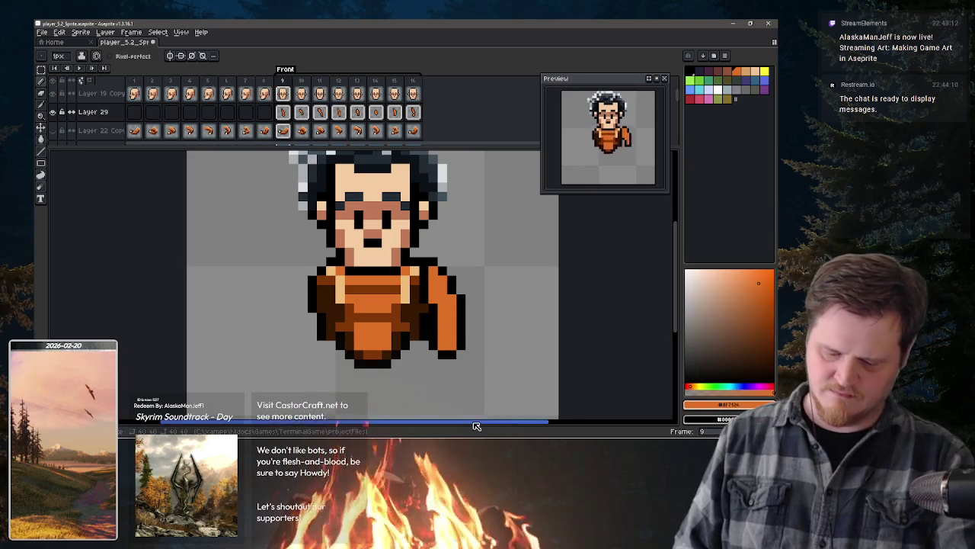
Step: On frame 10, paint the hand pixels orange after comparing with frame 9
{"action": "key", "text": "period"}
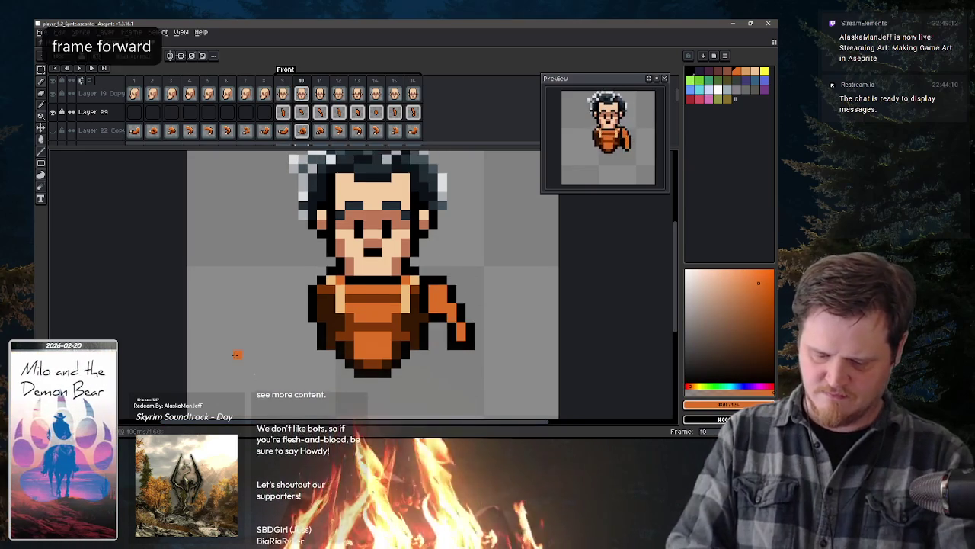
{"action": "key", "text": "x"}
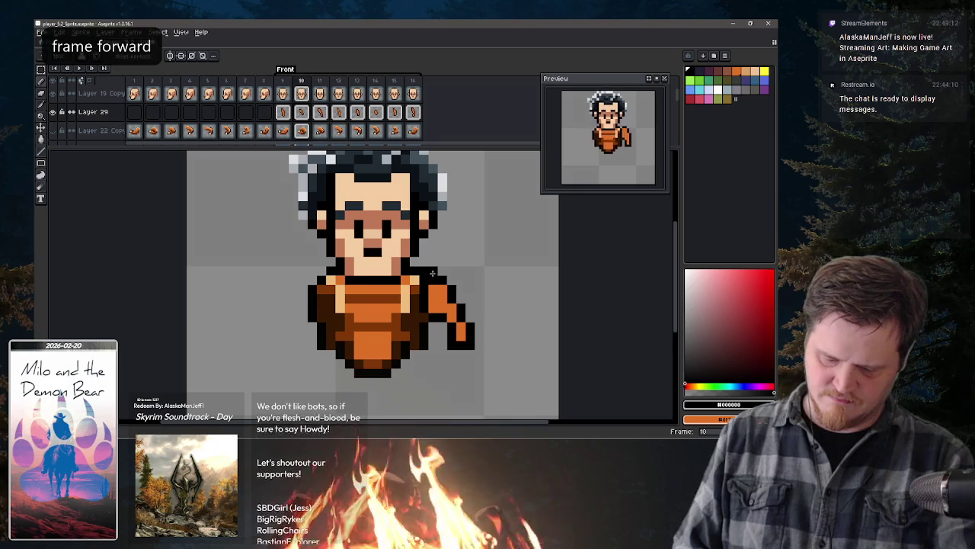
{"action": "key", "text": "comma"}
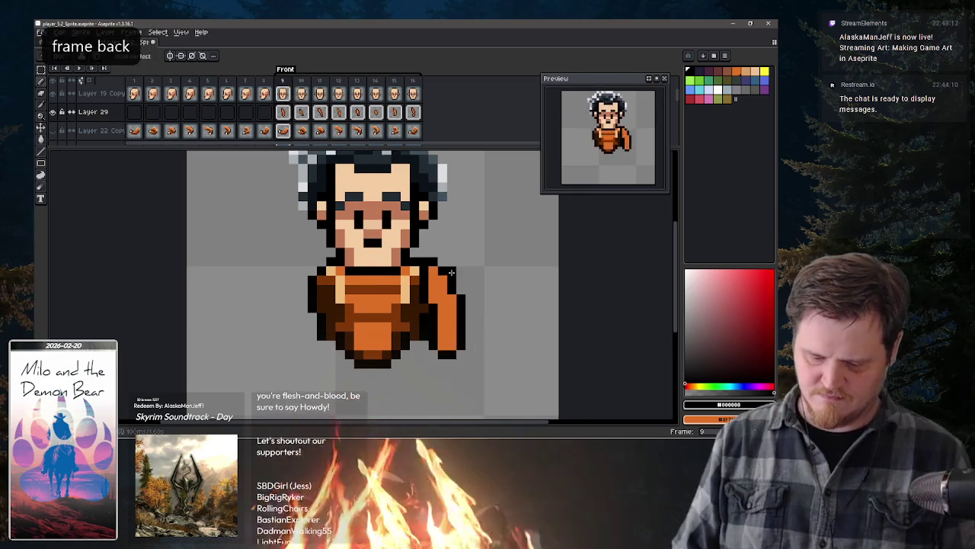
{"action": "key", "text": "period"}
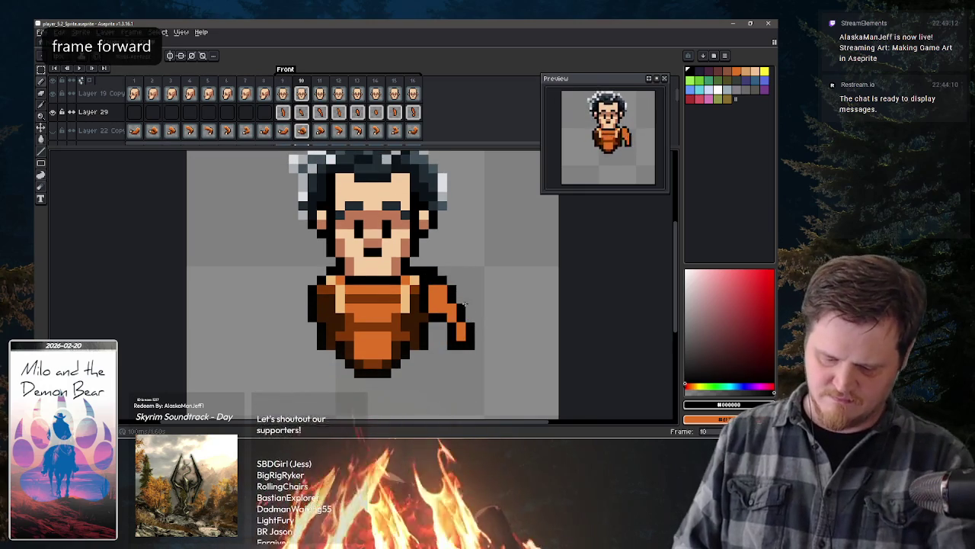
{"action": "key", "text": "x"}
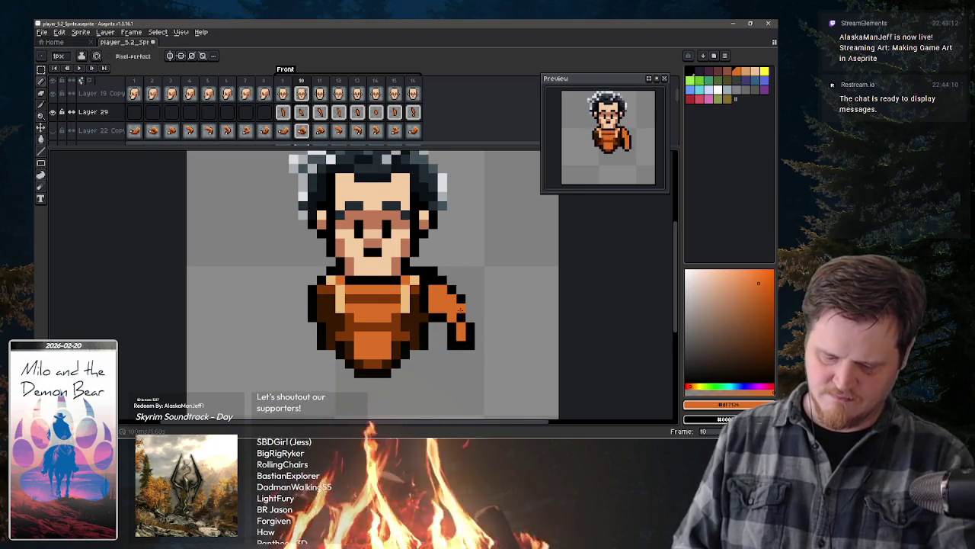
{"action": "left_click", "coordinate": [453, 328]}
{"action": "key", "text": "x"}
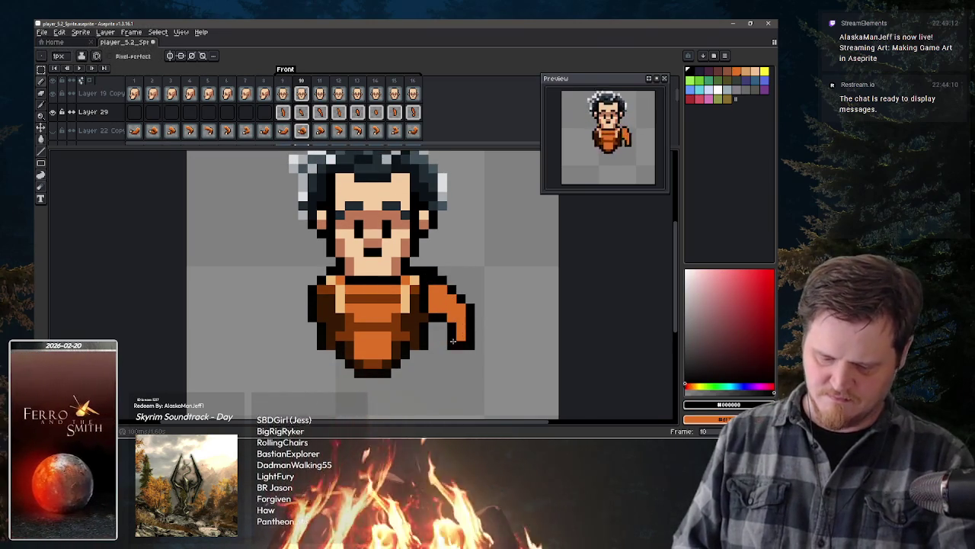
Step: Check frame 10's arm against frame 9, then advance to frame 11
{"action": "key", "text": "comma"}
{"action": "key", "text": "period"}
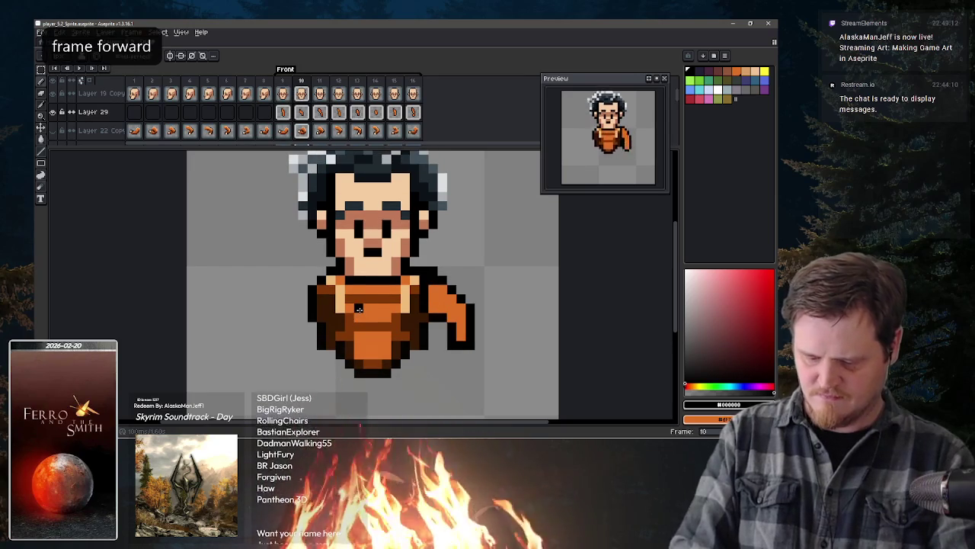
{"action": "key", "text": "x"}
{"action": "key", "text": "x"}
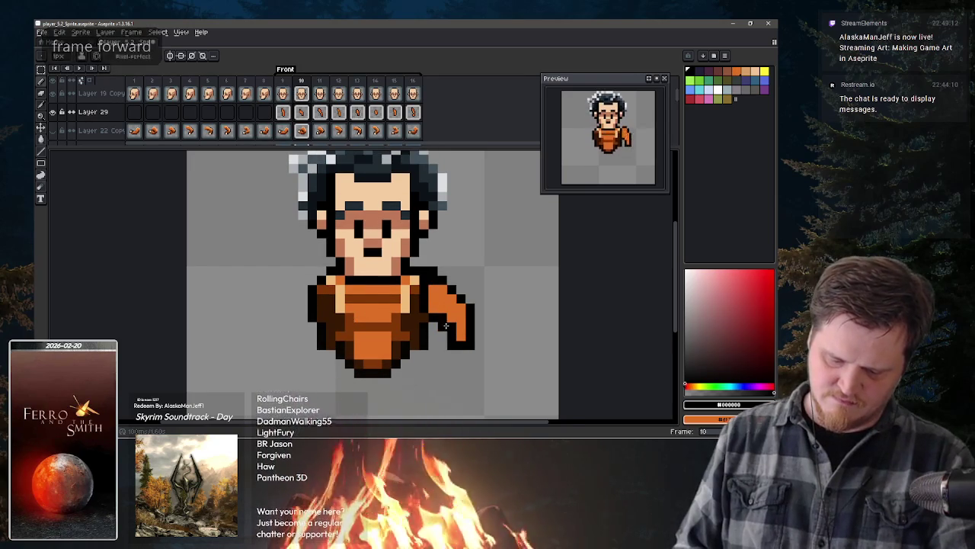
{"action": "key", "text": "x"}
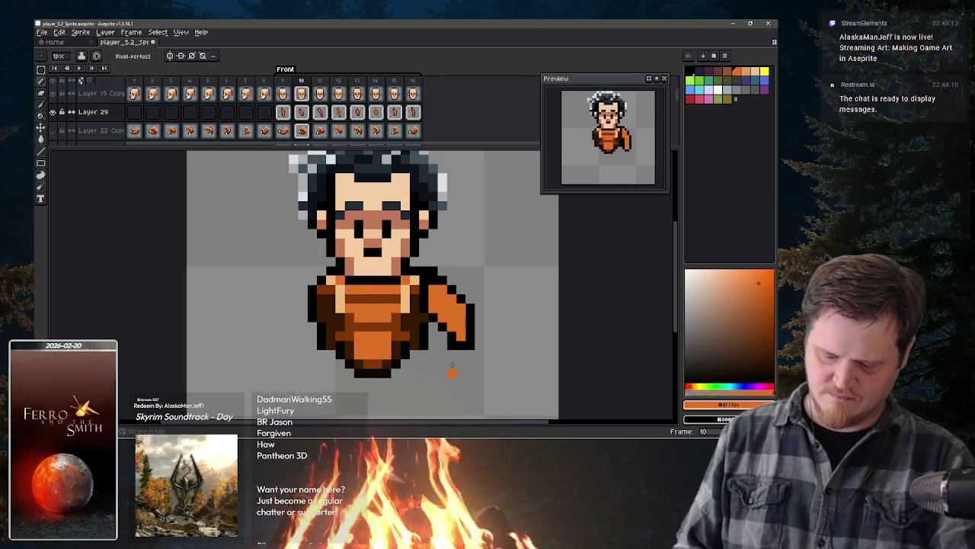
{"action": "key", "text": "comma"}
{"action": "key", "text": "period"}
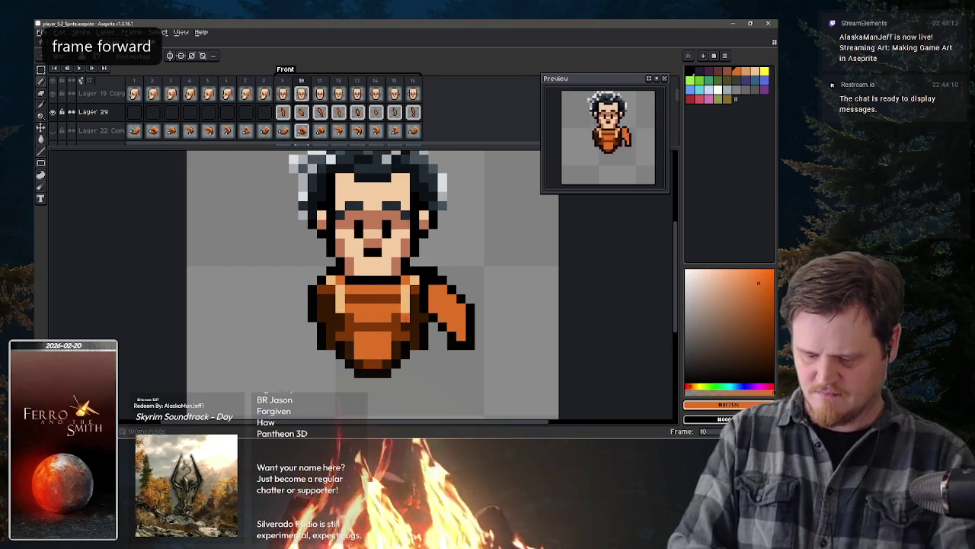
{"action": "key", "text": "period"}
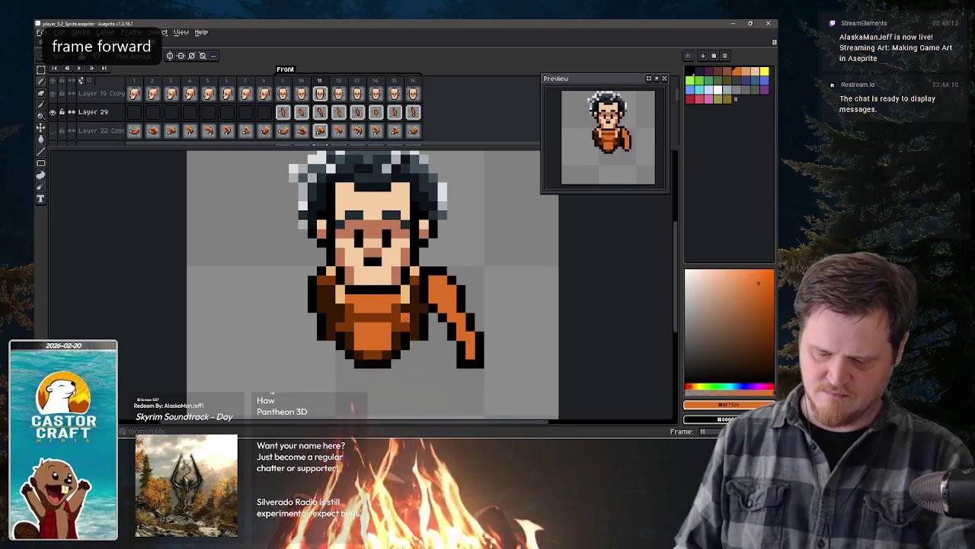
Step: Compare frame 11's outstretched arm with frame 10, then go to frame 12
{"action": "key", "text": "x"}
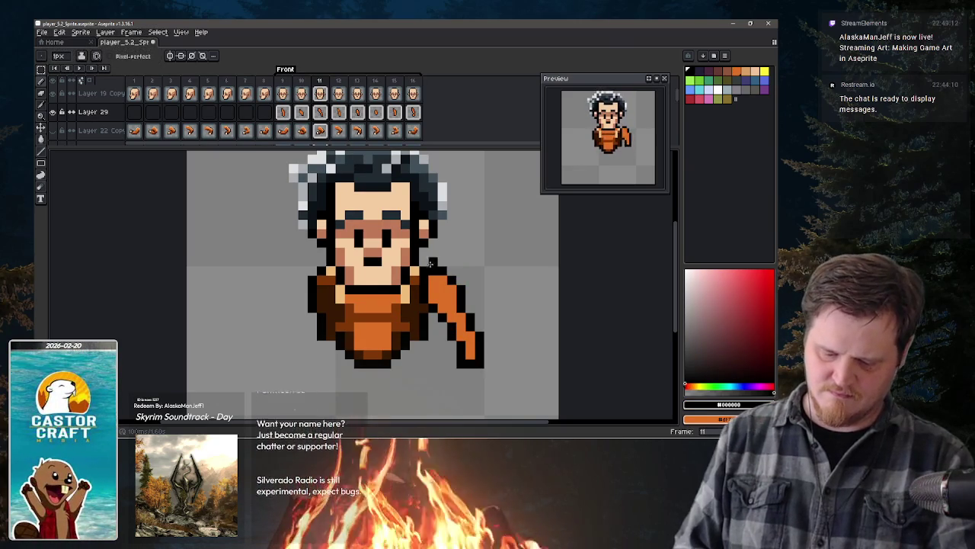
{"action": "key", "text": "x"}
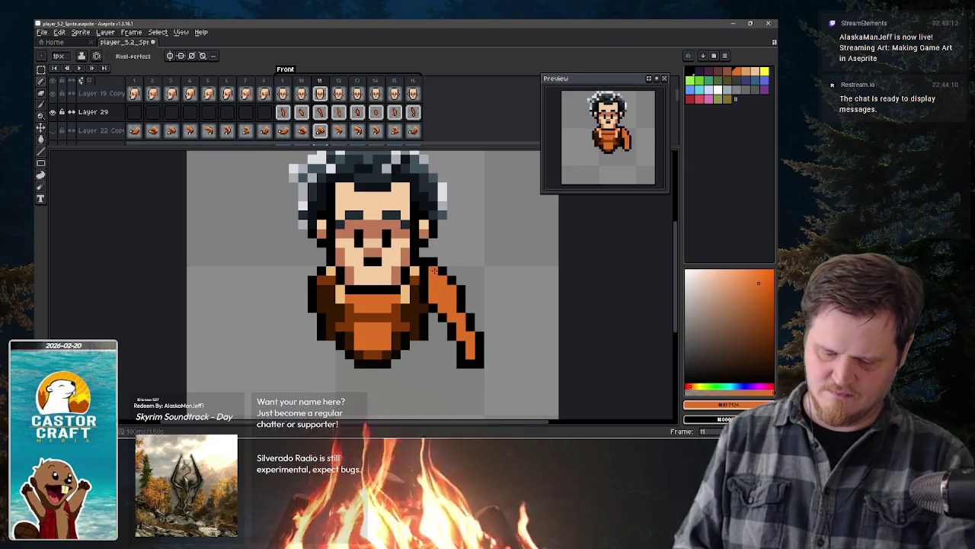
{"action": "key", "text": "x"}
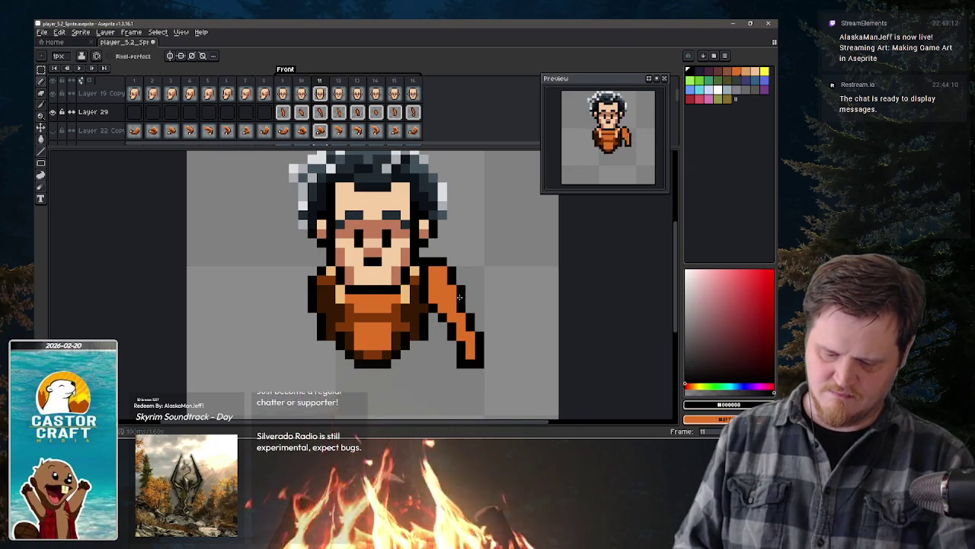
{"action": "key", "text": "x"}
{"action": "key", "text": "x"}
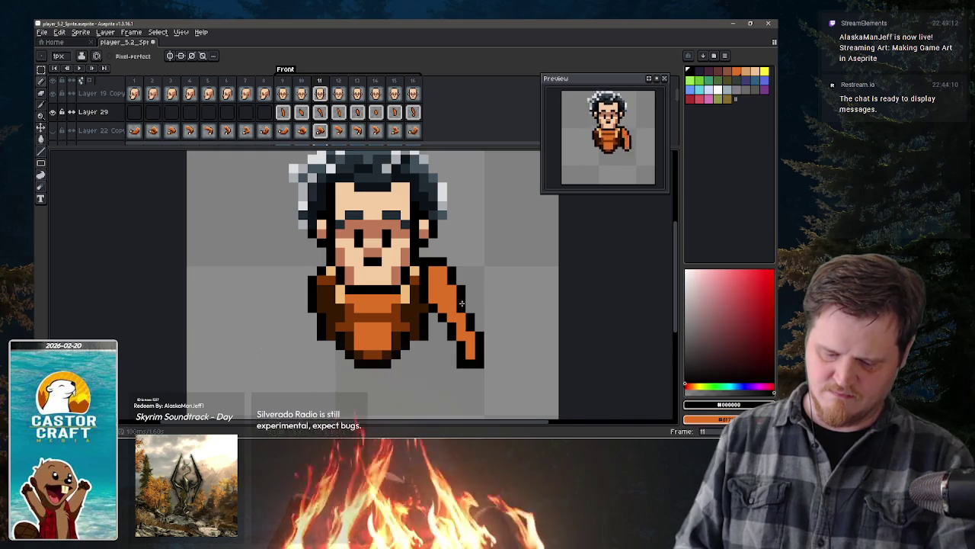
{"action": "key", "text": "x"}
{"action": "key", "text": "x"}
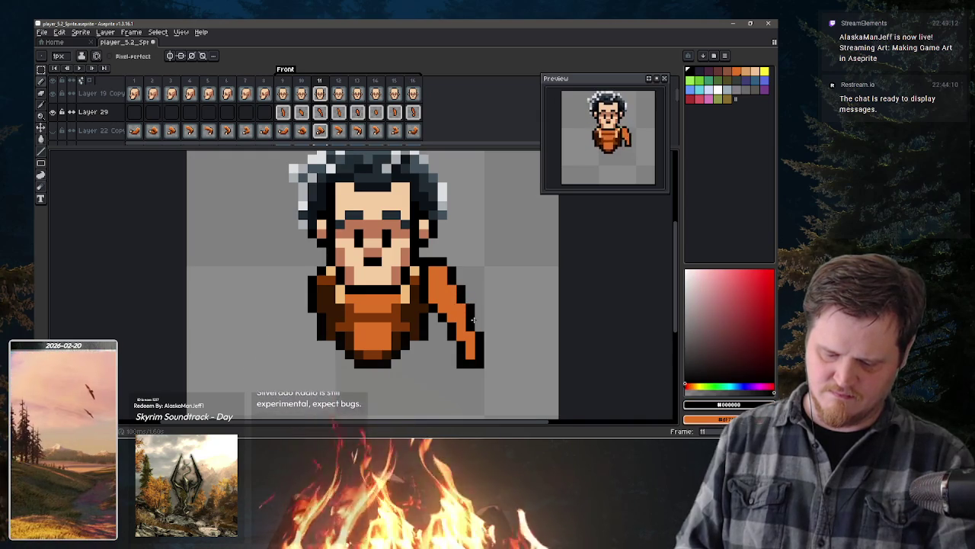
{"action": "key", "text": "x"}
{"action": "key", "text": "x"}
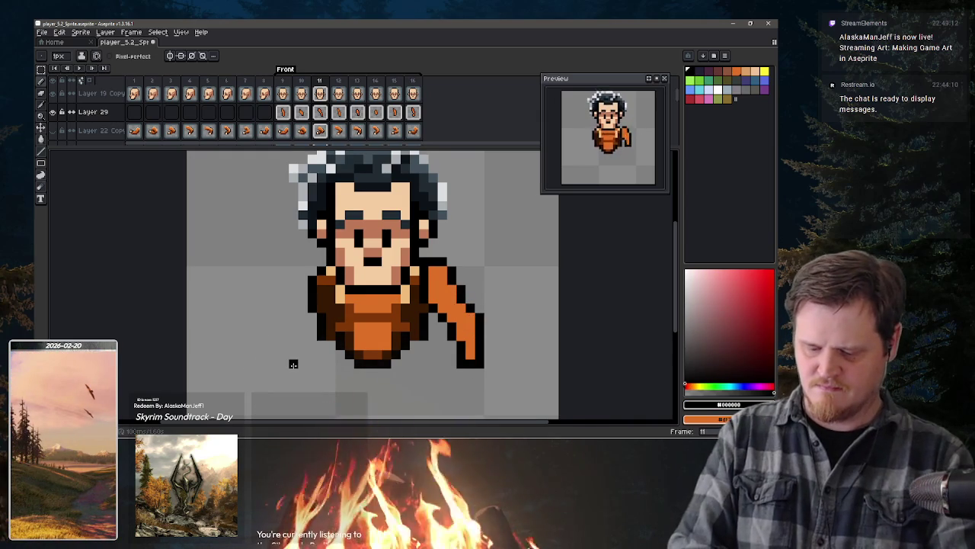
{"action": "key", "text": "comma"}
{"action": "key", "text": "period"}
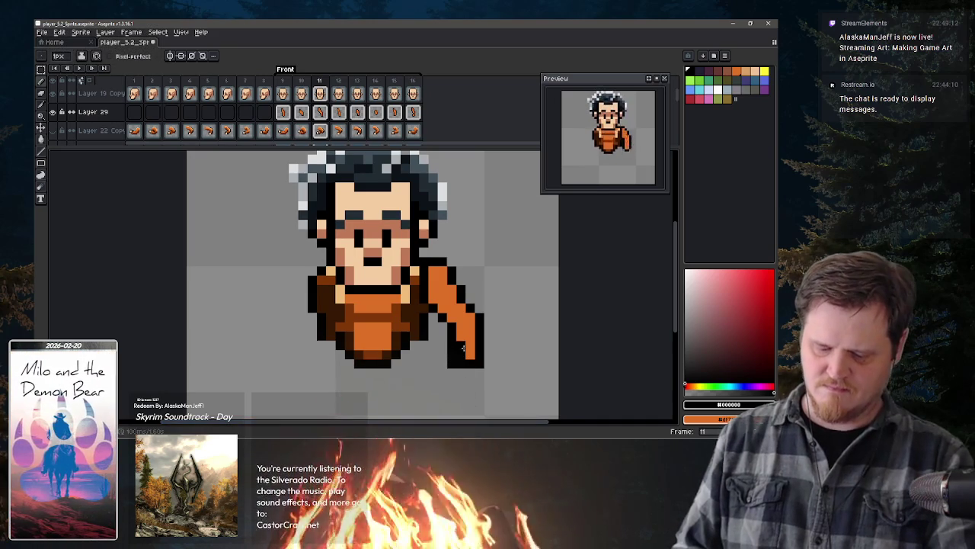
{"action": "key", "text": "x"}
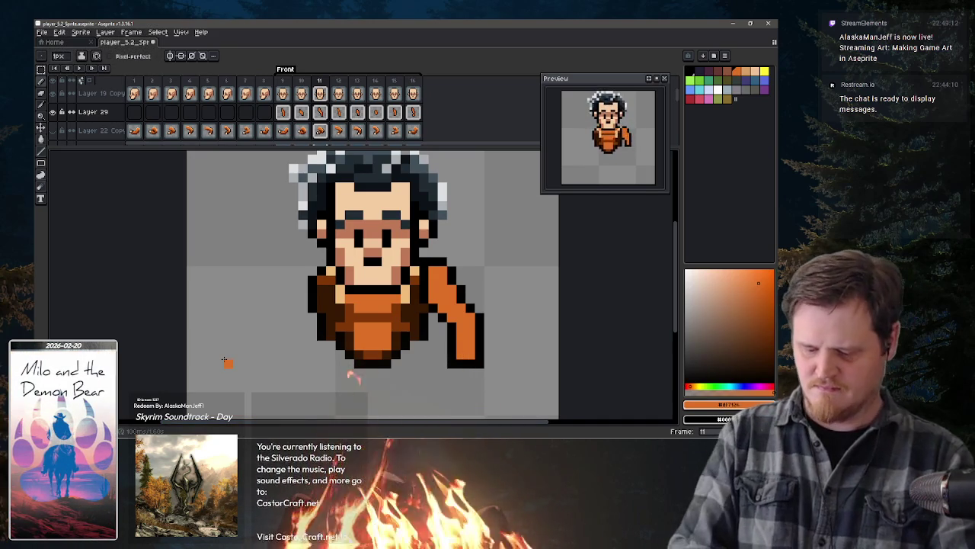
{"action": "key", "text": "period"}
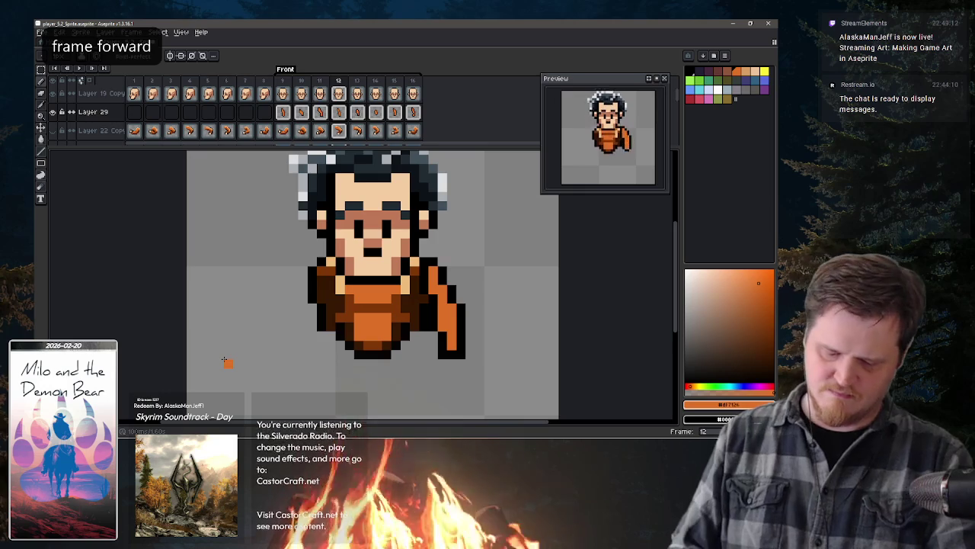
Step: On frame 12, paint orange over the hand outline and touch up the arm's lower-right edge
{"action": "key", "text": "x"}
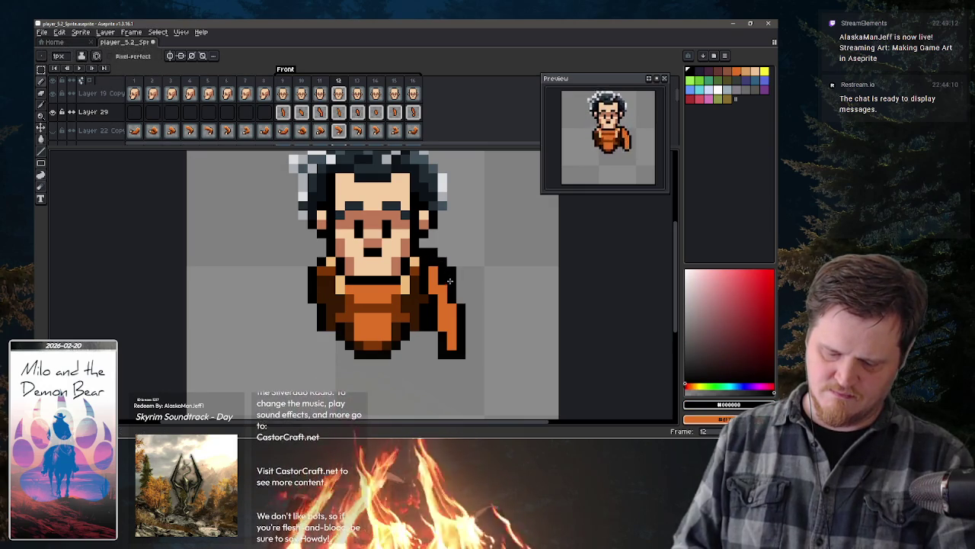
{"action": "key", "text": "x"}
{"action": "left_click", "coordinate": [450, 283]}
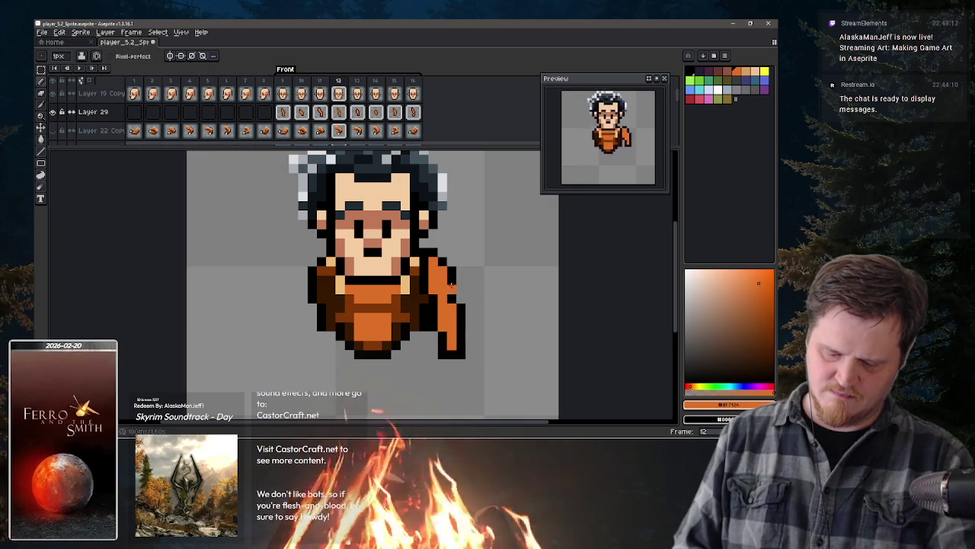
{"action": "key", "text": "x"}
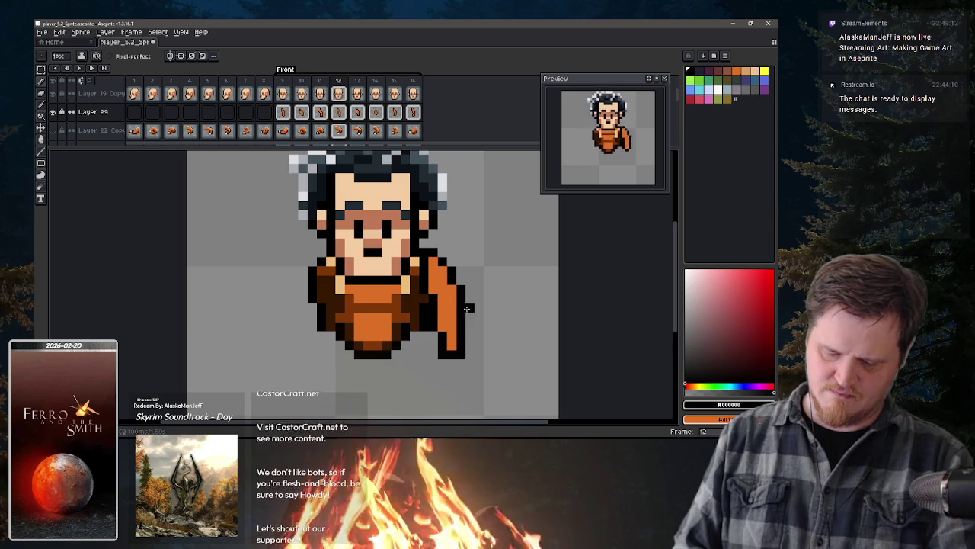
{"action": "key", "text": "x"}
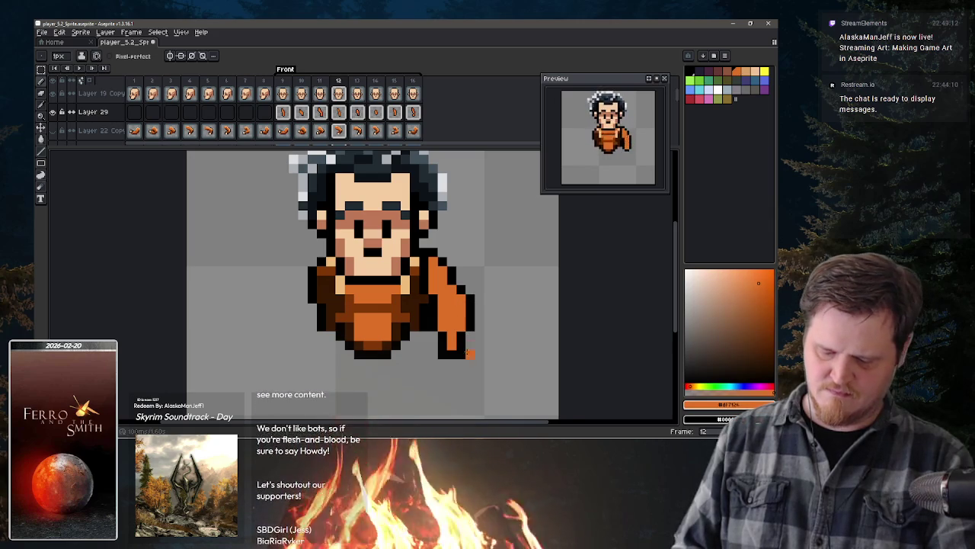
{"action": "key", "text": "x"}
{"action": "left_click", "coordinate": [460, 341]}
{"action": "key", "text": "x"}
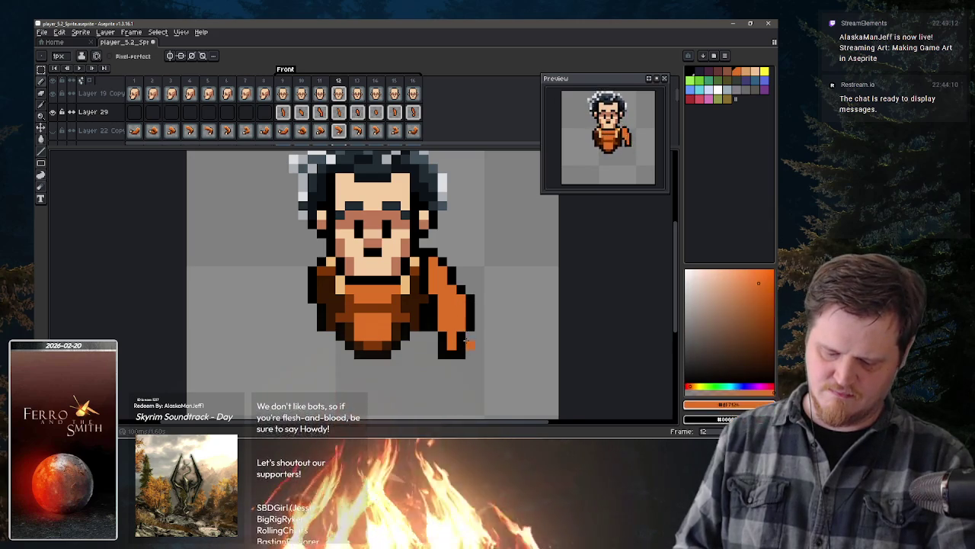
{"action": "left_click", "coordinate": [468, 336]}
Step: Extend the arm's lower end in orange with a black end outline, fixing a stray pixel
{"action": "key", "text": "x"}
{"action": "key", "text": "x"}
{"action": "key", "text": "x"}
{"action": "key", "text": "x"}
{"action": "left_click", "coordinate": [462, 345]}
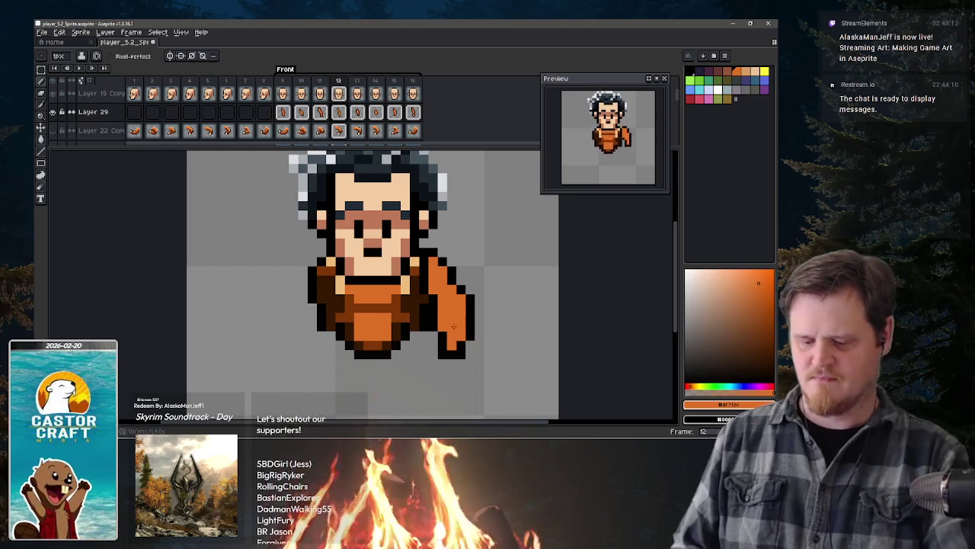
{"action": "key", "text": "x"}
{"action": "left_click", "coordinate": [453, 344]}
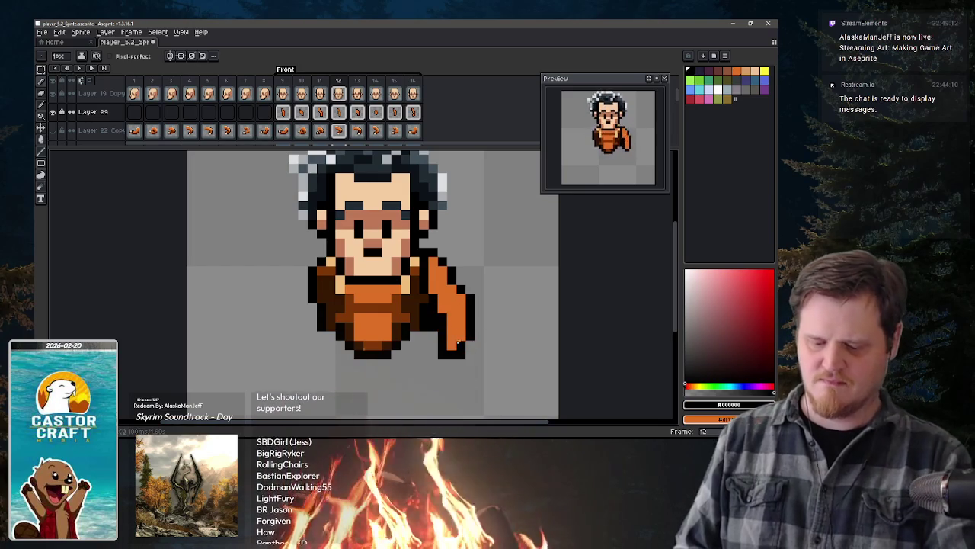
{"action": "key", "text": "x"}
{"action": "left_click", "coordinate": [441, 343]}
{"action": "key", "text": "x"}
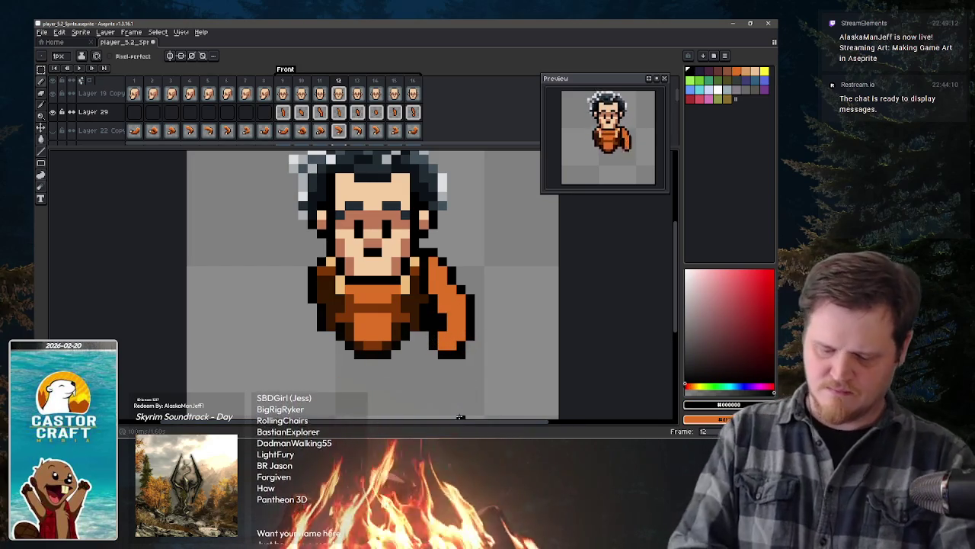
{"action": "key", "text": "period"}
{"action": "key", "text": "x"}
{"action": "key", "text": "x"}
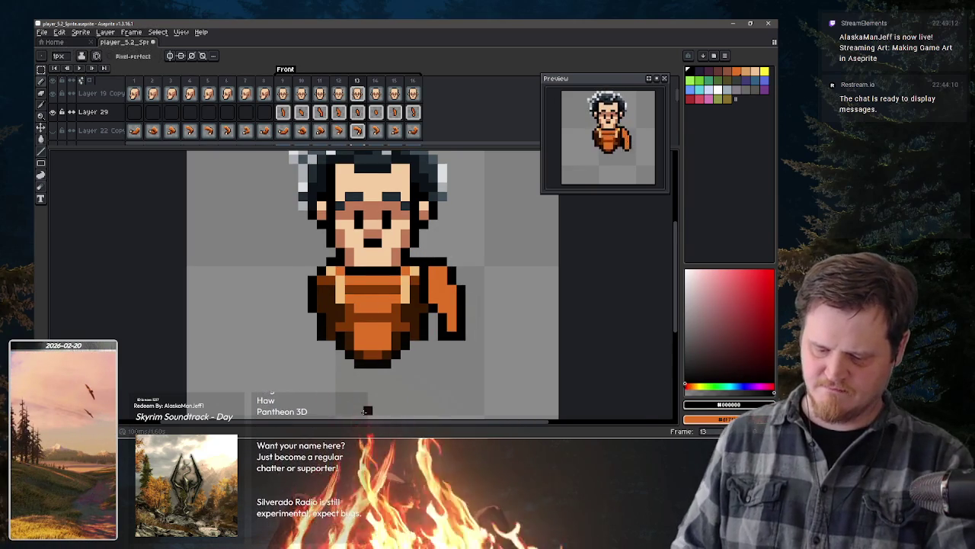
Step: Outline the arm's right edge on frame 13, then widen and outline the arm on frame 14
{"action": "left_click_drag", "start_coordinate": [467, 298], "coordinate": [469, 325]}
{"action": "left_click", "coordinate": [462, 318], "text": "alt"}
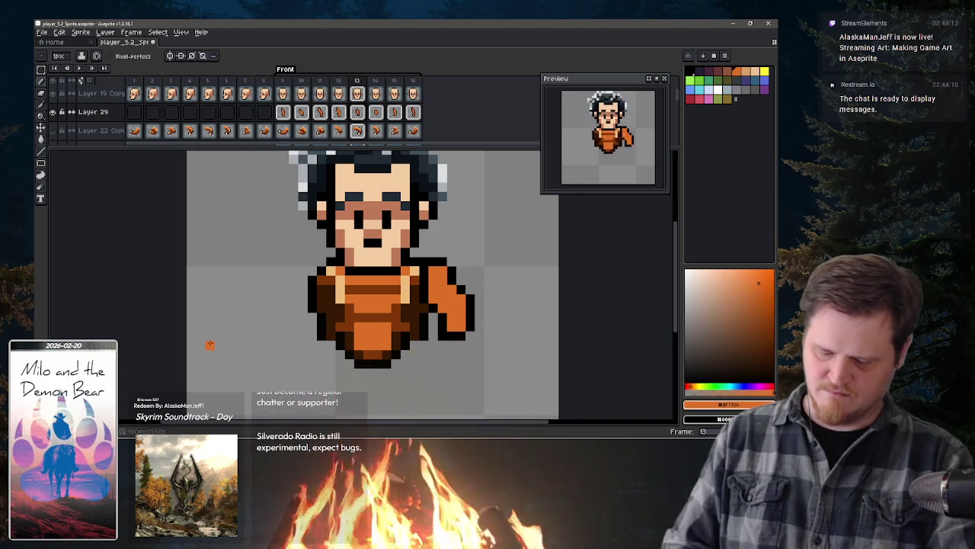
{"action": "key", "text": "period"}
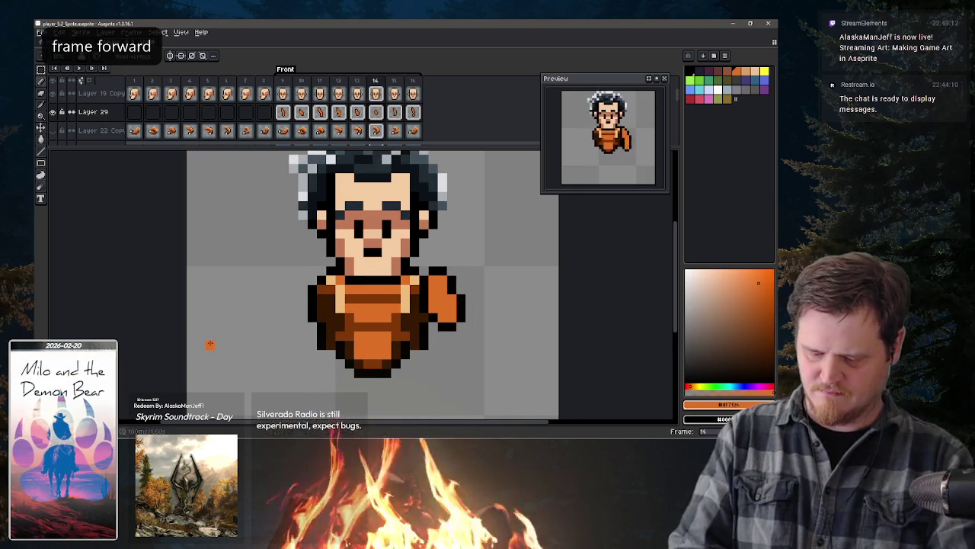
{"action": "left_click", "coordinate": [440, 271], "text": "alt"}
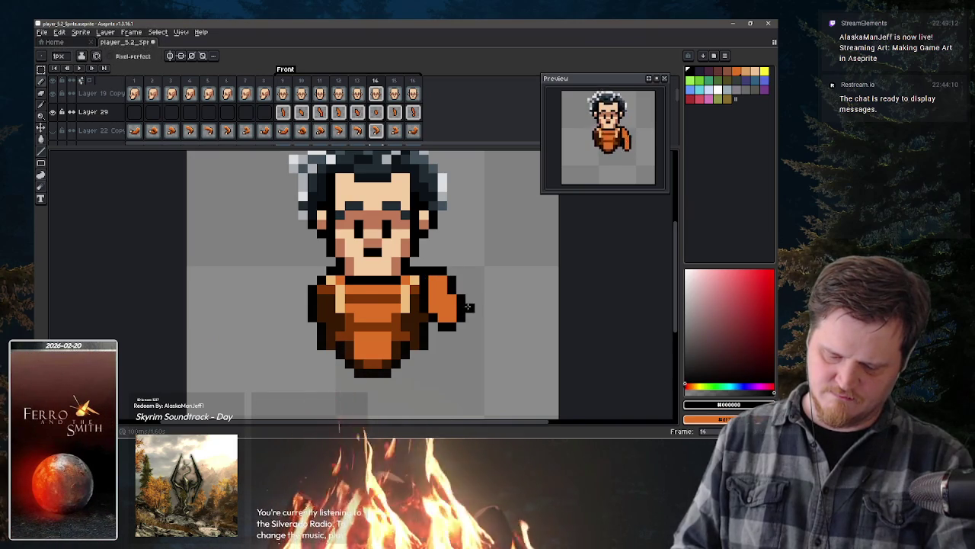
{"action": "key", "text": "x"}
{"action": "key", "text": "x"}
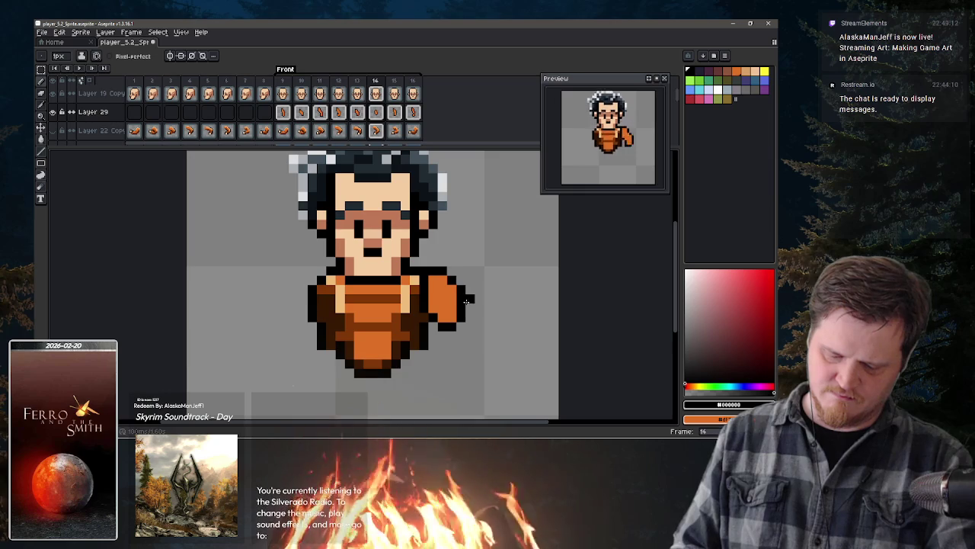
{"action": "key", "text": "x"}
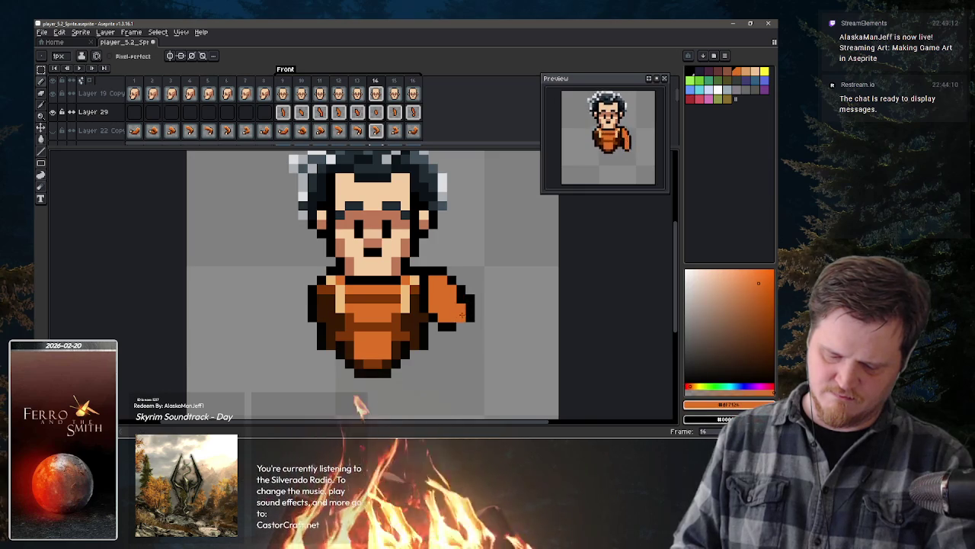
{"action": "left_click_drag", "start_coordinate": [461, 303], "coordinate": [461, 318]}
{"action": "key", "text": "x"}
{"action": "left_click", "coordinate": [460, 328]}
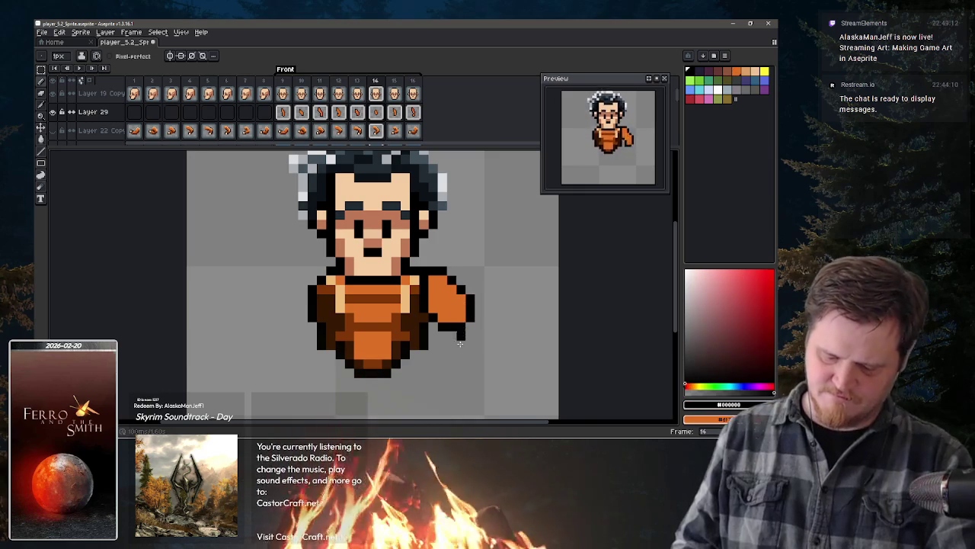
Step: On frame 16, paint orange along the right shoulder and arm with black outline at the lower right
{"action": "key", "text": "Right"}
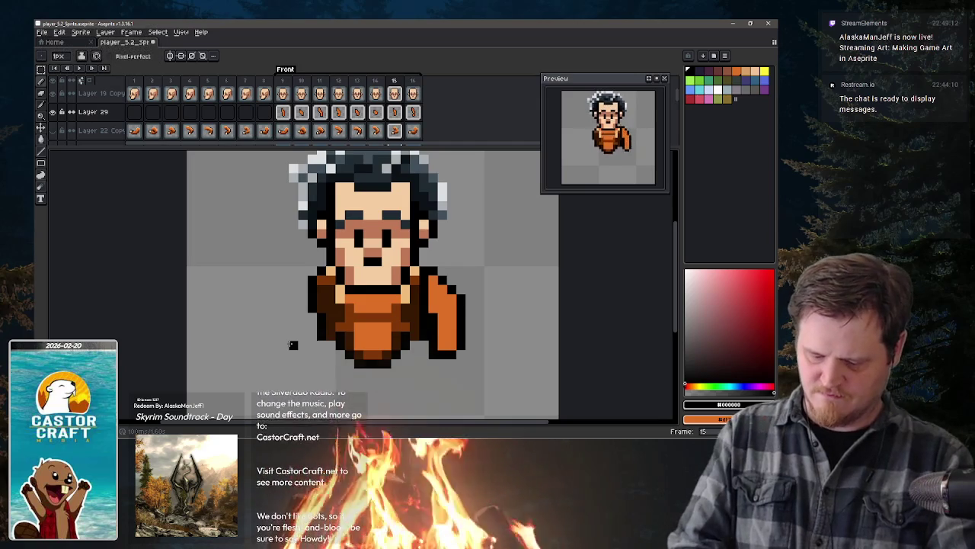
{"action": "key", "text": "Right"}
{"action": "left_click", "coordinate": [443, 264], "text": "alt"}
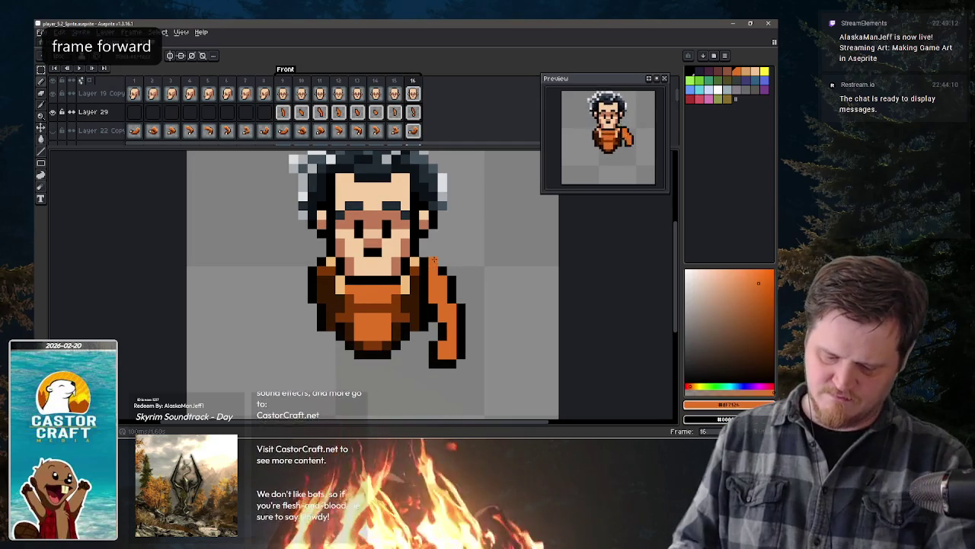
{"action": "key", "text": "x"}
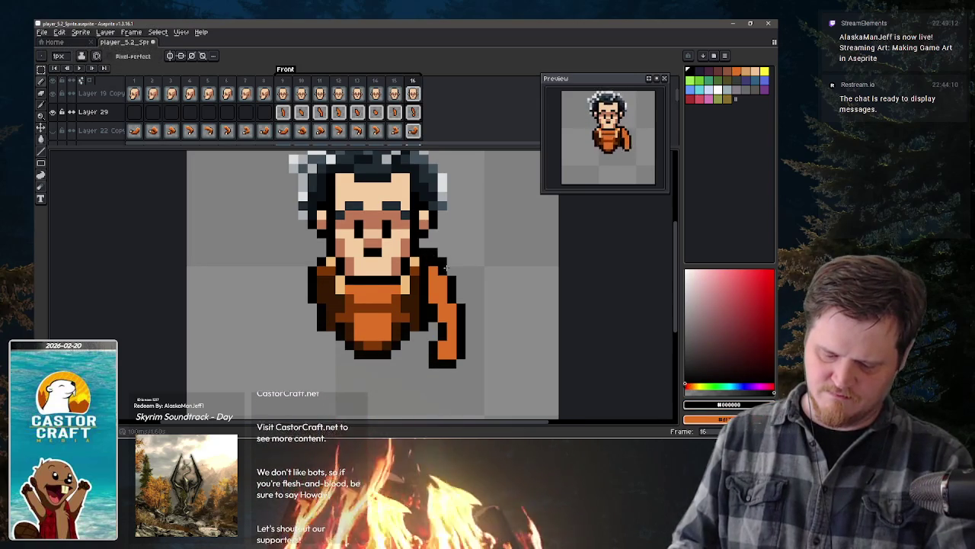
{"action": "key", "text": "x"}
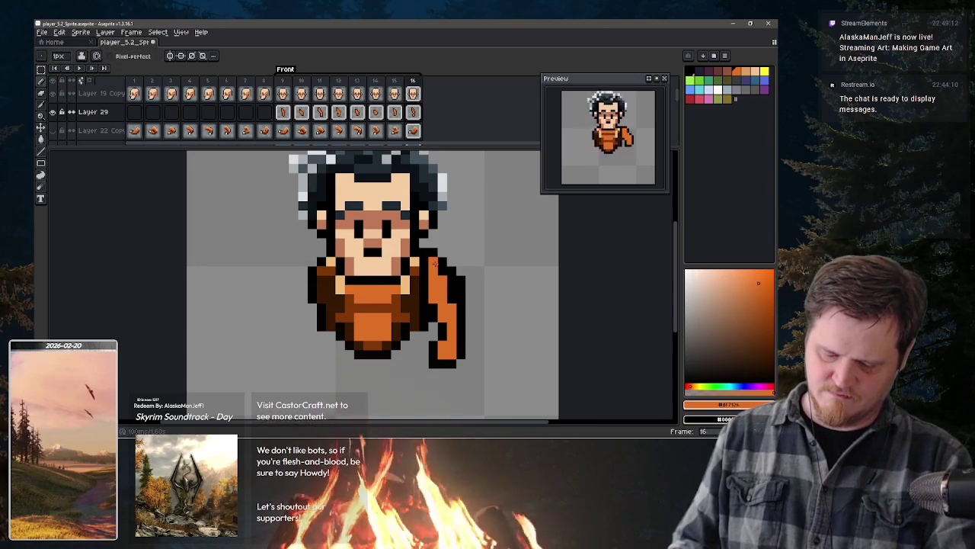
{"action": "left_click_drag", "start_coordinate": [443, 269], "coordinate": [451, 288]}
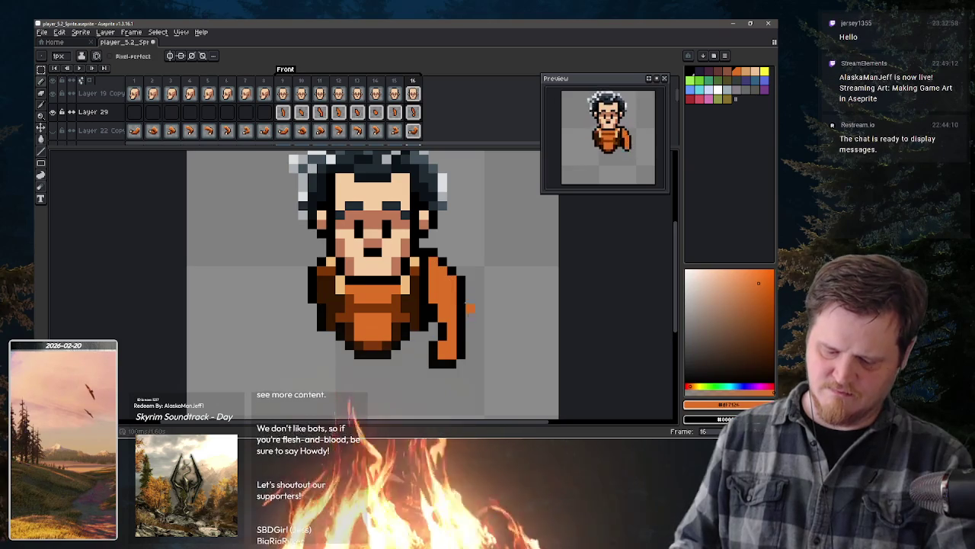
{"action": "key", "text": "x"}
{"action": "left_click", "coordinate": [468, 339]}
{"action": "key", "text": "x"}
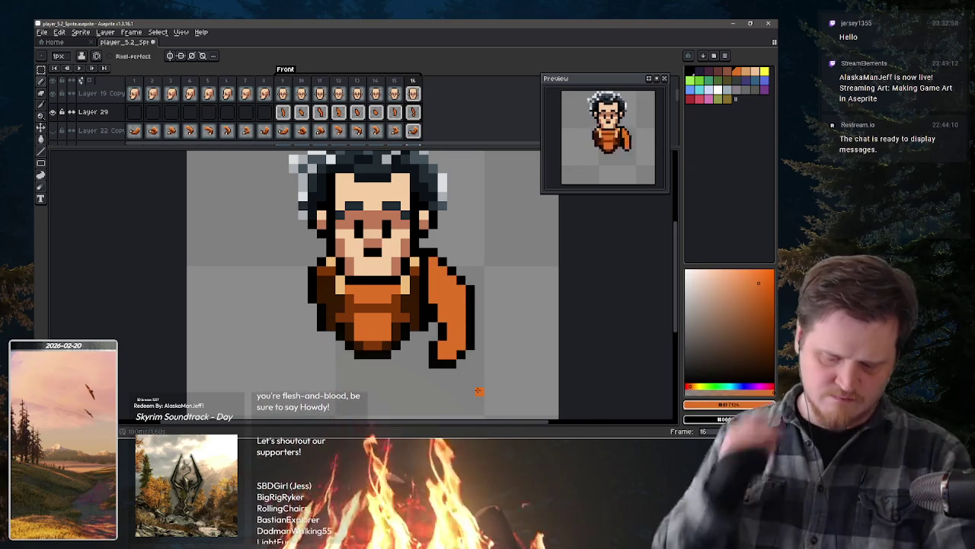
{"action": "key", "text": "x"}
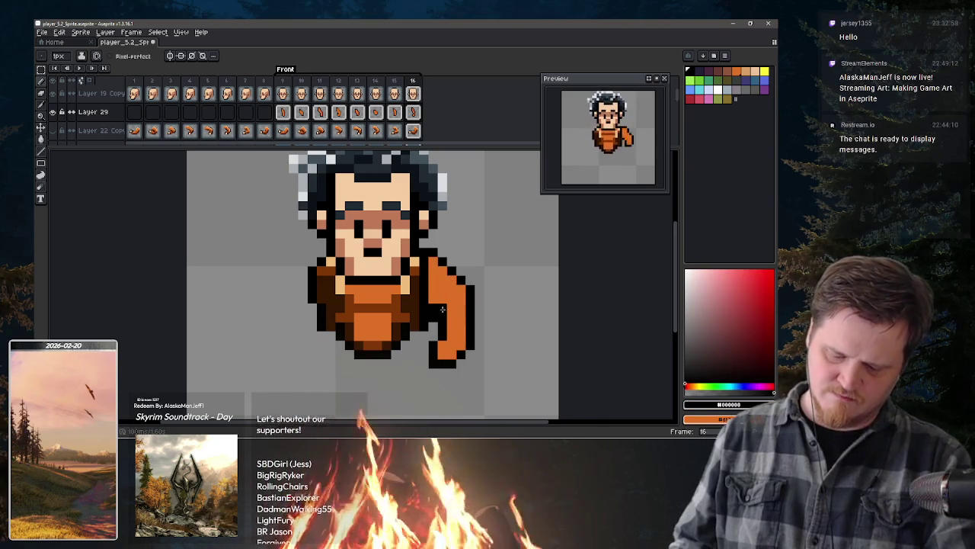
{"action": "key", "text": "b"}
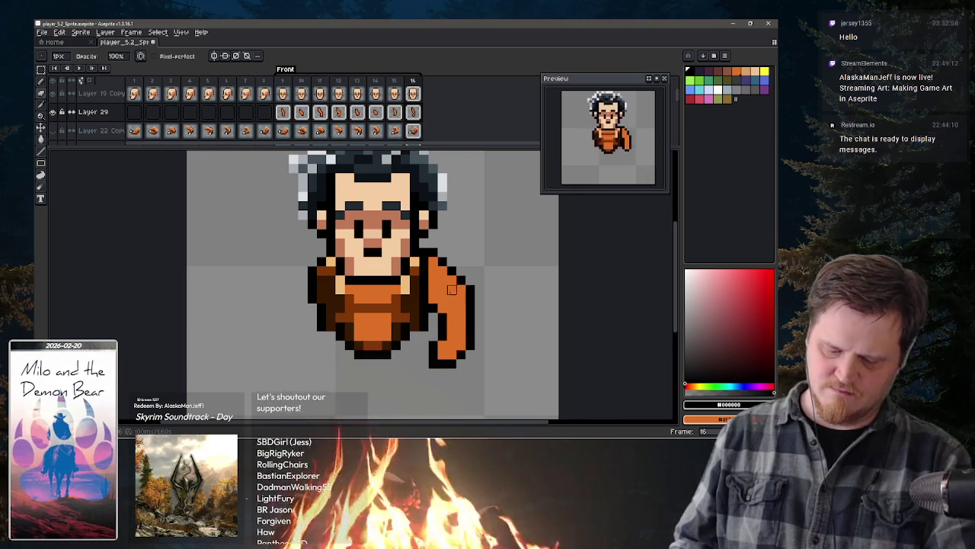
{"action": "key", "text": "x"}
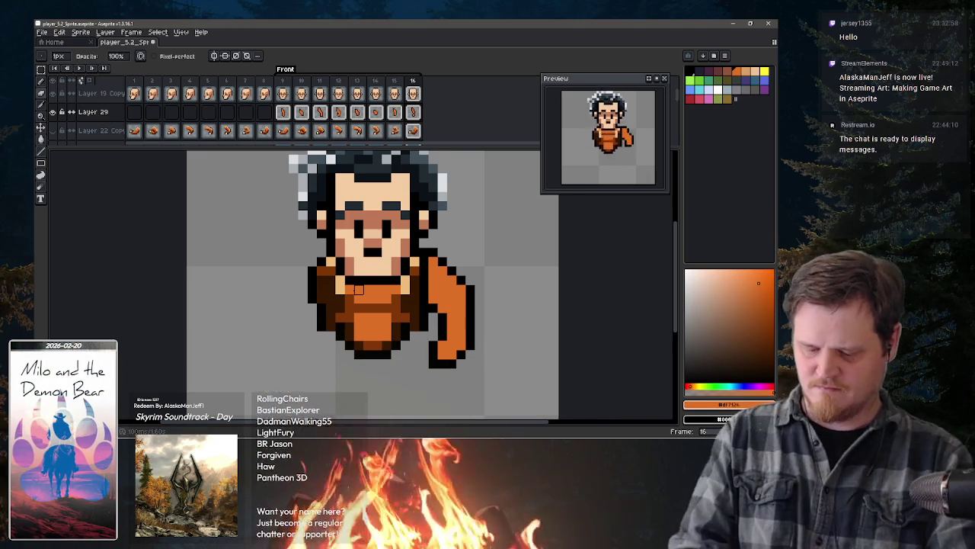
Step: Draw a dark outline along frame 16's arm edge, fix an orange edge pixel, and sample the skin tone
{"action": "key", "text": "comma"}
{"action": "key", "text": "period"}
{"action": "key", "text": "period"}
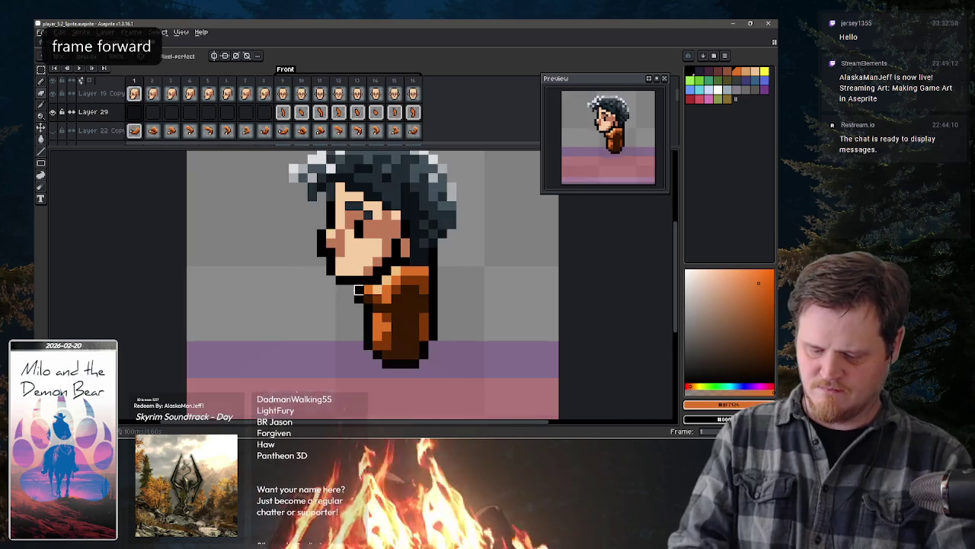
{"action": "key", "text": "comma"}
{"action": "key", "text": "comma"}
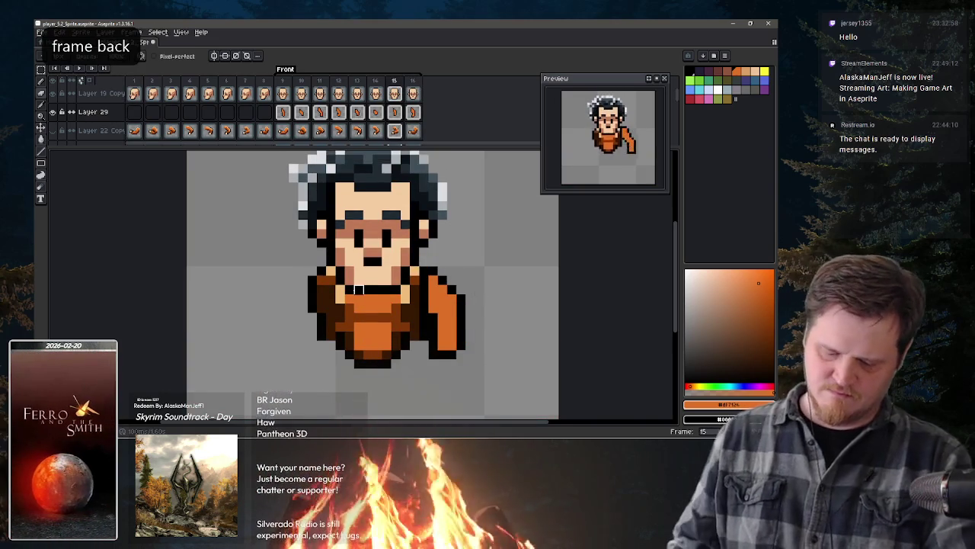
{"action": "left_click", "coordinate": [461, 320], "text": "alt"}
{"action": "left_click_drag", "start_coordinate": [471, 305], "coordinate": [468, 332]}
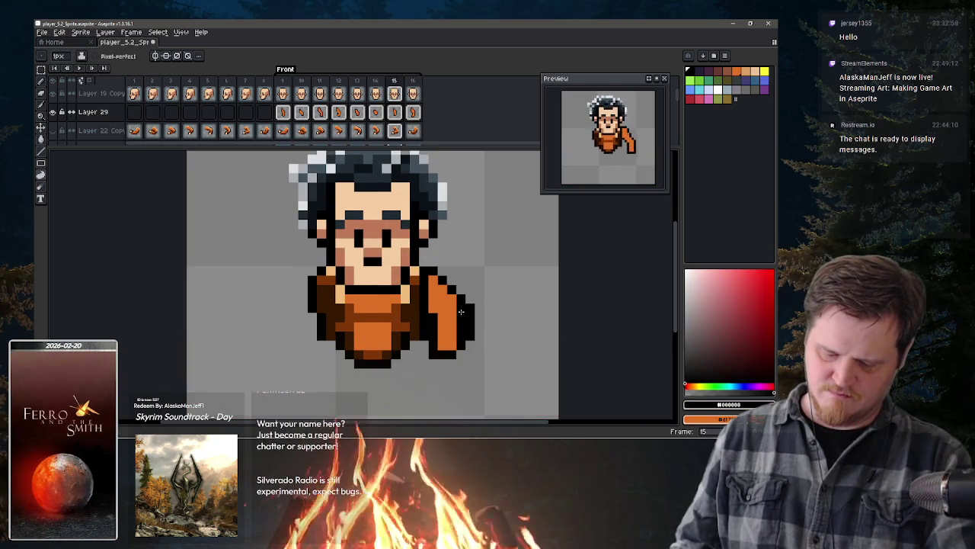
{"action": "left_click", "coordinate": [453, 313], "text": "alt"}
{"action": "left_click", "coordinate": [461, 308]}
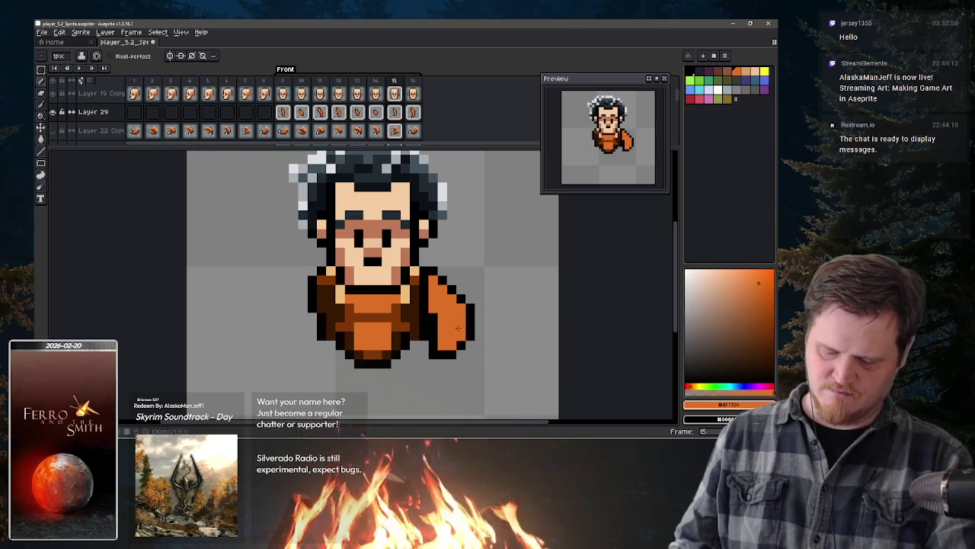
{"action": "key", "text": "comma"}
{"action": "key", "text": "period"}
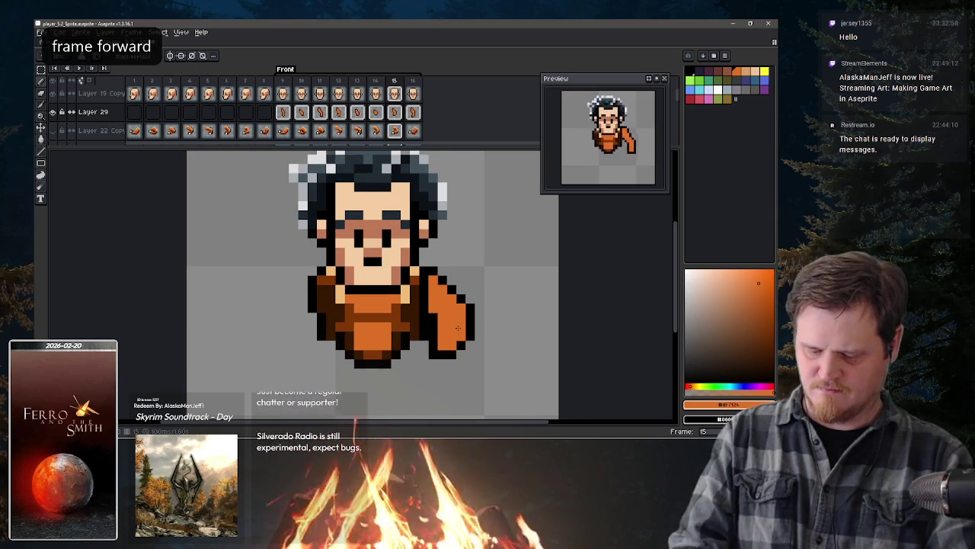
{"action": "key", "text": "period"}
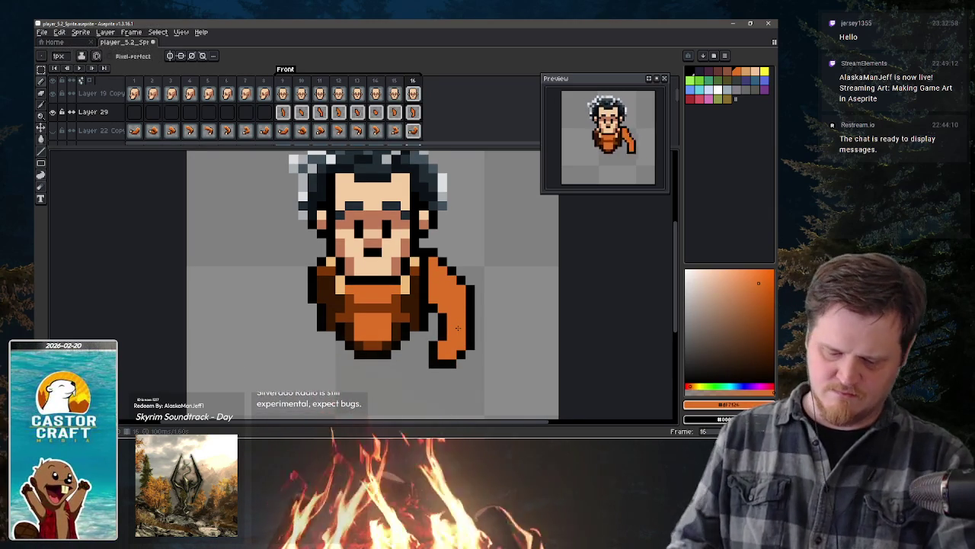
{"action": "left_click", "coordinate": [416, 290], "text": "alt"}
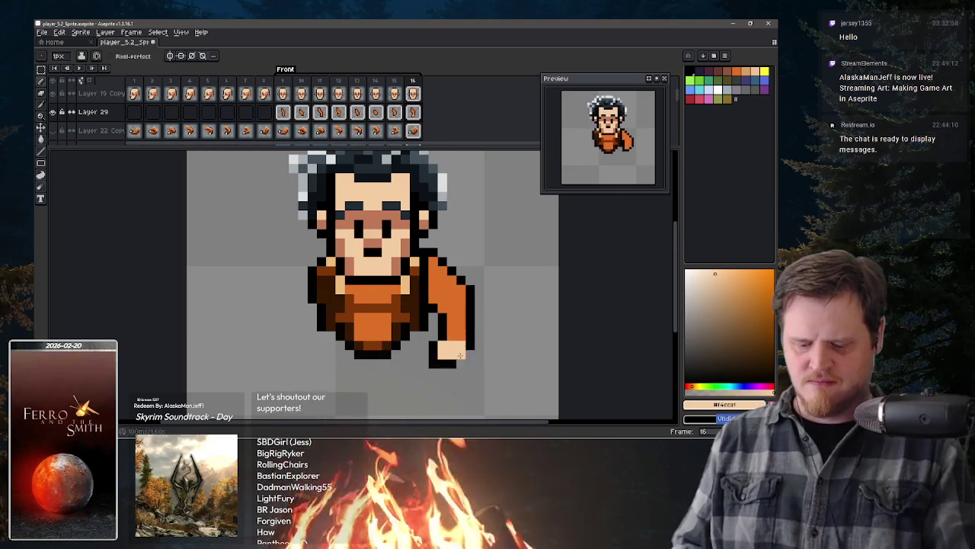
Step: Paint a skin-tone hand at the arm's end on frame 15 and add a hand pixel on frame 13
{"action": "key", "text": "comma"}
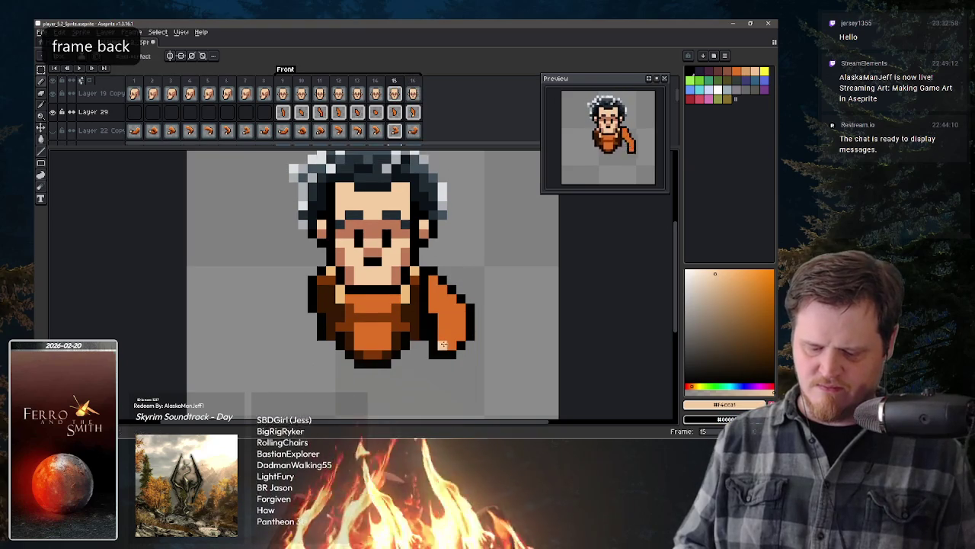
{"action": "left_click_drag", "start_coordinate": [442, 344], "coordinate": [452, 337]}
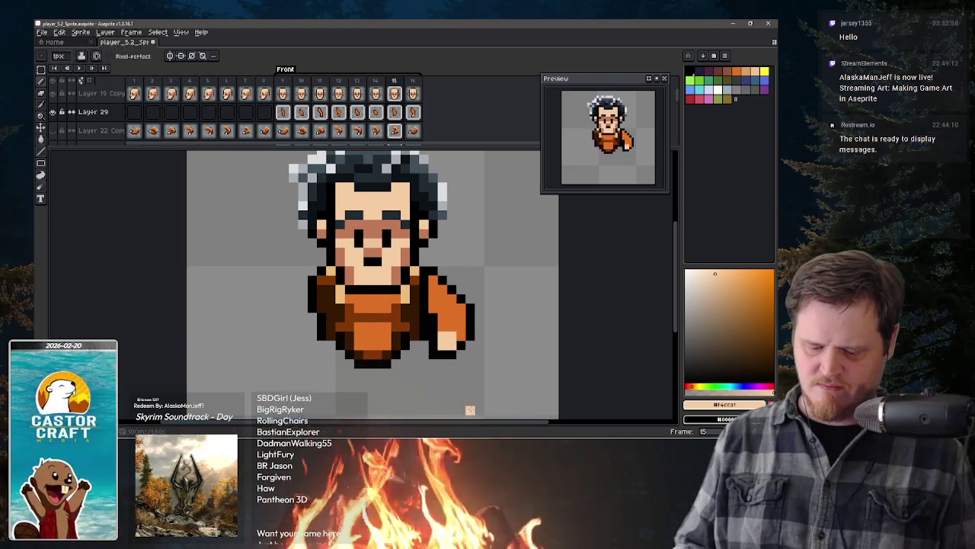
{"action": "key", "text": "period"}
{"action": "key", "text": "period"}
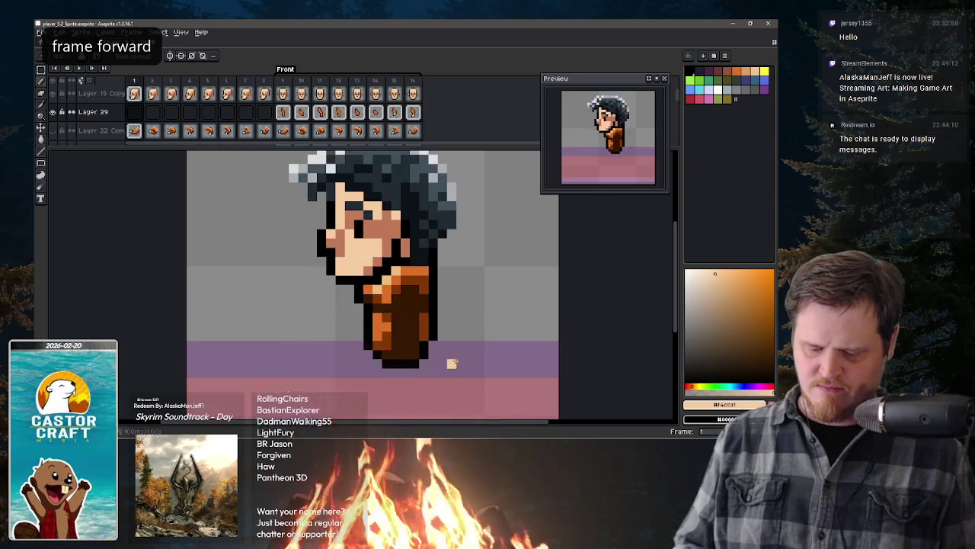
{"action": "key", "text": "comma"}
{"action": "key", "text": "comma"}
{"action": "key", "text": "comma"}
{"action": "key", "text": "comma"}
{"action": "key", "text": "comma"}
{"action": "key", "text": "comma"}
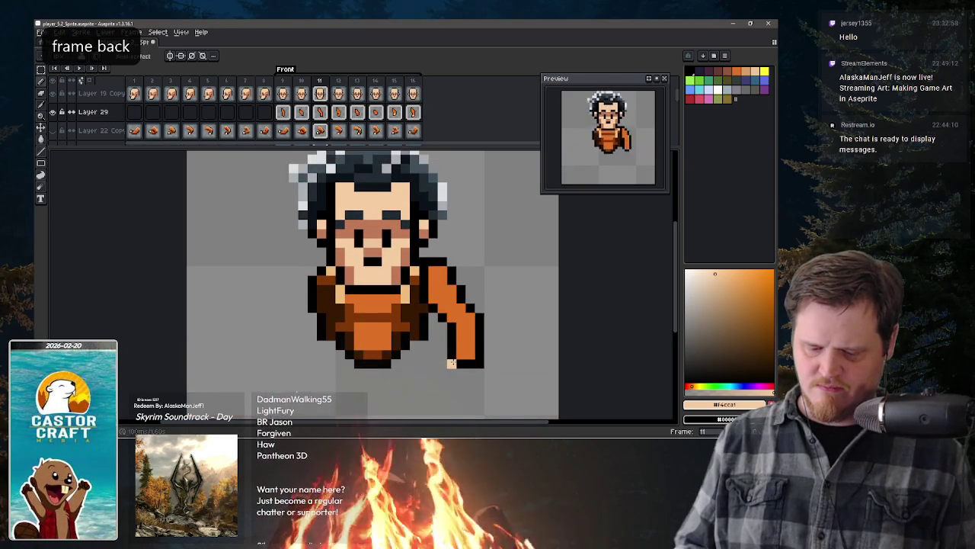
{"action": "key", "text": "period"}
{"action": "key", "text": "period"}
{"action": "key", "text": "period"}
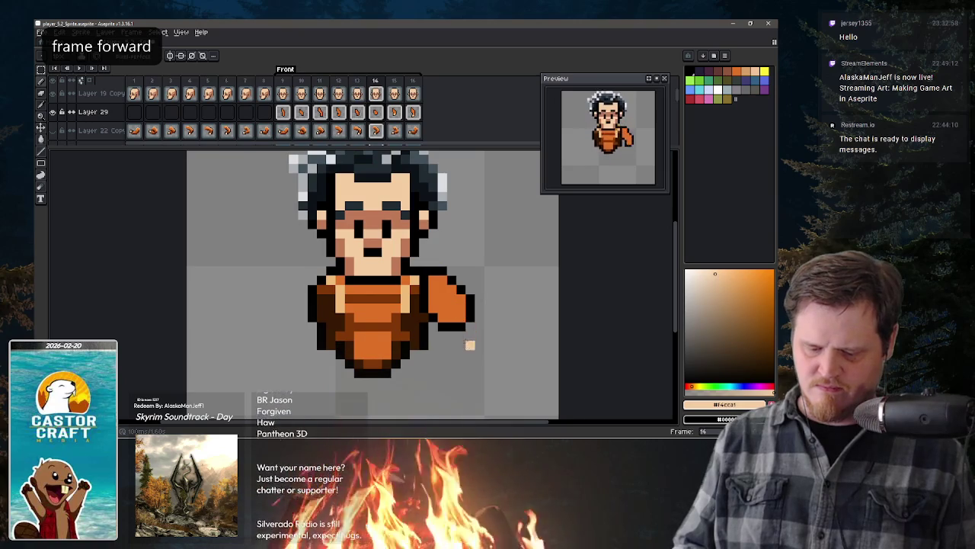
{"action": "key", "text": "comma"}
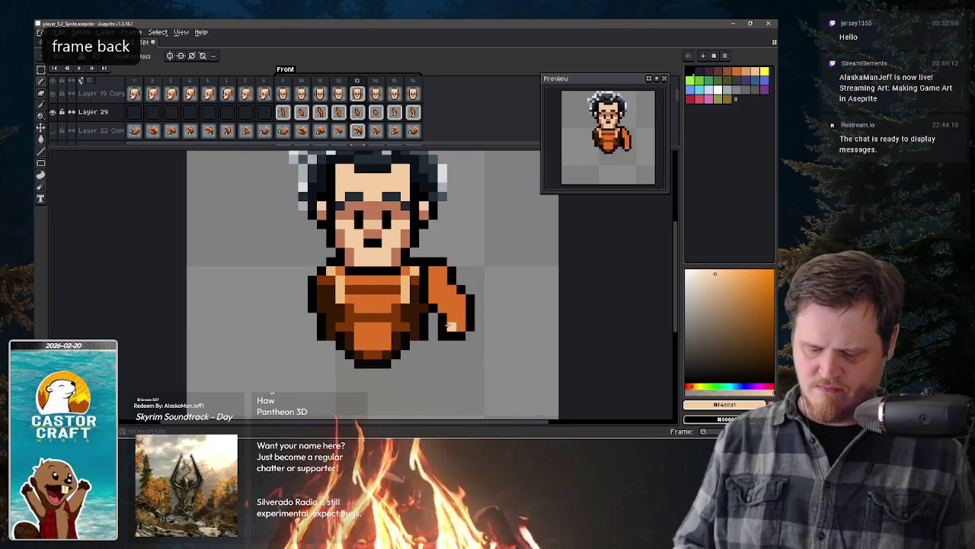
{"action": "left_click", "coordinate": [450, 326]}
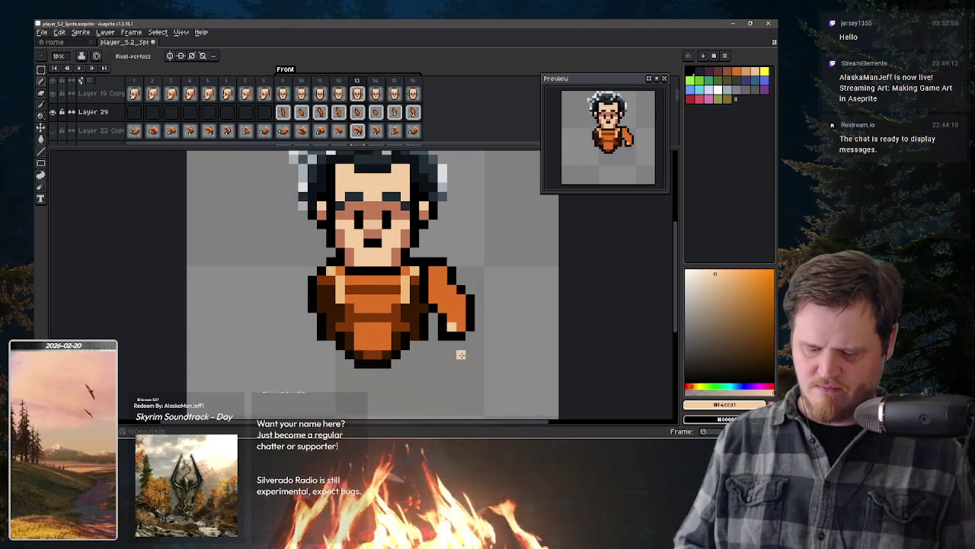
Step: Review the later arm poses, then repaint frame 12's hand in skin tone #f4ccaf
{"action": "key", "text": "period"}
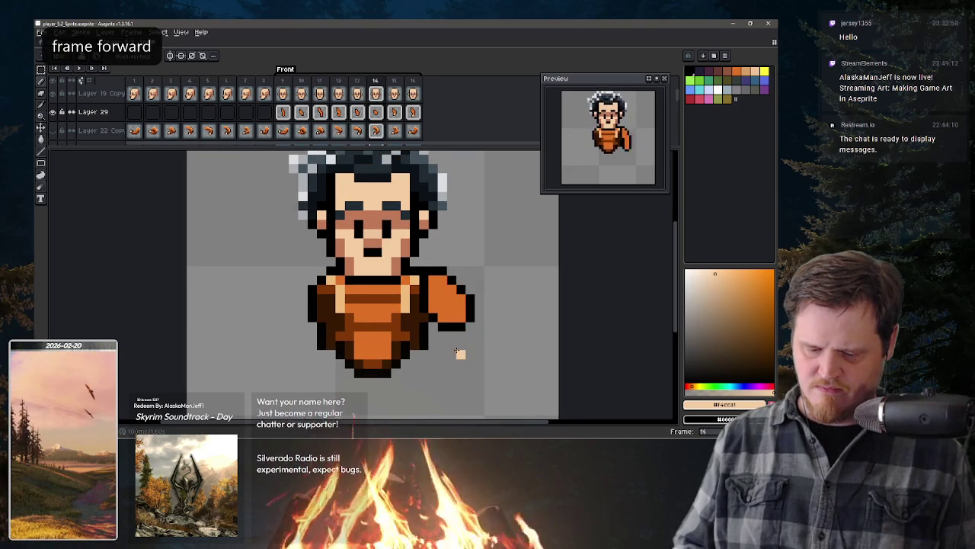
{"action": "key", "text": "comma"}
{"action": "key", "text": "period"}
{"action": "key", "text": "period"}
{"action": "key", "text": "comma"}
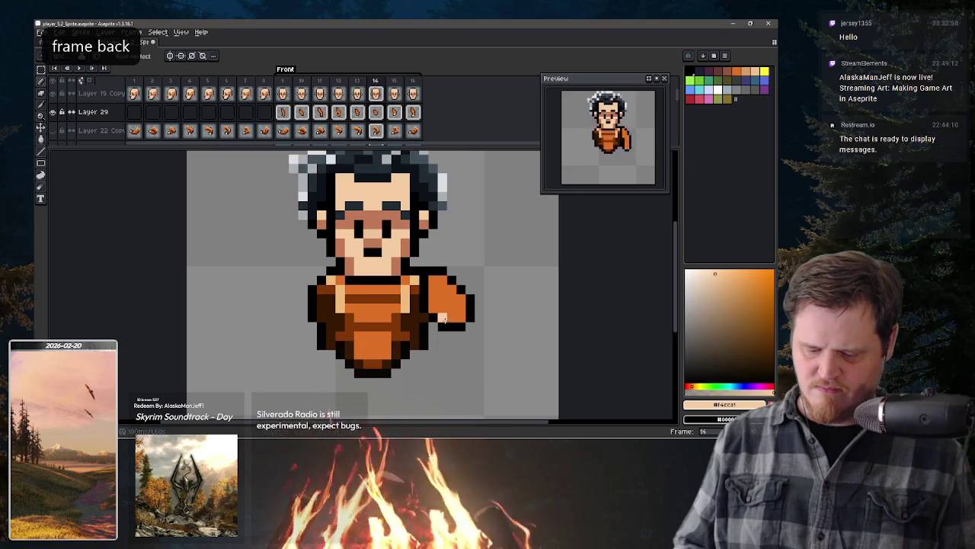
{"action": "key", "text": "comma"}
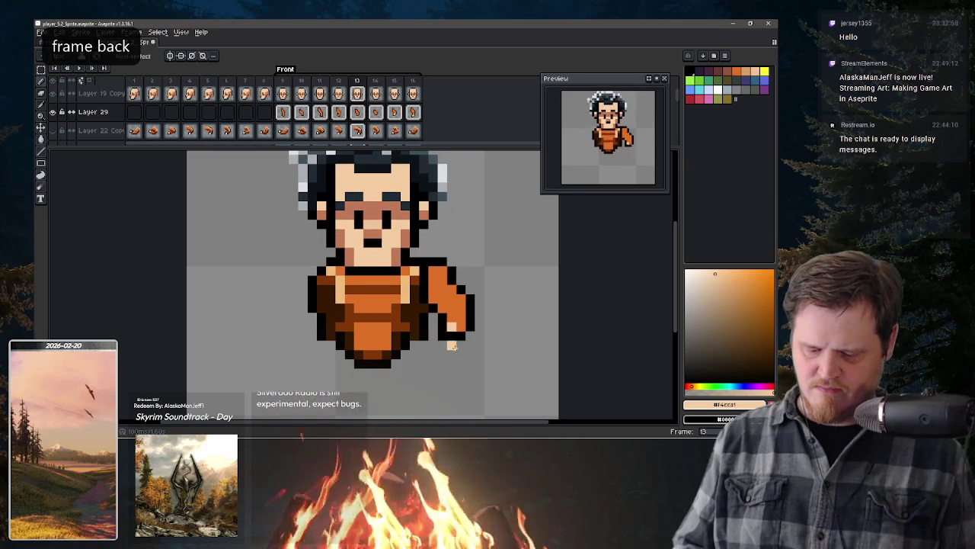
{"action": "key", "text": "comma"}
{"action": "left_click_drag", "start_coordinate": [443, 336], "coordinate": [457, 347]}
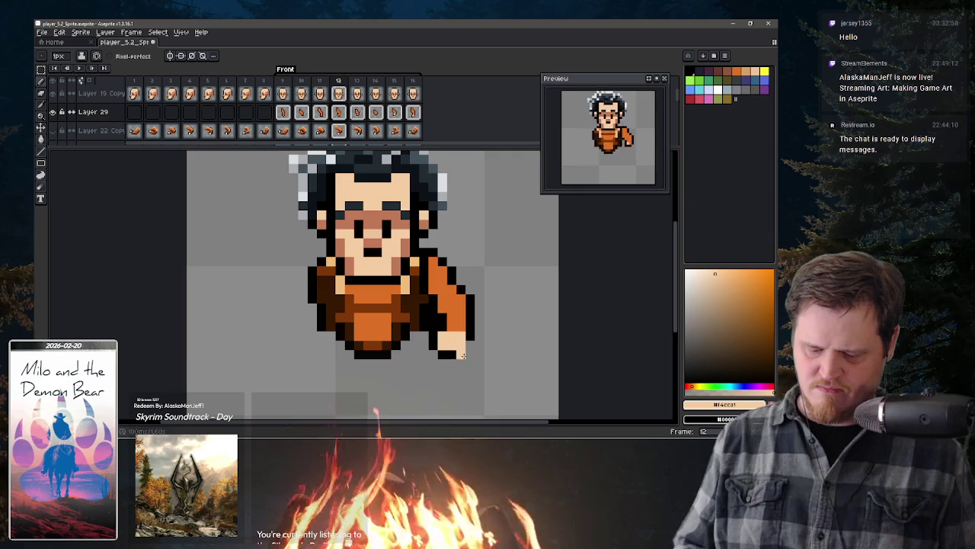
Step: Add black outline pixels to the hand on frames 12 and 11, and skin-tone pixels on frame 10
{"action": "left_click", "coordinate": [461, 355]}
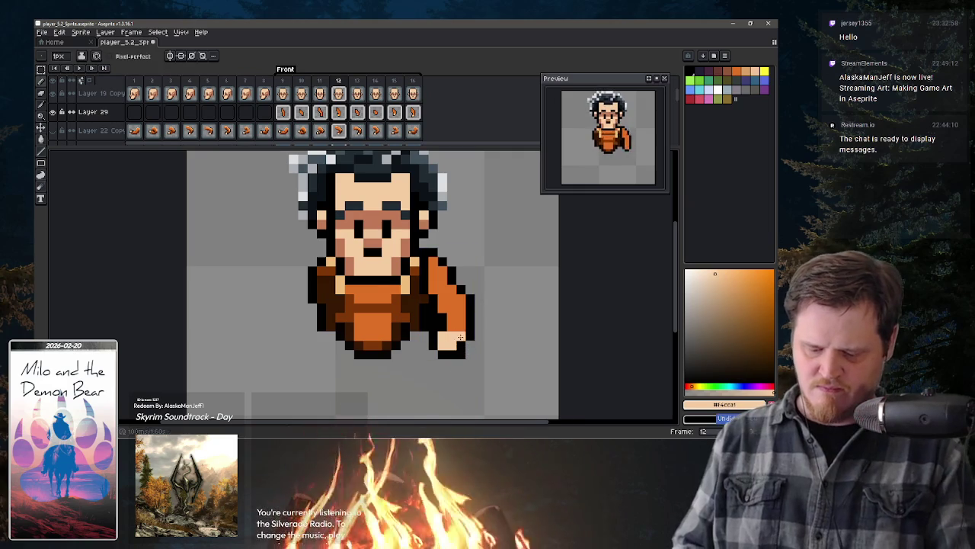
{"action": "key", "text": "comma"}
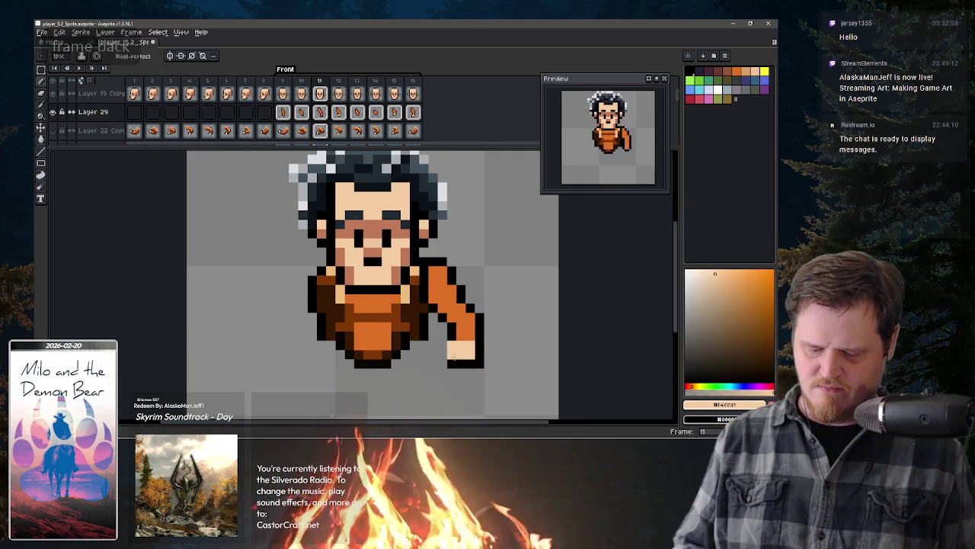
{"action": "key", "text": "x"}
{"action": "left_click", "coordinate": [442, 346]}
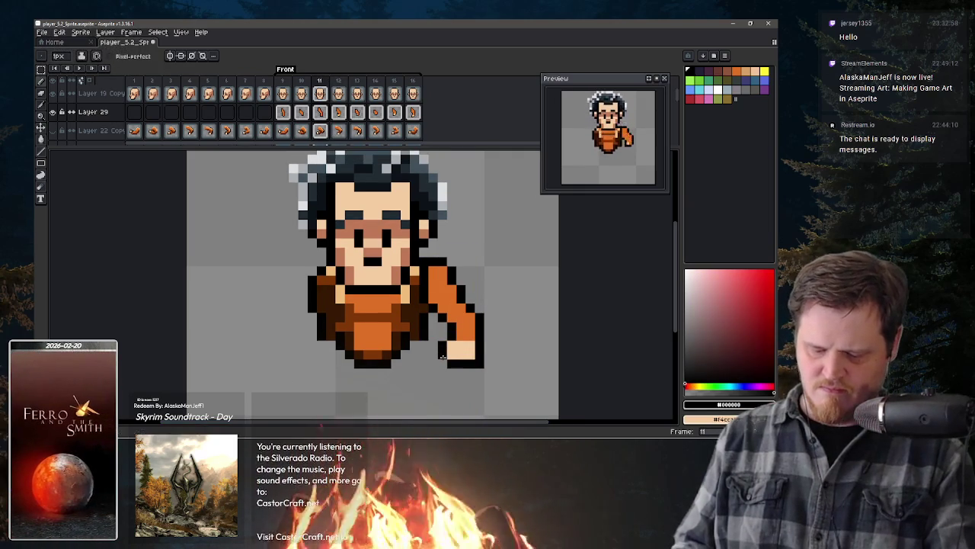
{"action": "key", "text": "comma"}
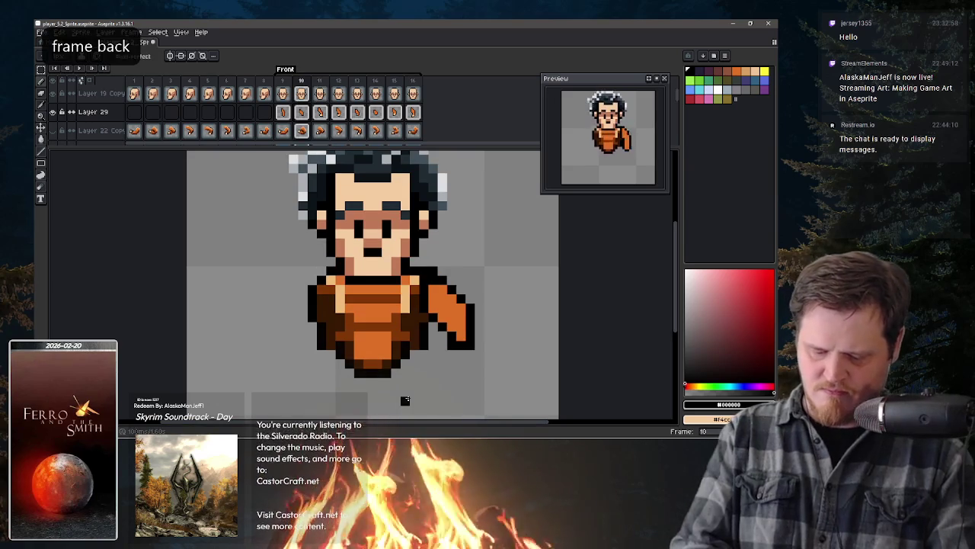
{"action": "key", "text": "x"}
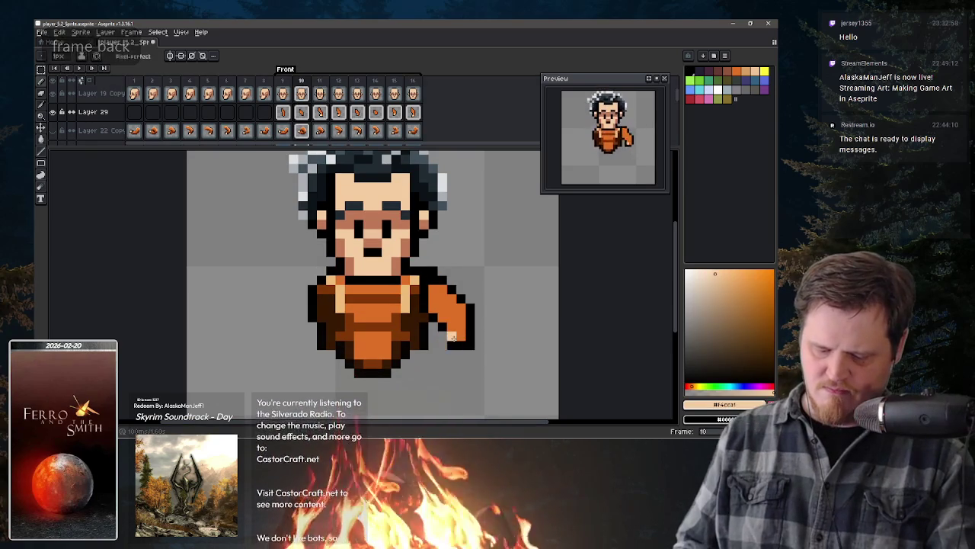
{"action": "left_click_drag", "start_coordinate": [457, 338], "coordinate": [450, 338]}
{"action": "key", "text": "x"}
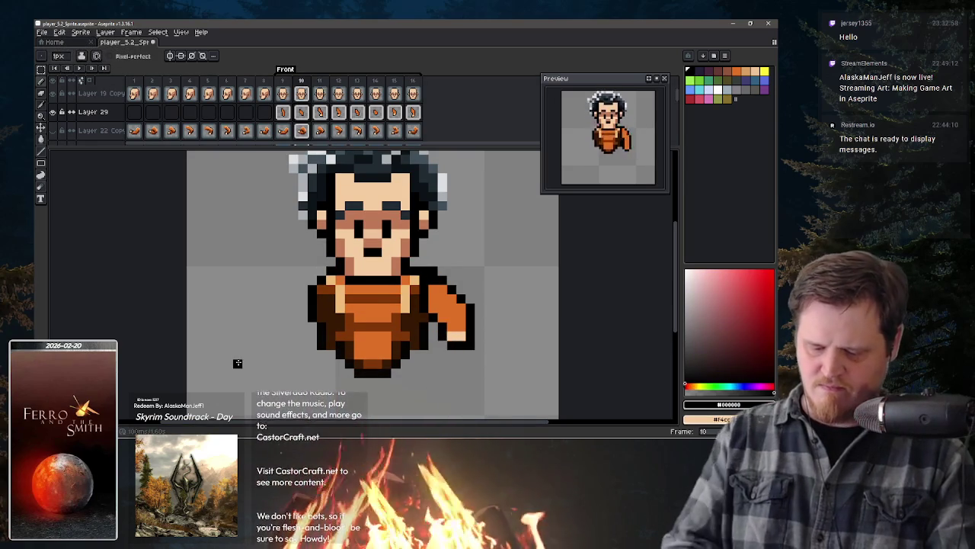
Step: Extend frame 9's hand in skin tone with a black outline below, then review frames 10–11
{"action": "key", "text": "comma"}
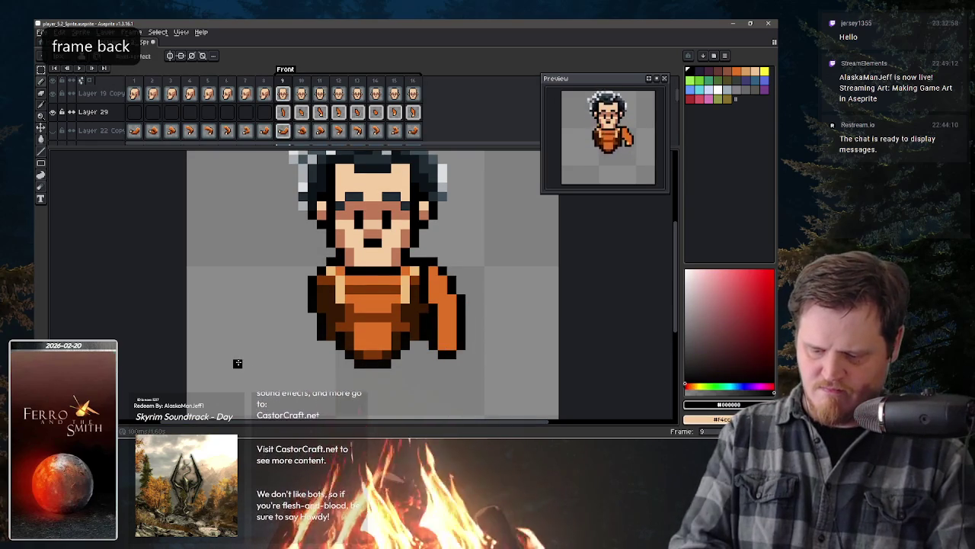
{"action": "key", "text": "x"}
{"action": "left_click", "coordinate": [446, 345]}
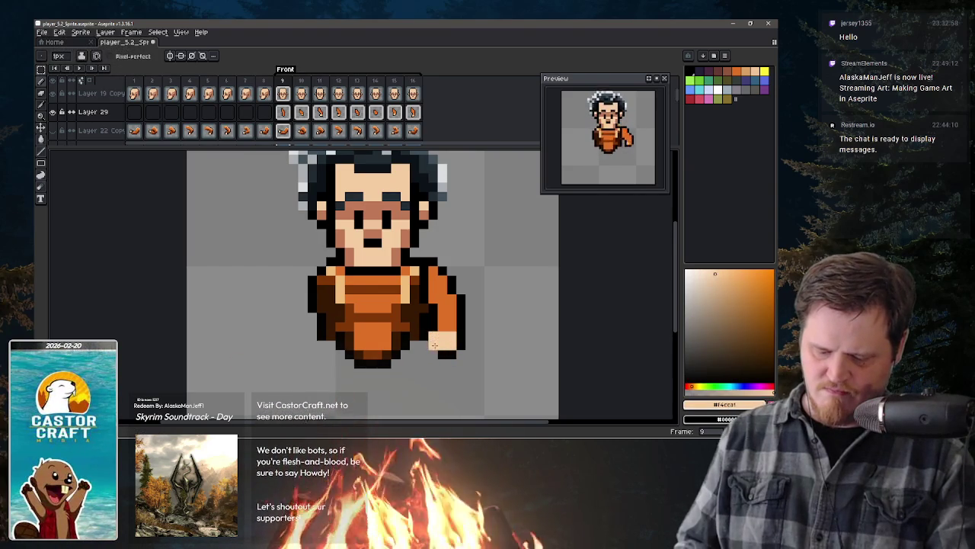
{"action": "key", "text": "x"}
{"action": "left_click", "coordinate": [433, 354]}
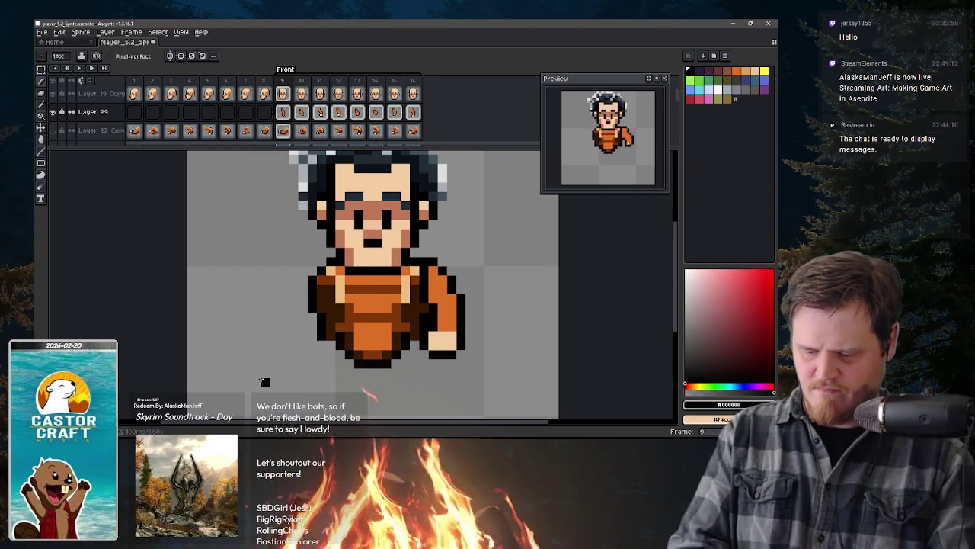
{"action": "key", "text": "period"}
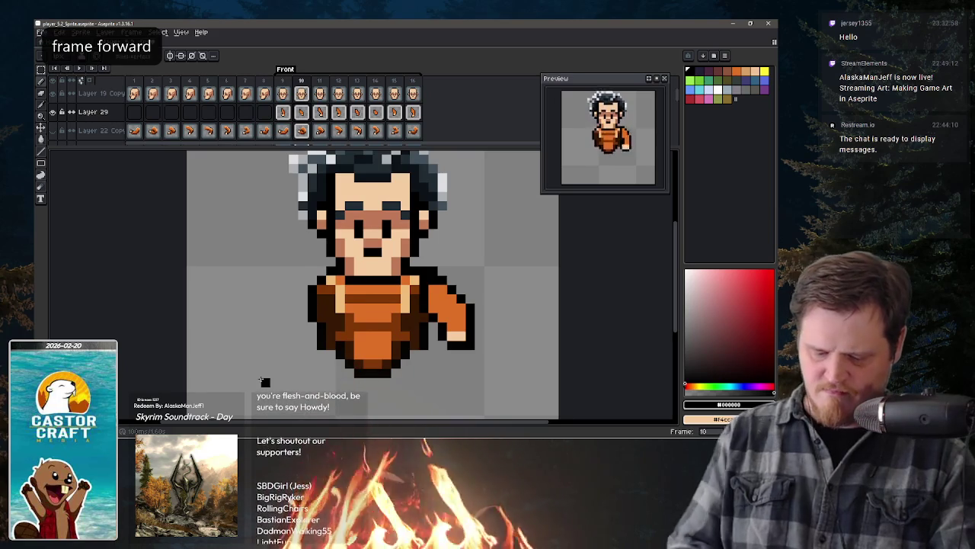
{"action": "key", "text": "x"}
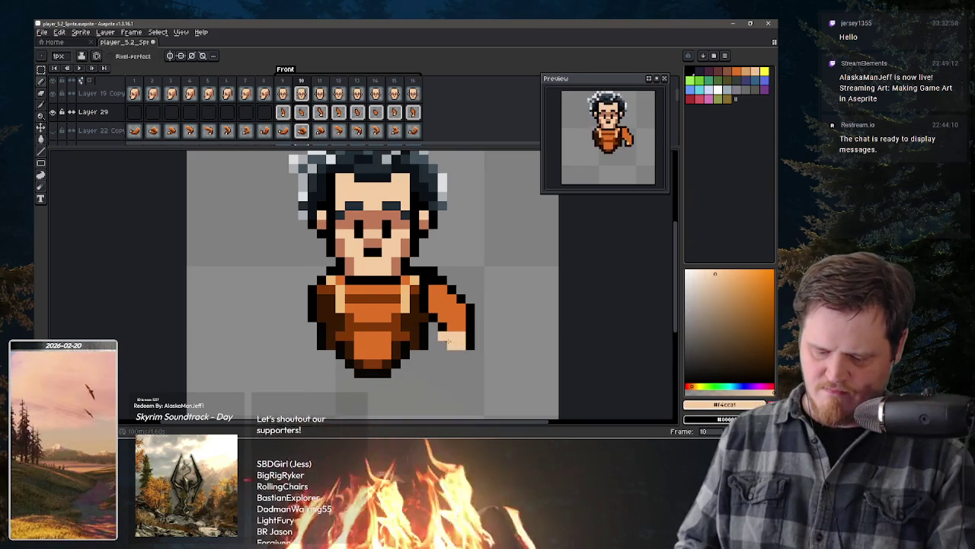
{"action": "key", "text": "x"}
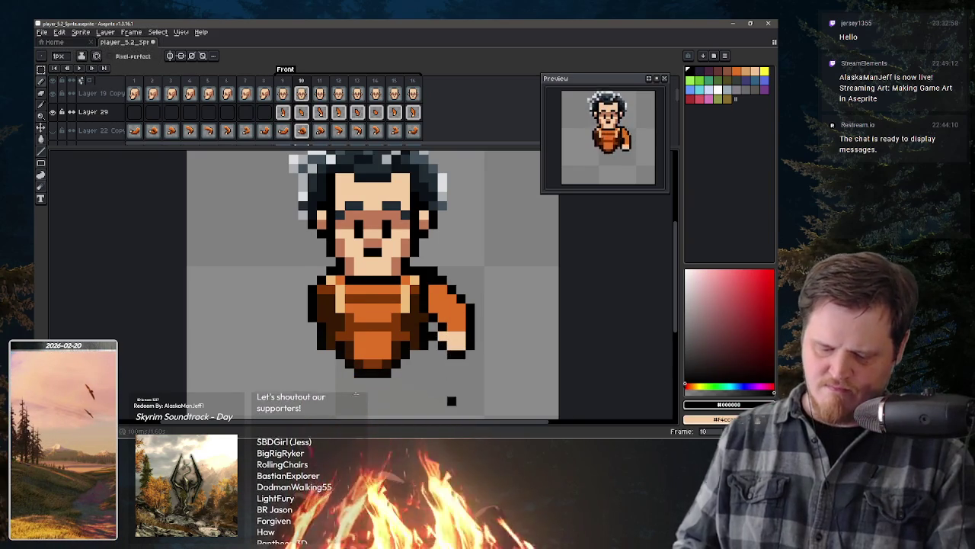
{"action": "key", "text": "comma"}
{"action": "key", "text": "period"}
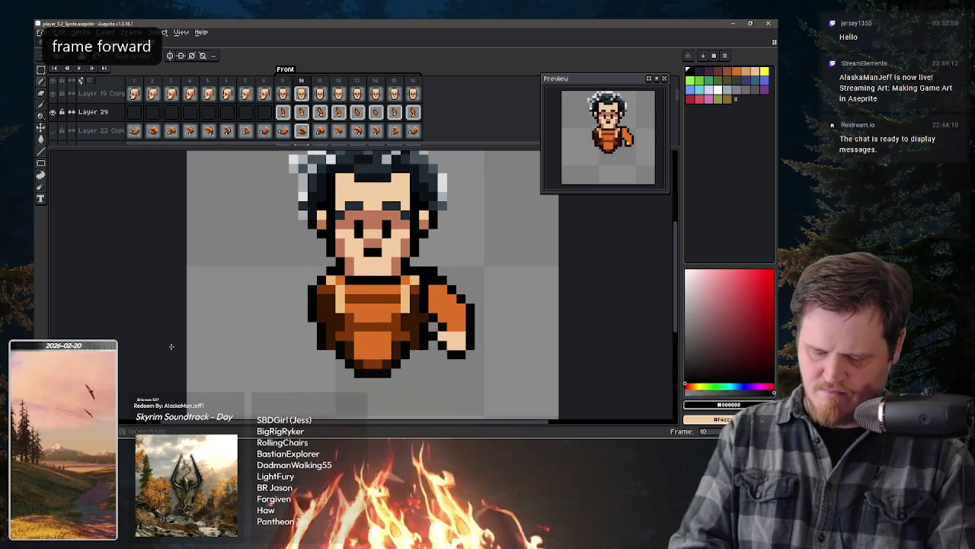
{"action": "key", "text": "period"}
Step: Zoom in, recentre the sprite and compare frame 10's hand with its neighbouring frames
{"action": "scroll", "coordinate": [171, 347], "scroll_direction": "up", "scroll_amount": 1}
{"action": "key", "text": "comma"}
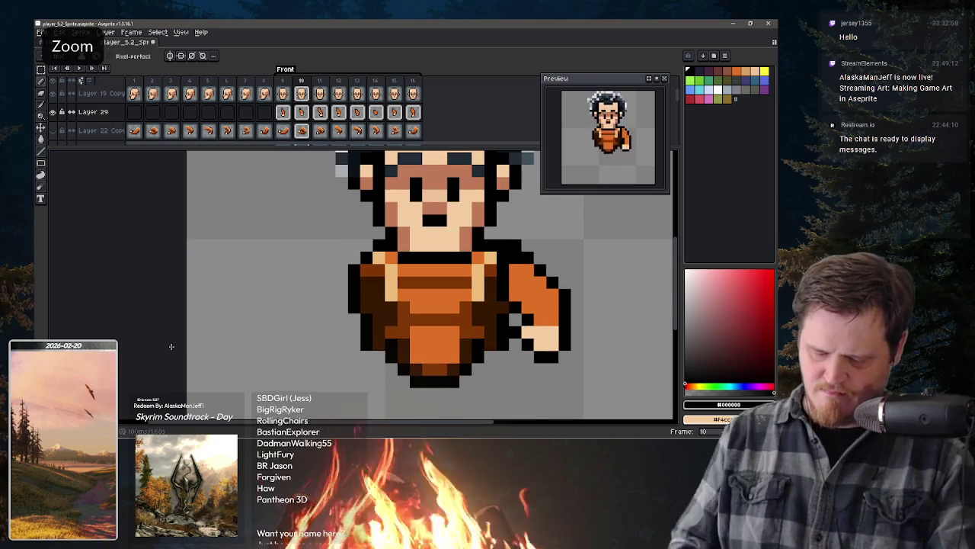
{"action": "left_click_drag", "start_coordinate": [533, 307], "coordinate": [455, 307]}
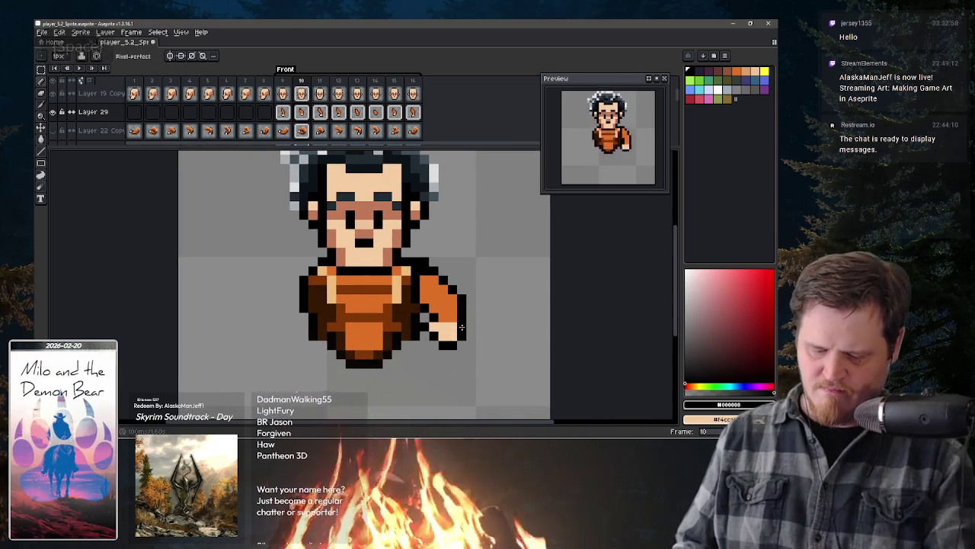
{"action": "key", "text": "x"}
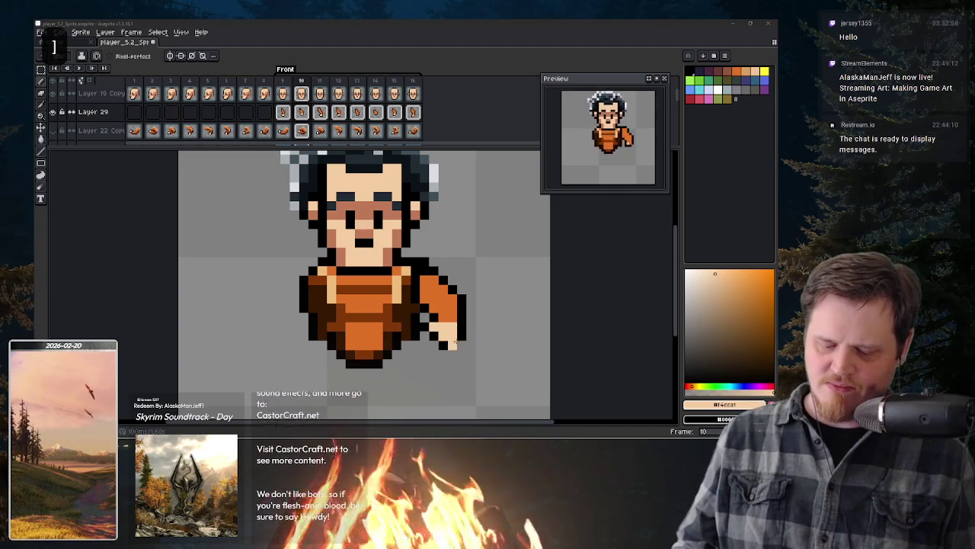
{"action": "key", "text": "period"}
{"action": "key", "text": "comma"}
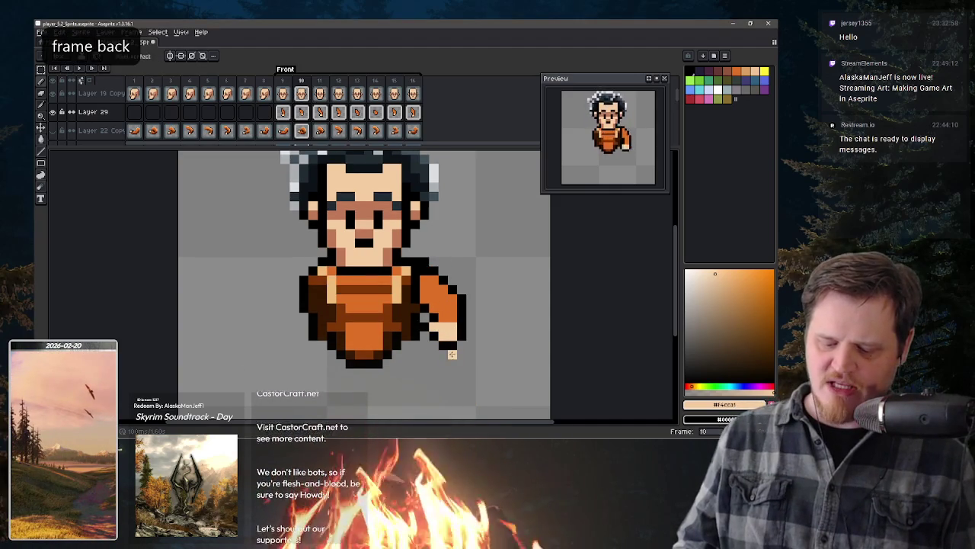
{"action": "key", "text": "comma"}
{"action": "key", "text": "period"}
{"action": "key", "text": "period"}
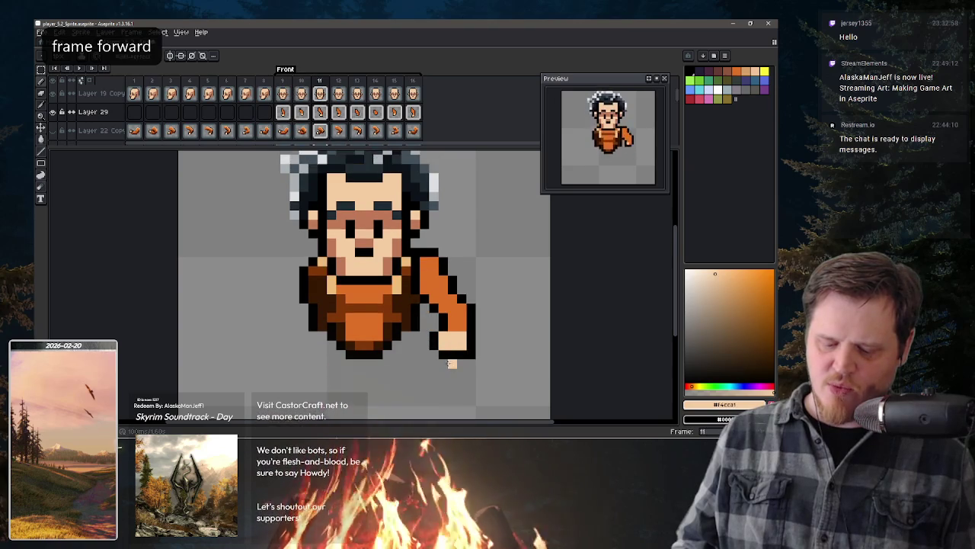
{"action": "key", "text": "comma"}
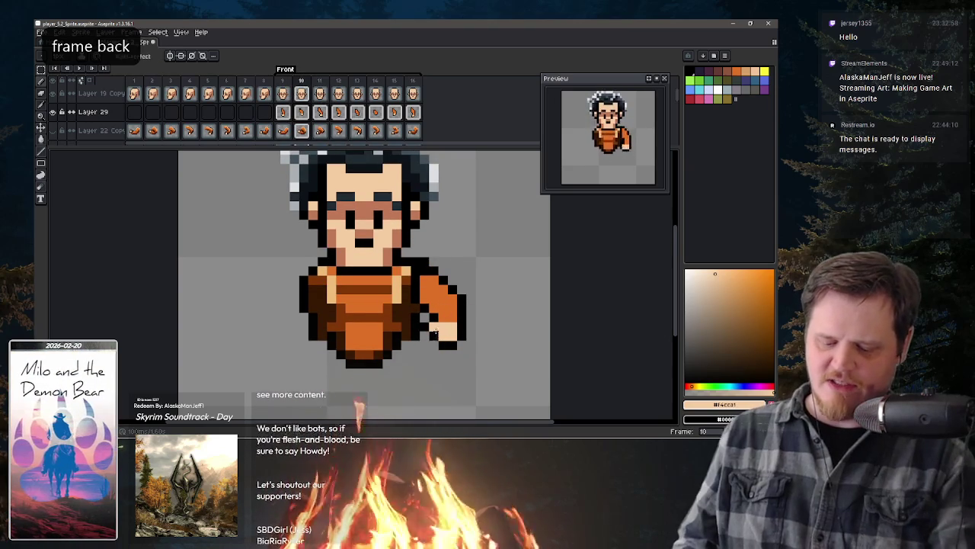
Step: Erase the dark pixels right of frame 10's hand and paint the hand's top orange like the sleeve
{"action": "key", "text": "x"}
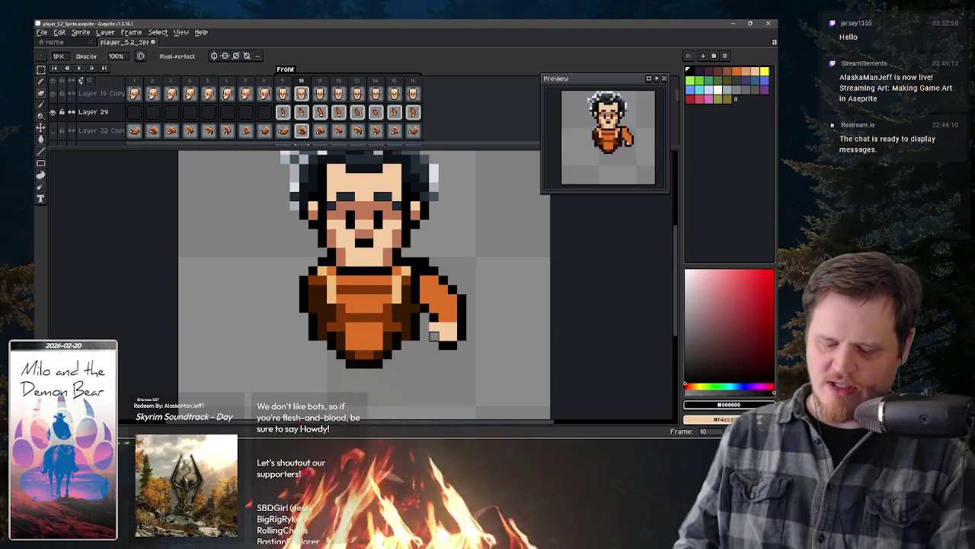
{"action": "key", "text": "e"}
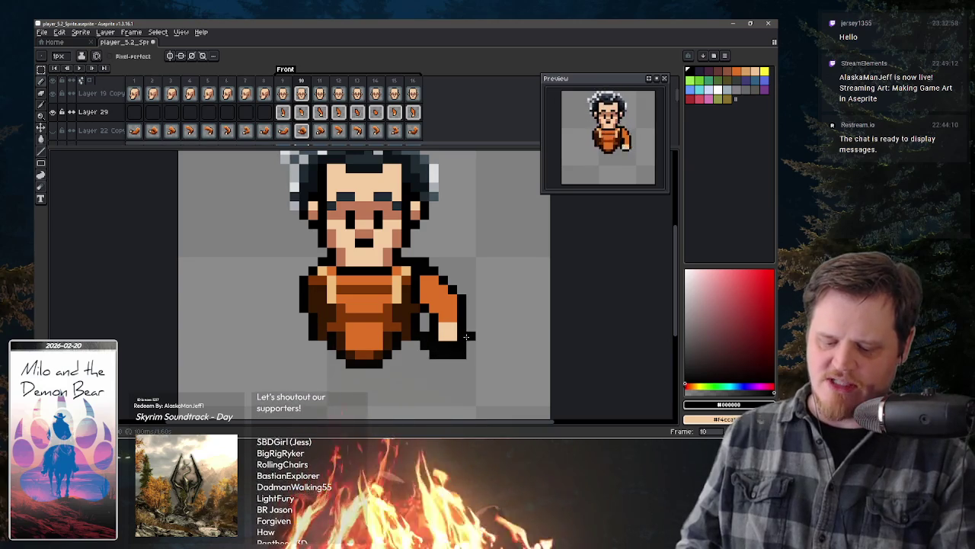
{"action": "left_click_drag", "start_coordinate": [468, 336], "coordinate": [470, 349]}
{"action": "key", "text": "b"}
{"action": "key", "text": "x"}
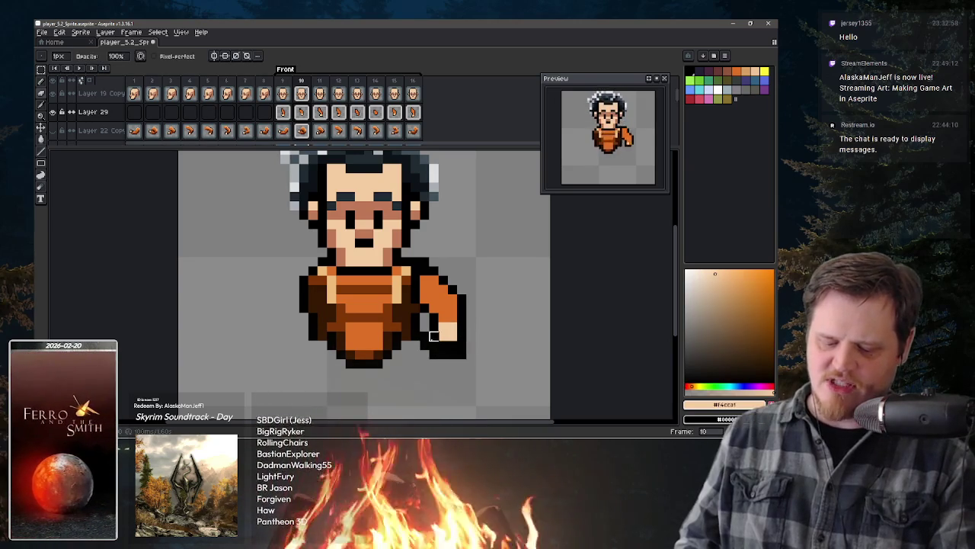
{"action": "key", "text": "e"}
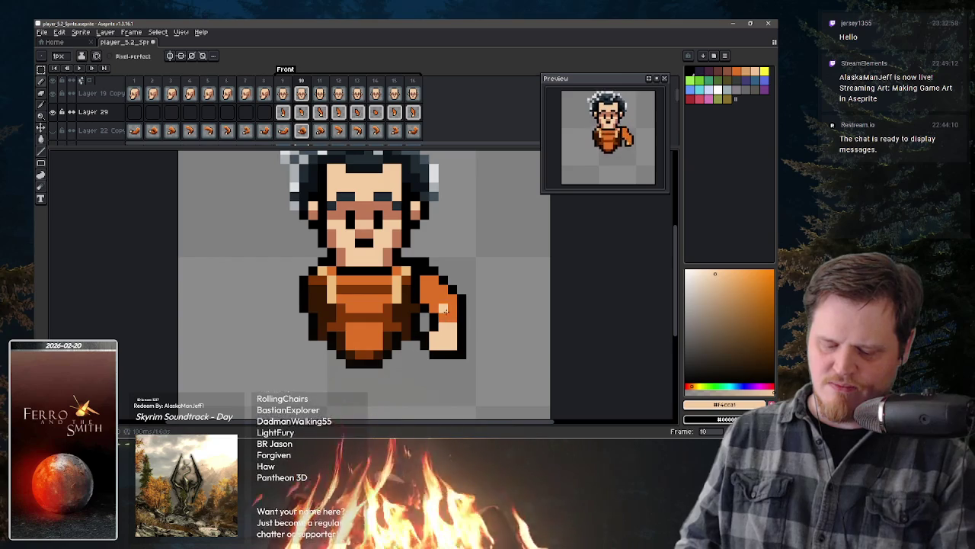
{"action": "key", "text": "x"}
{"action": "left_click_drag", "start_coordinate": [445, 309], "coordinate": [450, 326]}
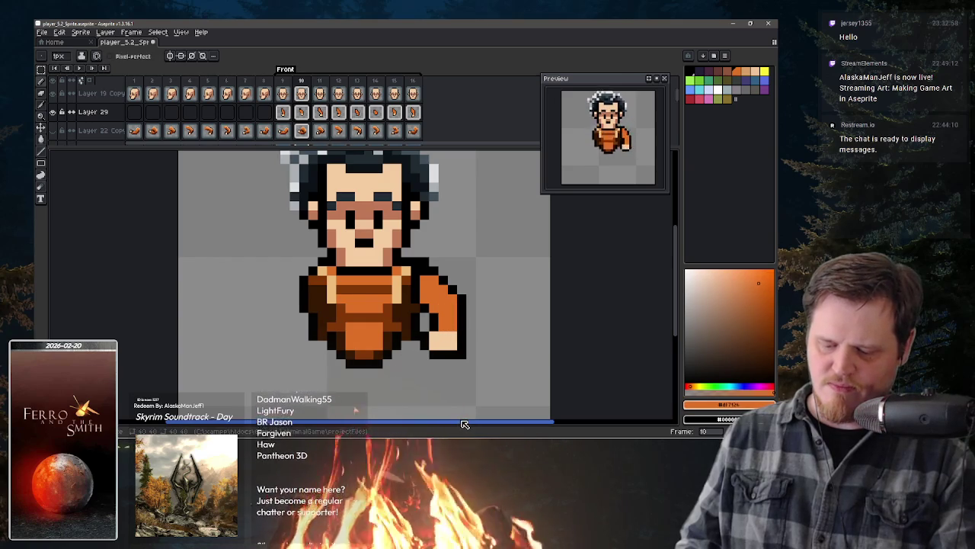
Step: Step through the arm-swing frames from 8 to 16, comparing the poses
{"action": "key", "text": "comma"}
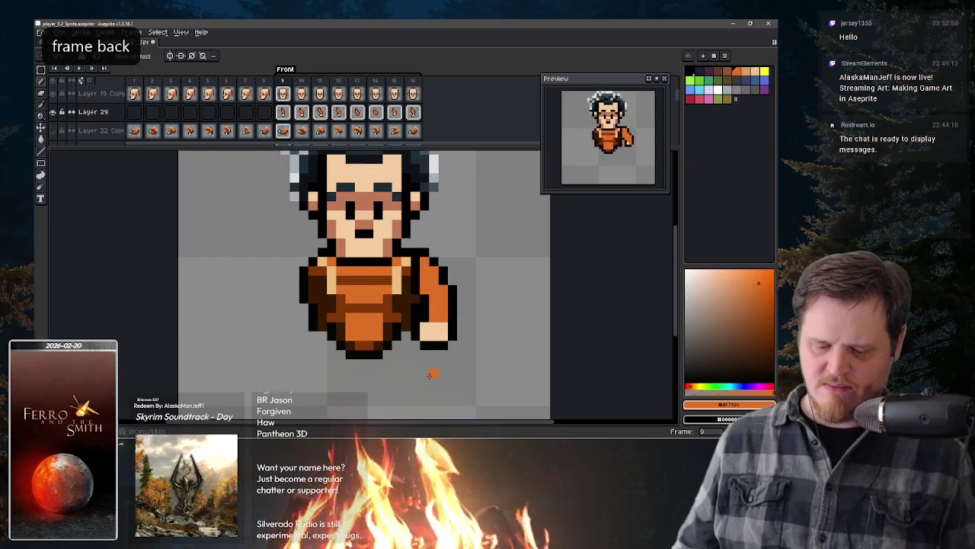
{"action": "key", "text": "comma"}
{"action": "key", "text": "period"}
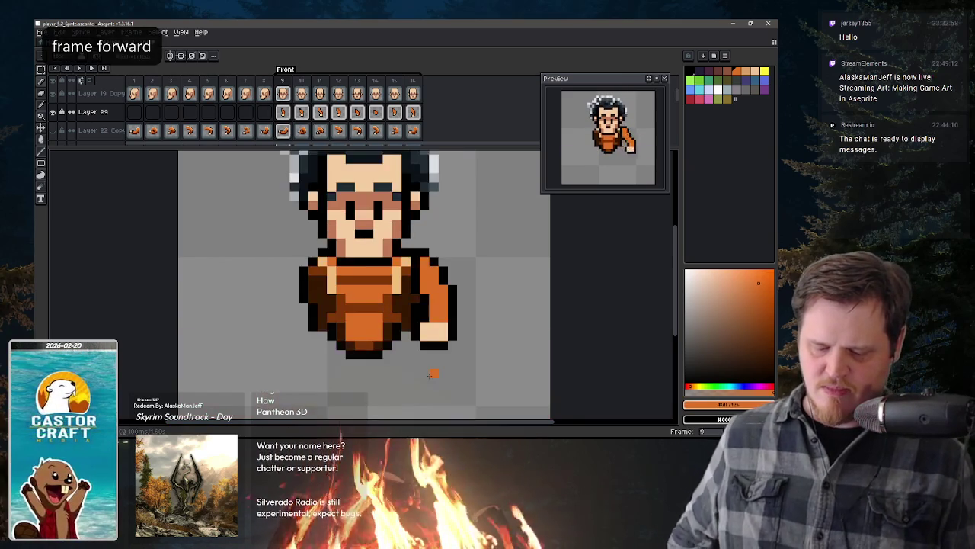
{"action": "key", "text": "period"}
{"action": "key", "text": "period"}
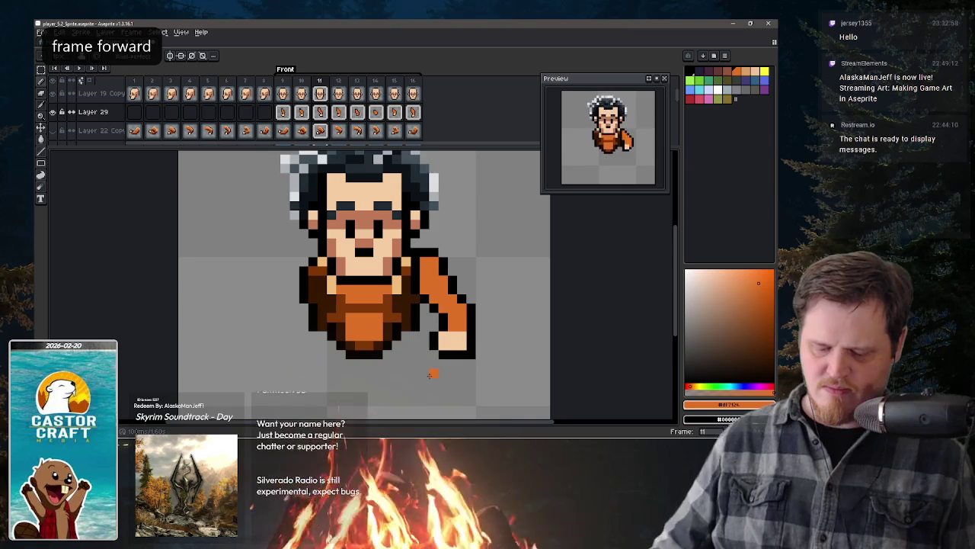
{"action": "key", "text": "period"}
{"action": "key", "text": "period"}
{"action": "key", "text": "period"}
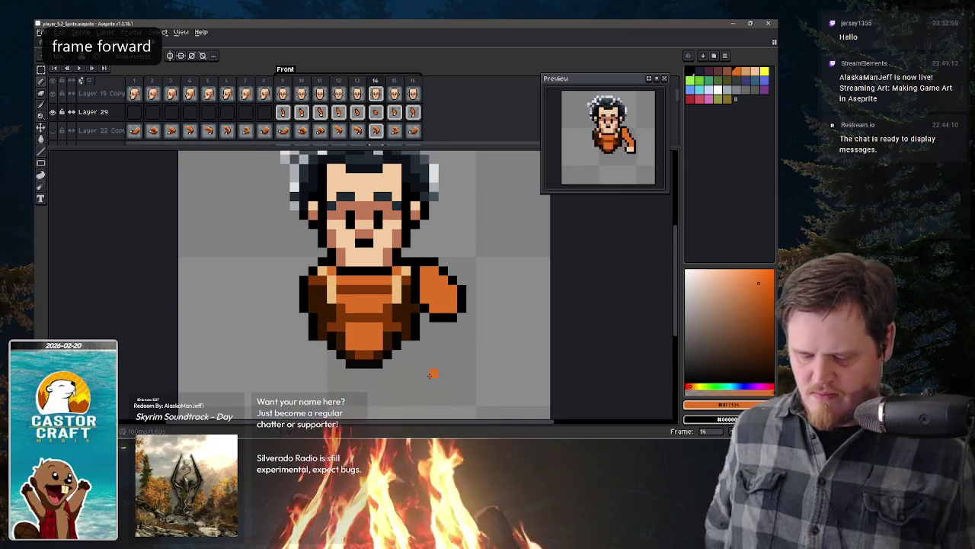
{"action": "key", "text": "period"}
{"action": "key", "text": "period"}
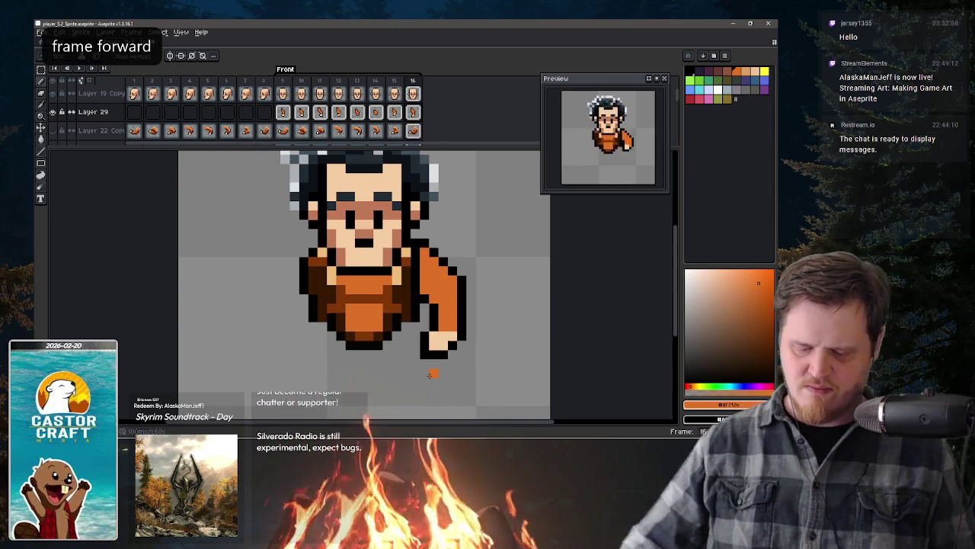
{"action": "key", "text": "period"}
{"action": "key", "text": "comma"}
{"action": "key", "text": "comma"}
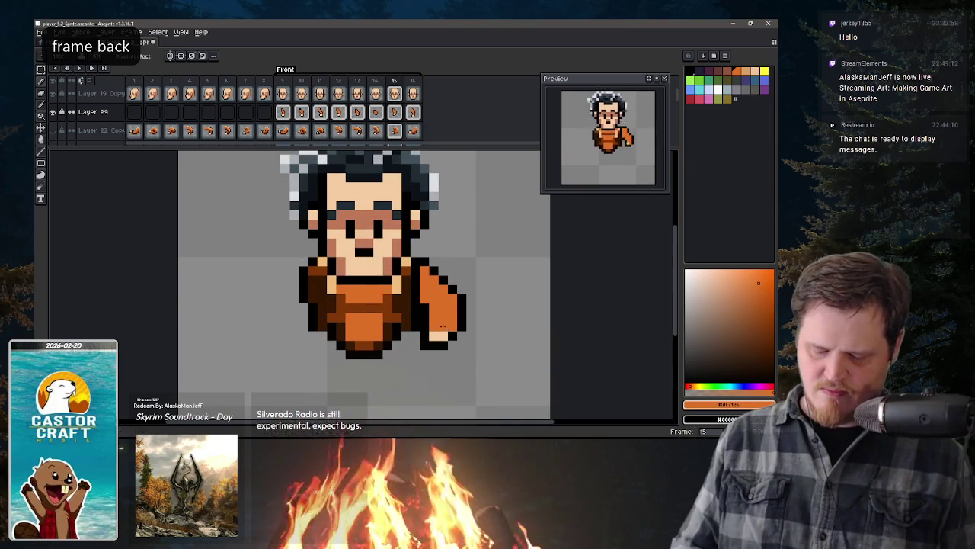
{"action": "key", "text": "period"}
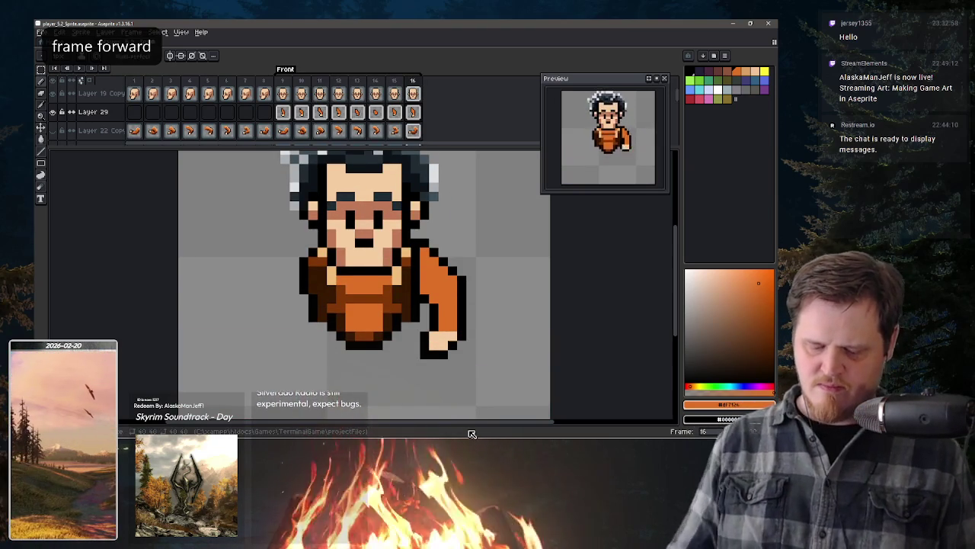
{"action": "key", "text": "period"}
{"action": "key", "text": "comma"}
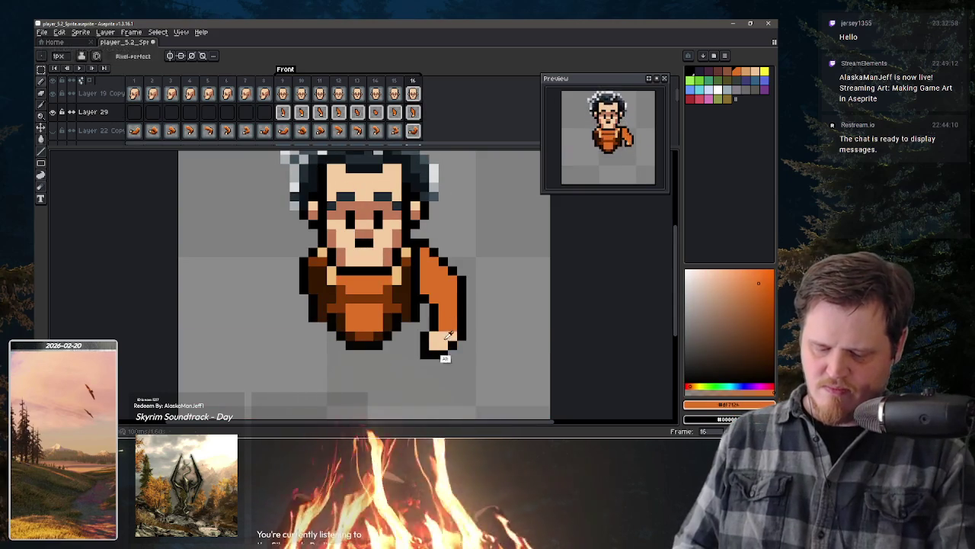
Step: Eyedrop black and add one outline pixel at the hand's bottom-right on frame 16
{"action": "left_click", "coordinate": [451, 345], "text": "alt"}
{"action": "left_click", "coordinate": [450, 352], "text": "alt"}
{"action": "left_click", "coordinate": [455, 352]}
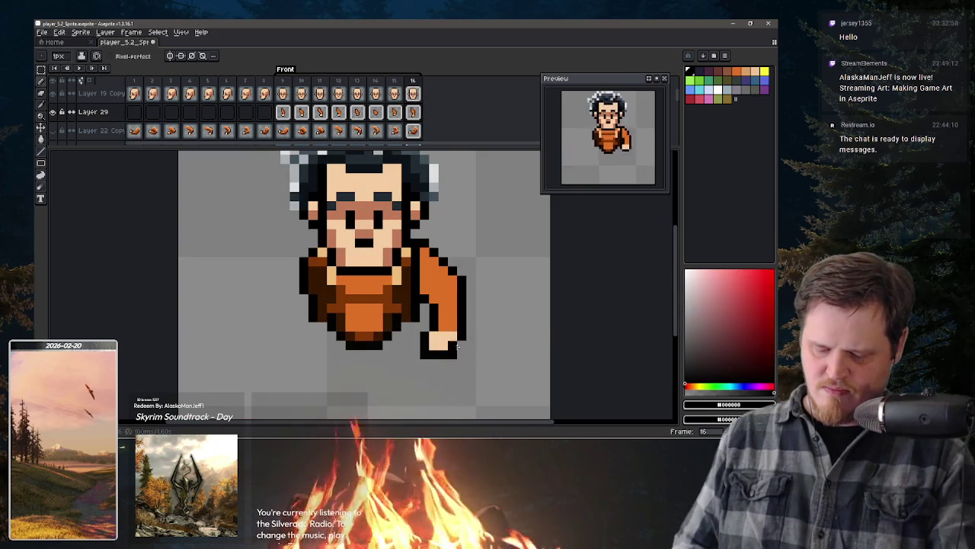
{"action": "key", "text": "comma"}
{"action": "key", "text": "comma"}
{"action": "key", "text": "comma"}
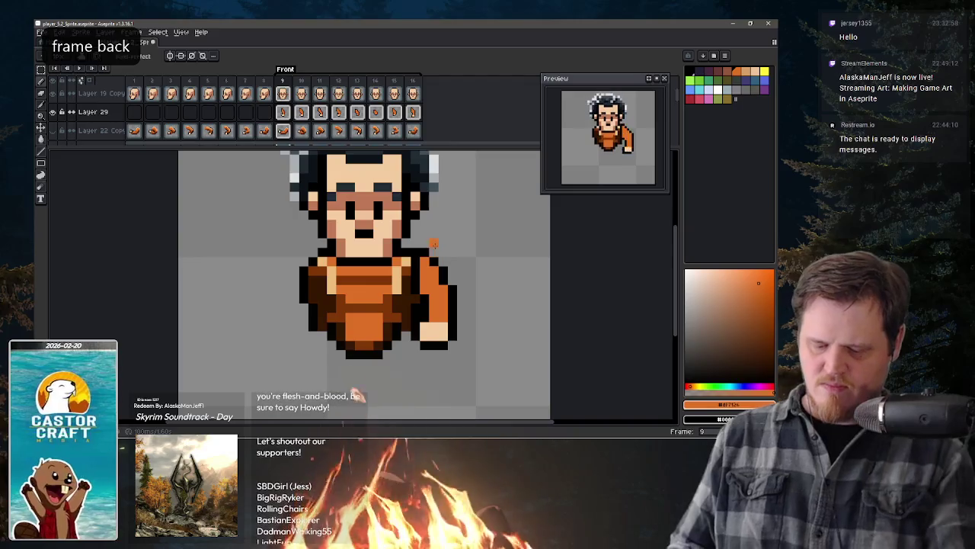
Step: Add a black pixel to the right shoulder outline on frame 9, then move to frame 11
{"action": "left_click", "coordinate": [423, 251], "text": "alt"}
{"action": "left_click", "coordinate": [433, 252]}
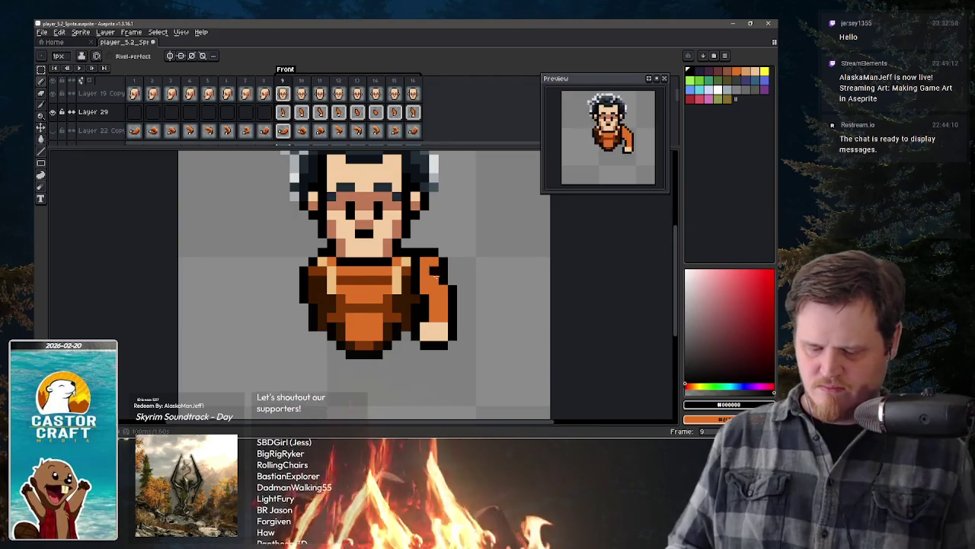
{"action": "key", "text": "comma"}
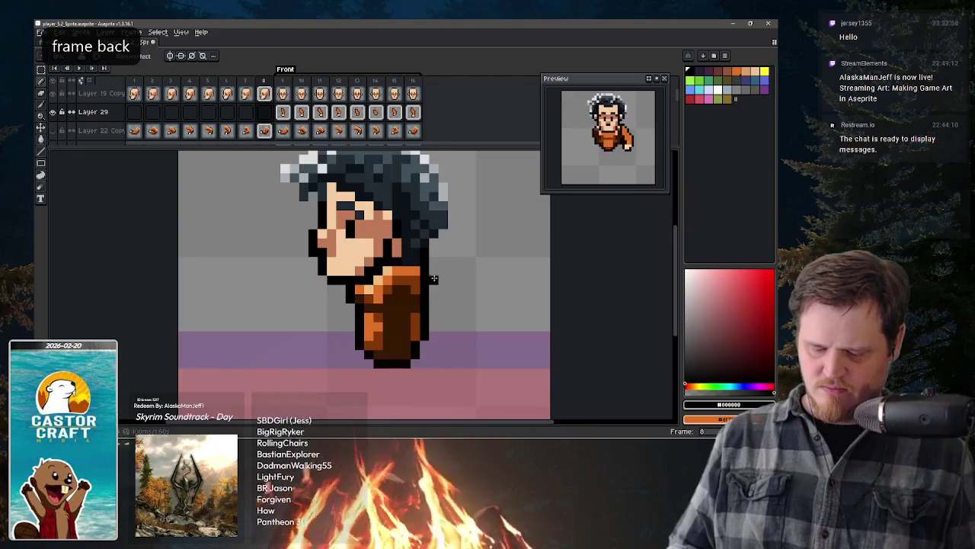
{"action": "key", "text": "period"}
{"action": "key", "text": "period"}
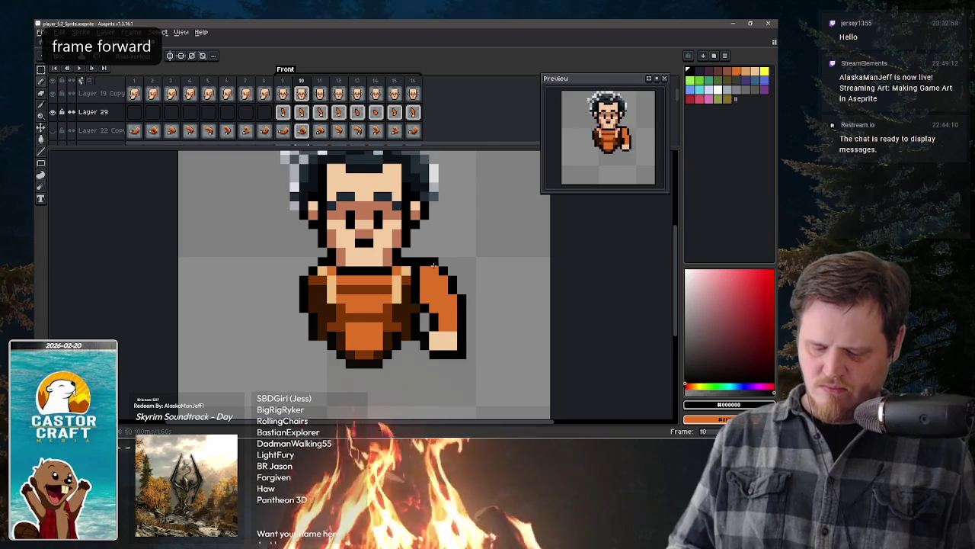
{"action": "key", "text": "period"}
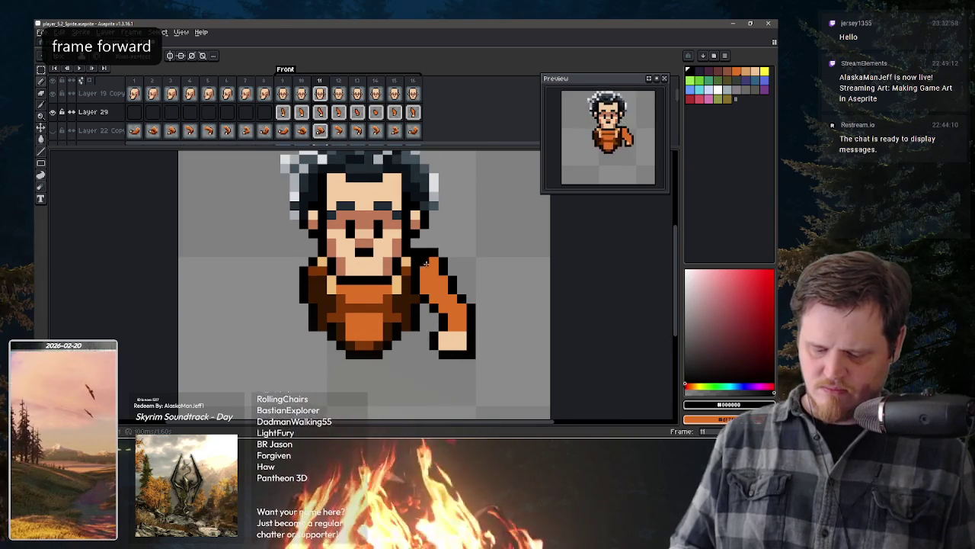
{"action": "key", "text": "period"}
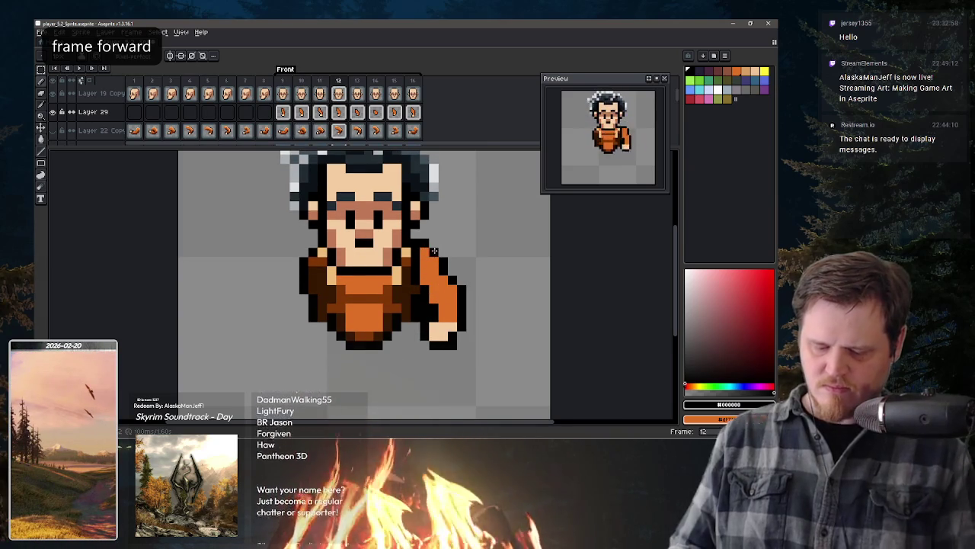
Step: Repaint frame 11's shoulder pixel orange then black, then check frames 14 and 16
{"action": "left_click", "coordinate": [434, 263], "text": "alt"}
{"action": "key", "text": "x"}
{"action": "left_click", "coordinate": [434, 246]}
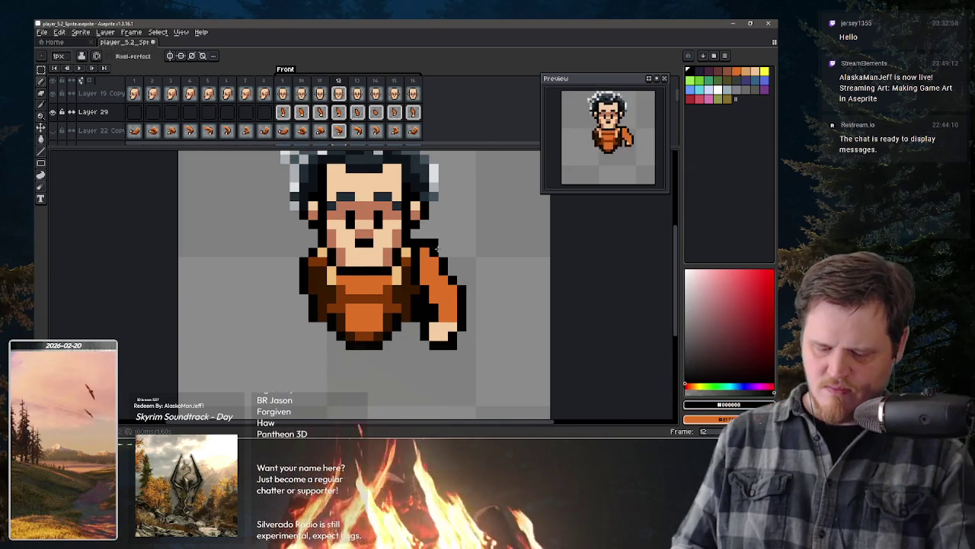
{"action": "key", "text": "period"}
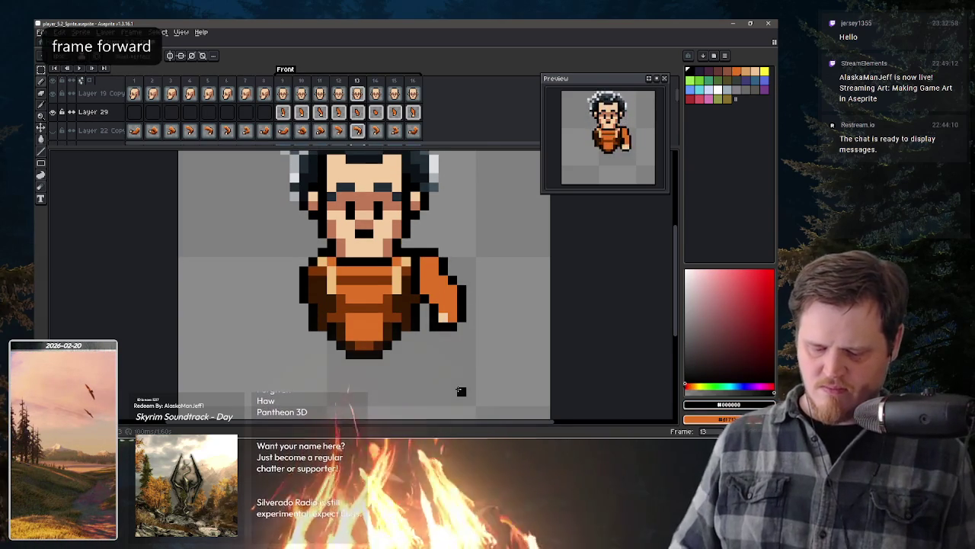
{"action": "key", "text": "period"}
{"action": "key", "text": "period"}
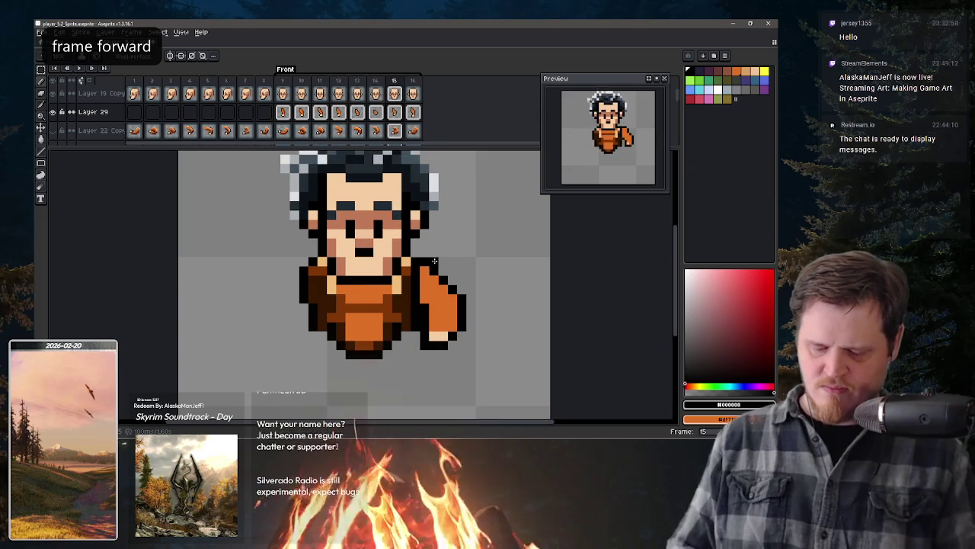
{"action": "key", "text": "x"}
{"action": "key", "text": "x"}
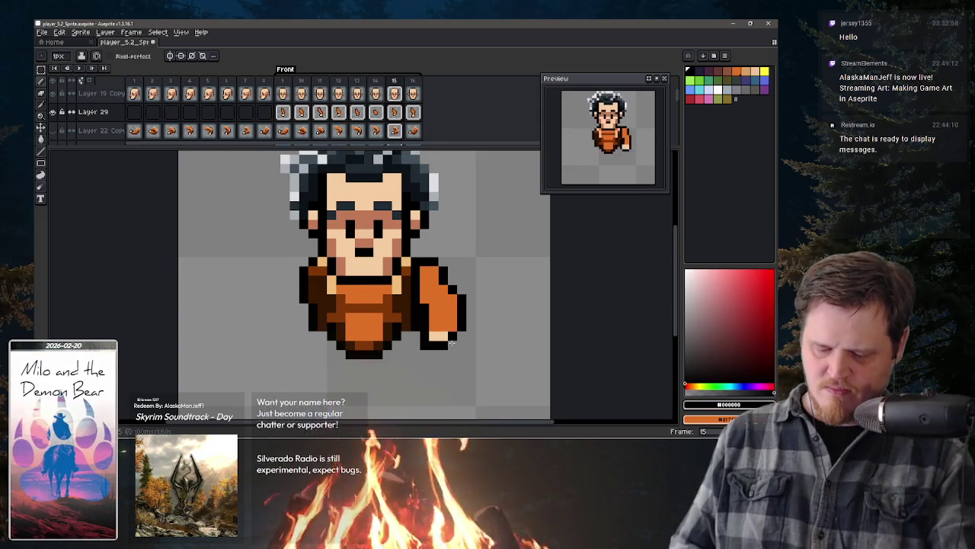
{"action": "key", "text": "period"}
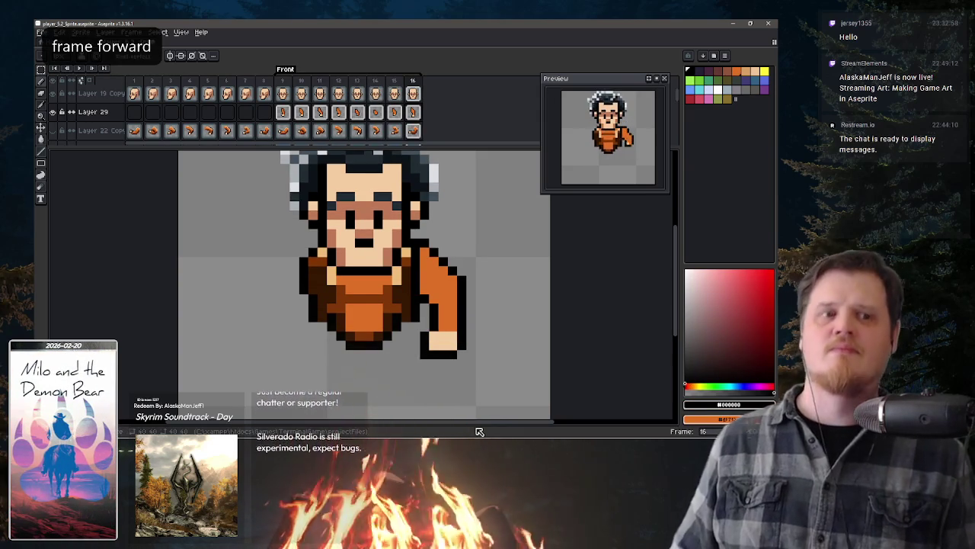
{"action": "key", "text": "x"}
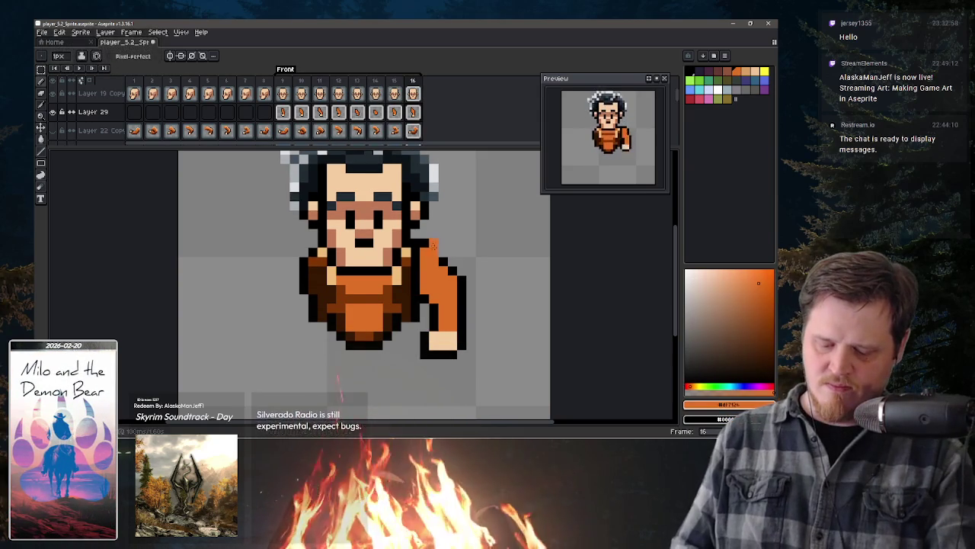
{"action": "key", "text": "x"}
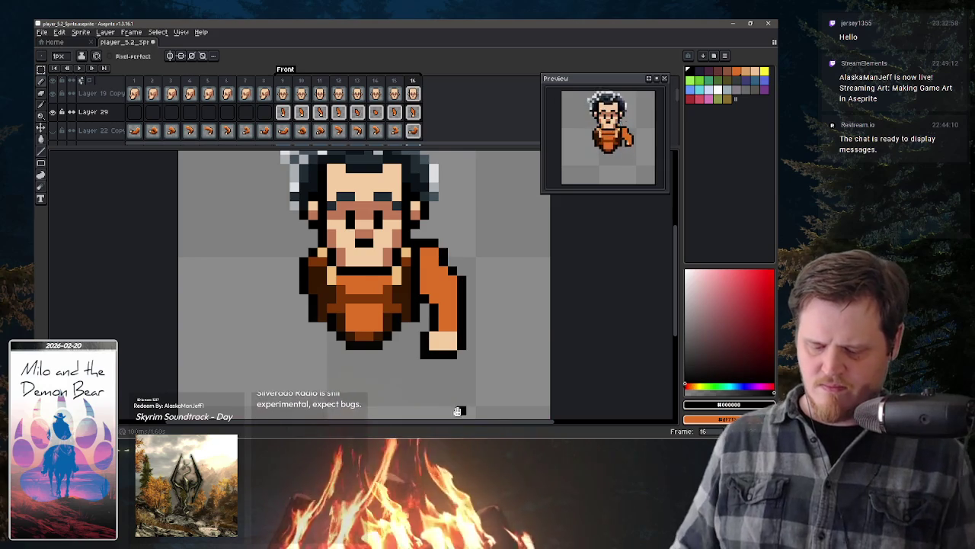
Step: Step back from frame 16 through frames 12 and 10 to compare the arm poses
{"action": "key", "text": "period"}
{"action": "key", "text": "comma"}
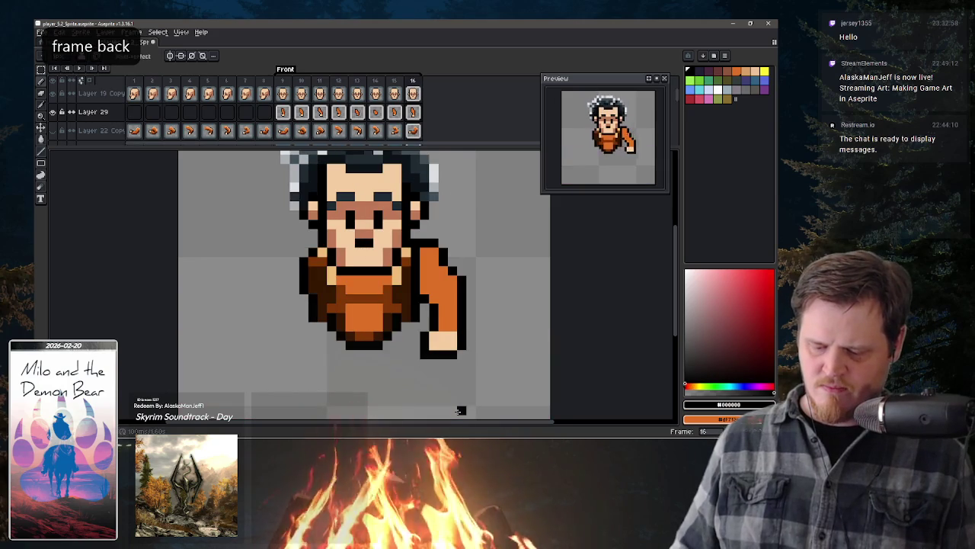
{"action": "key", "text": "comma"}
{"action": "key", "text": "comma"}
{"action": "key", "text": "comma"}
{"action": "key", "text": "comma"}
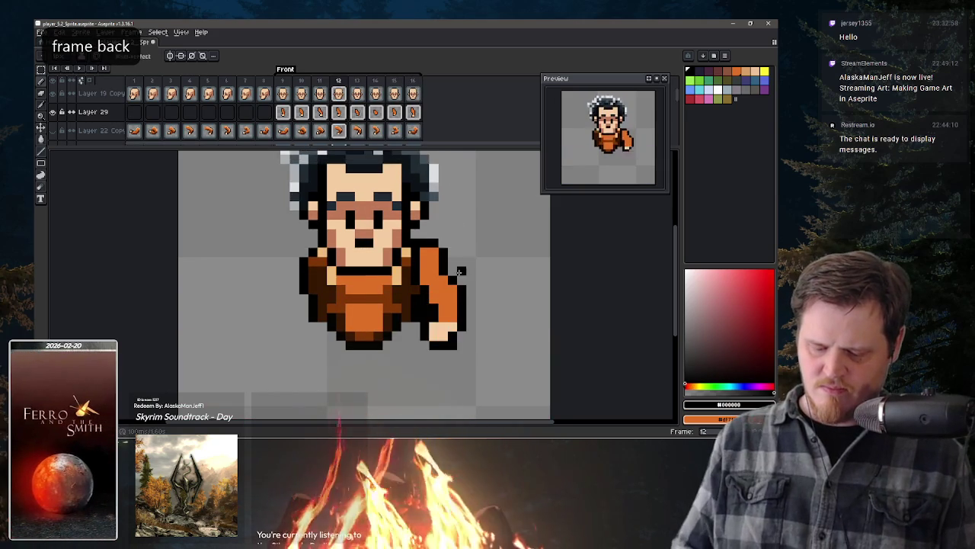
{"action": "key", "text": "comma"}
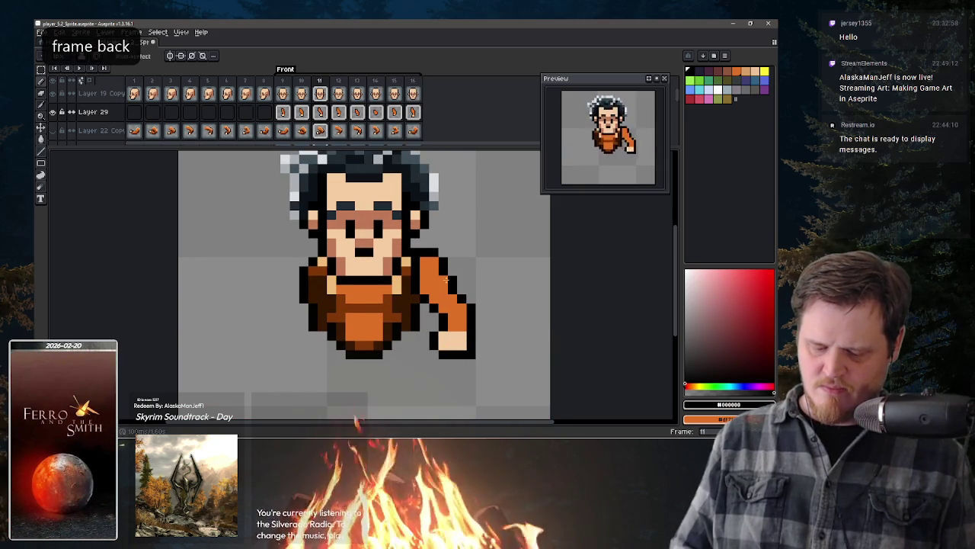
{"action": "key", "text": "comma"}
{"action": "key", "text": "comma"}
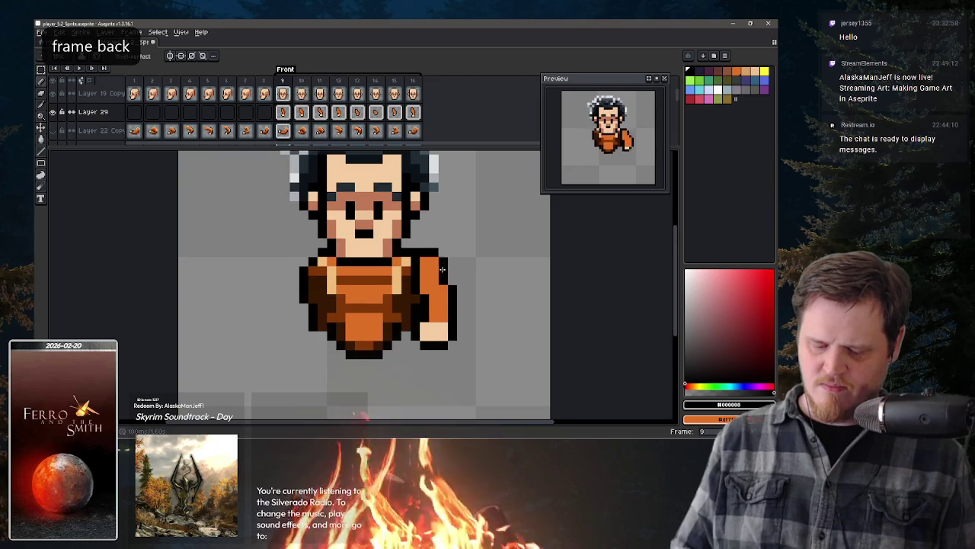
{"action": "key", "text": "period"}
{"action": "key", "text": "period"}
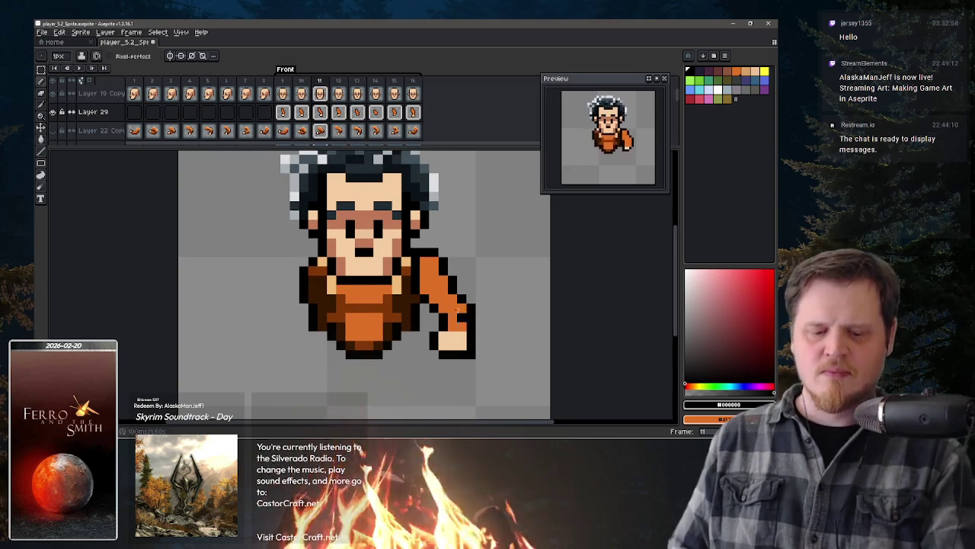
Step: Marquee-select the hand on frame 11 and shift it a few pixels left
{"action": "key", "text": "m"}
{"action": "left_click_drag", "start_coordinate": [478, 303], "coordinate": [436, 361]}
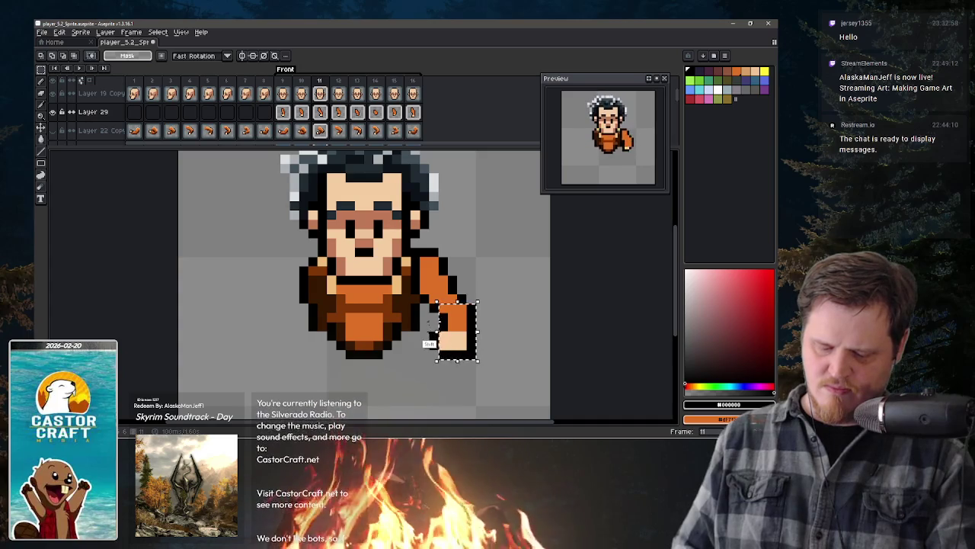
{"action": "left_click_drag", "start_coordinate": [470, 353], "coordinate": [461, 352]}
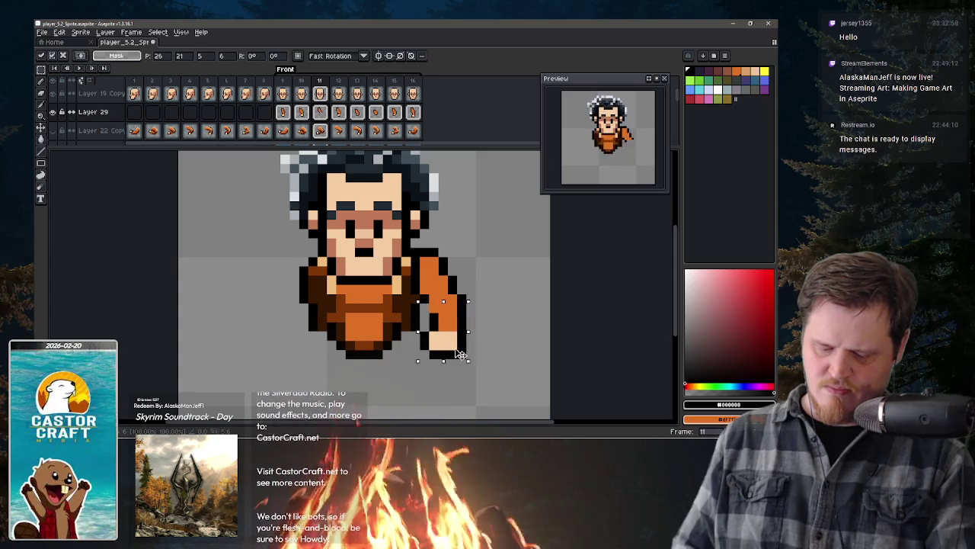
{"action": "key", "text": "b"}
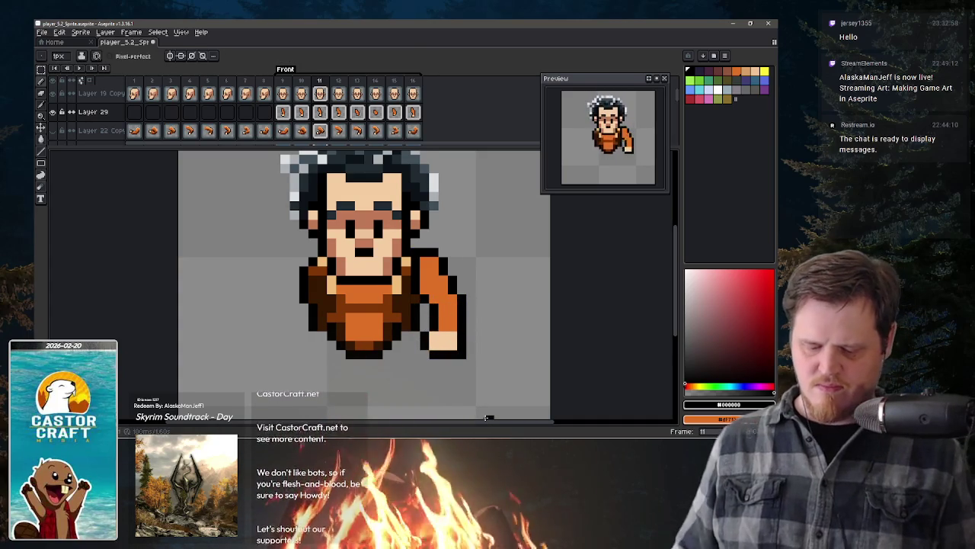
Step: Step through frames 10 to 16 and back to 12 to review the arm swing
{"action": "key", "text": "comma"}
{"action": "key", "text": "period"}
{"action": "key", "text": "period"}
{"action": "key", "text": "period"}
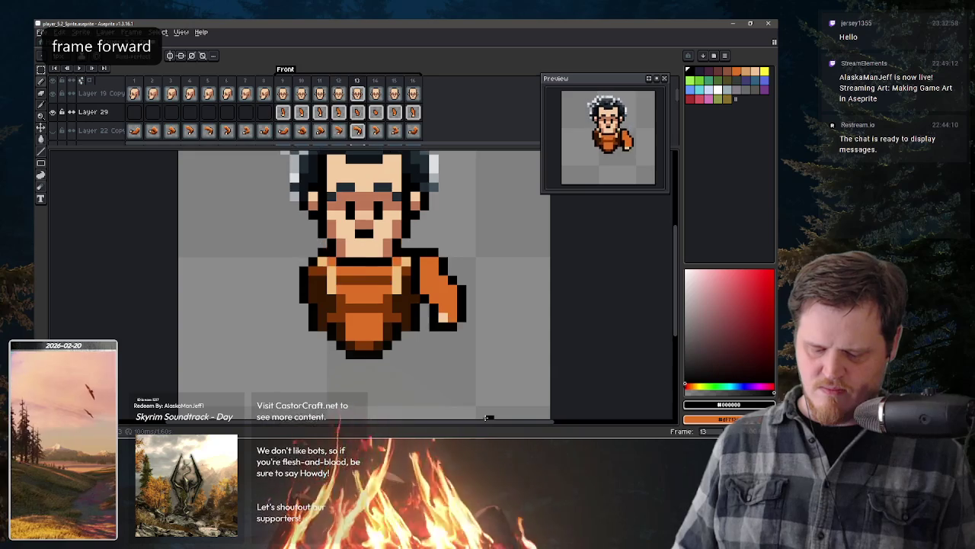
{"action": "key", "text": "period"}
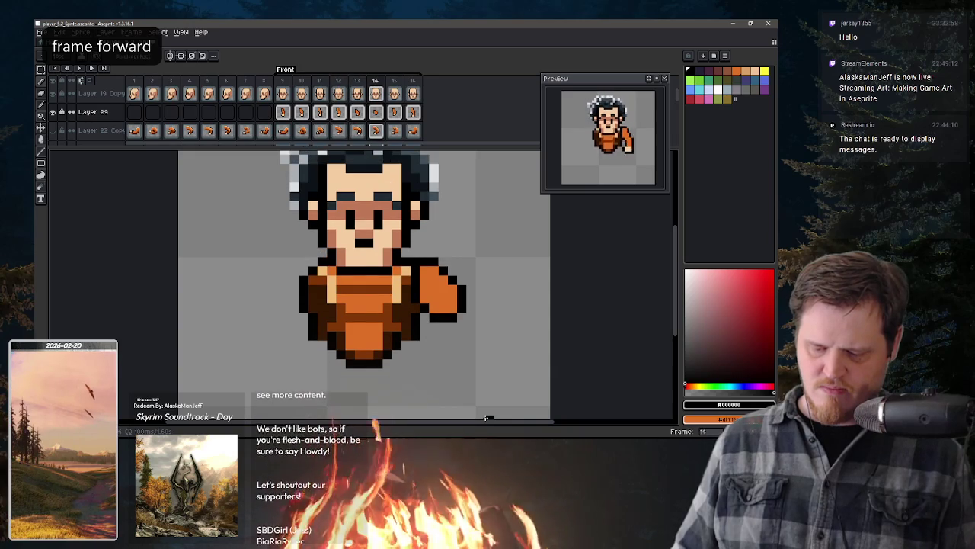
{"action": "key", "text": "period"}
{"action": "key", "text": "period"}
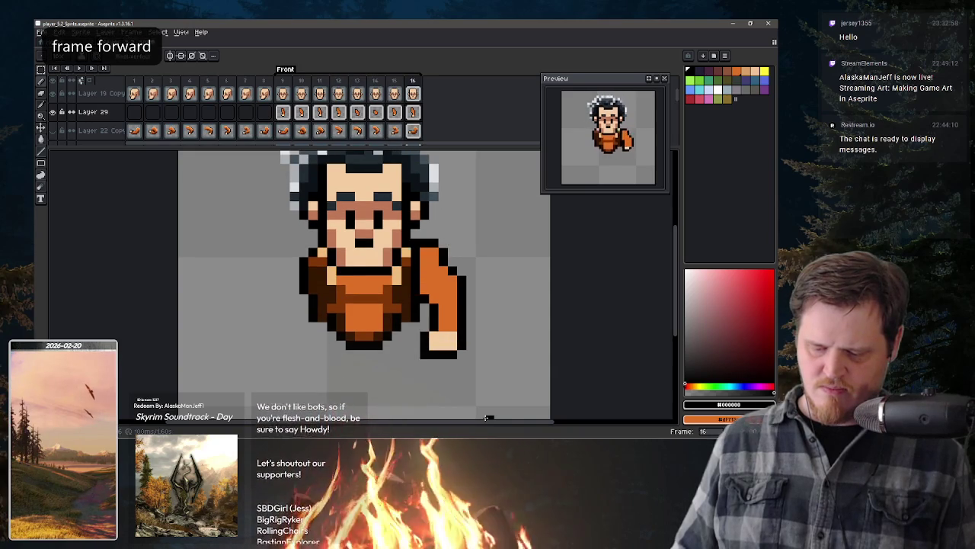
{"action": "key", "text": "period"}
{"action": "key", "text": "comma"}
{"action": "key", "text": "comma"}
{"action": "key", "text": "comma"}
{"action": "key", "text": "comma"}
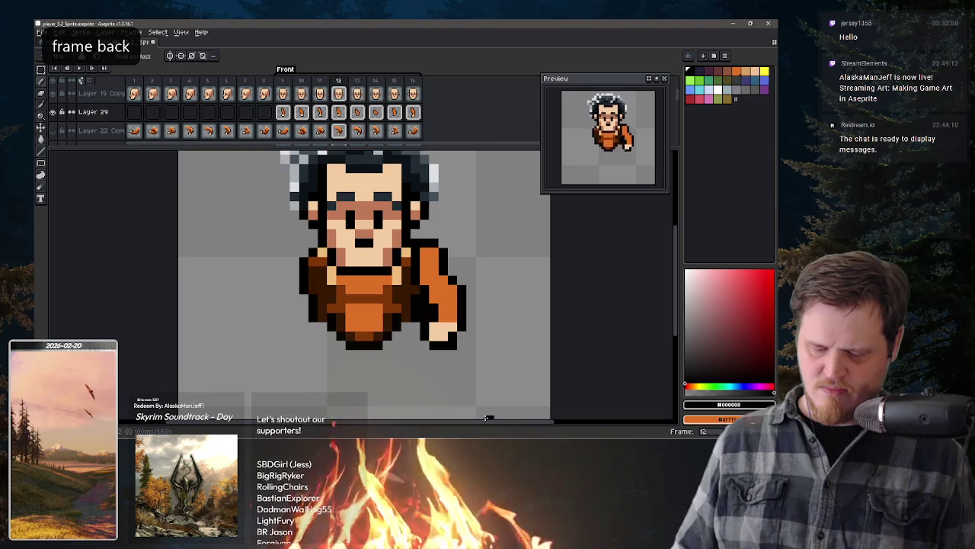
{"action": "key", "text": "comma"}
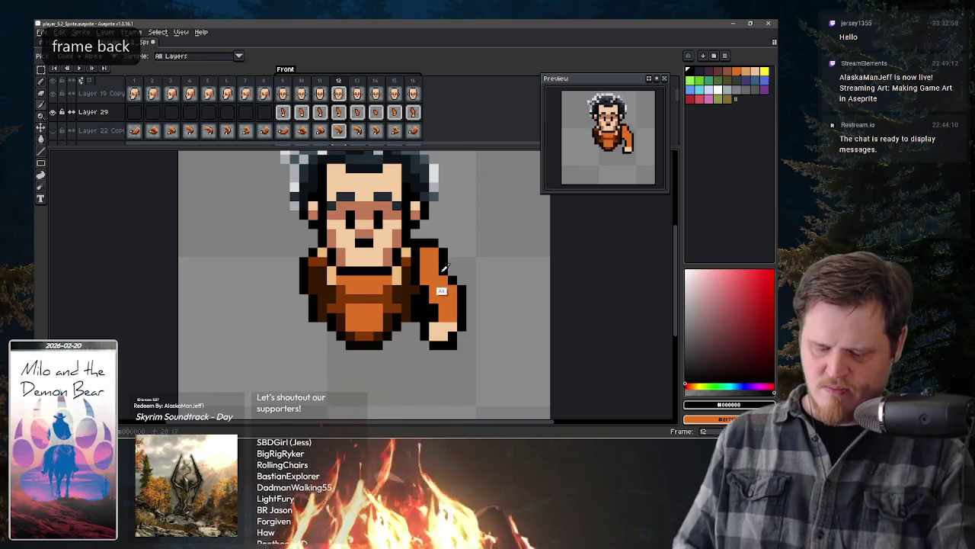
Step: Eyedrop the tunic orange and black, then make orange the drawing colour
{"action": "left_click", "coordinate": [441, 272], "text": "alt"}
{"action": "left_click", "coordinate": [460, 281], "text": "alt"}
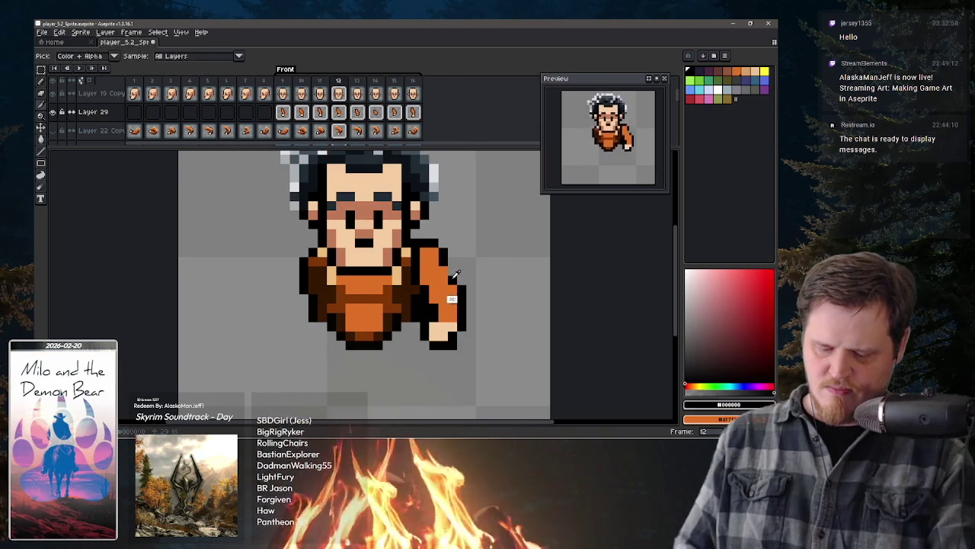
{"action": "key", "text": "comma"}
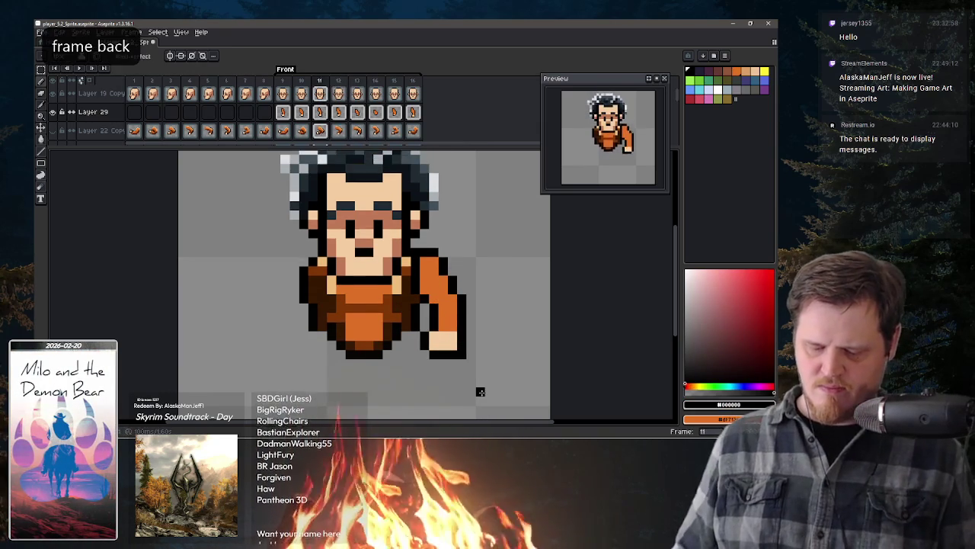
{"action": "key", "text": "comma"}
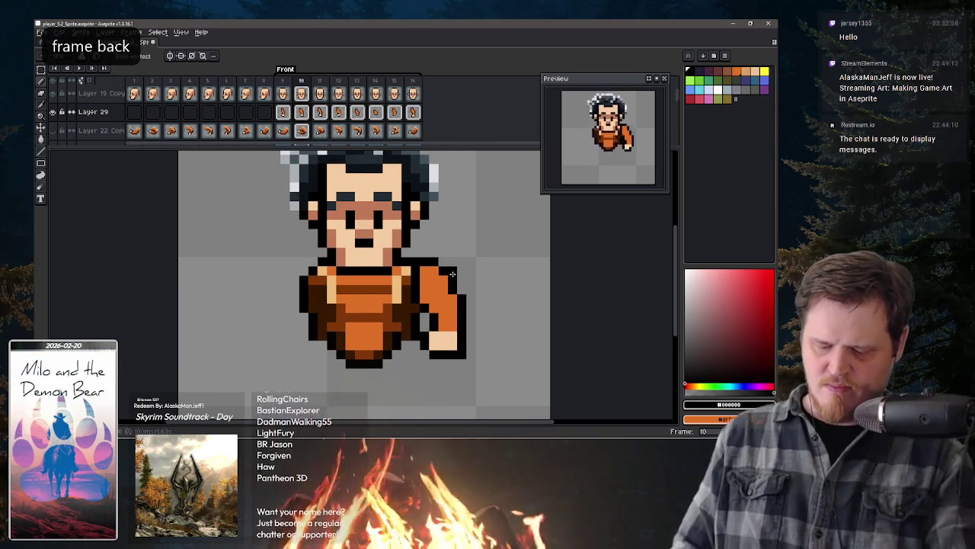
{"action": "key", "text": "x"}
{"action": "key", "text": "x"}
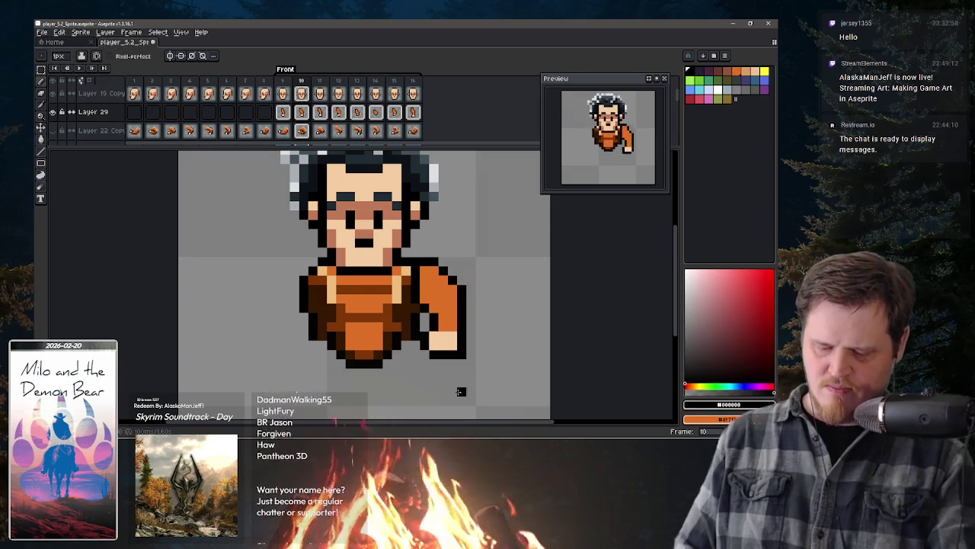
Step: Step from frame 9 forward to frame 13, comparing the arm poses
{"action": "key", "text": "comma"}
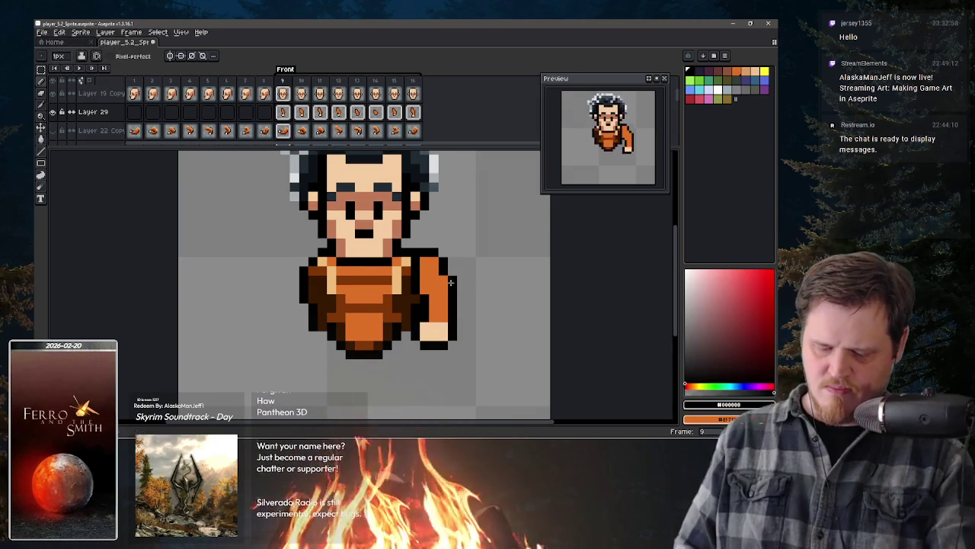
{"action": "key", "text": "comma"}
{"action": "key", "text": "period"}
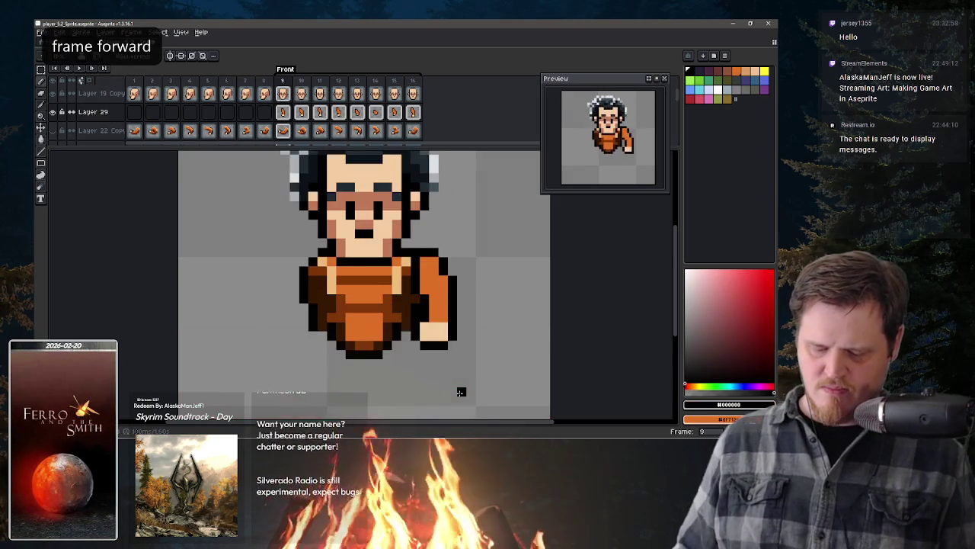
{"action": "key", "text": "period"}
{"action": "key", "text": "period"}
{"action": "key", "text": "period"}
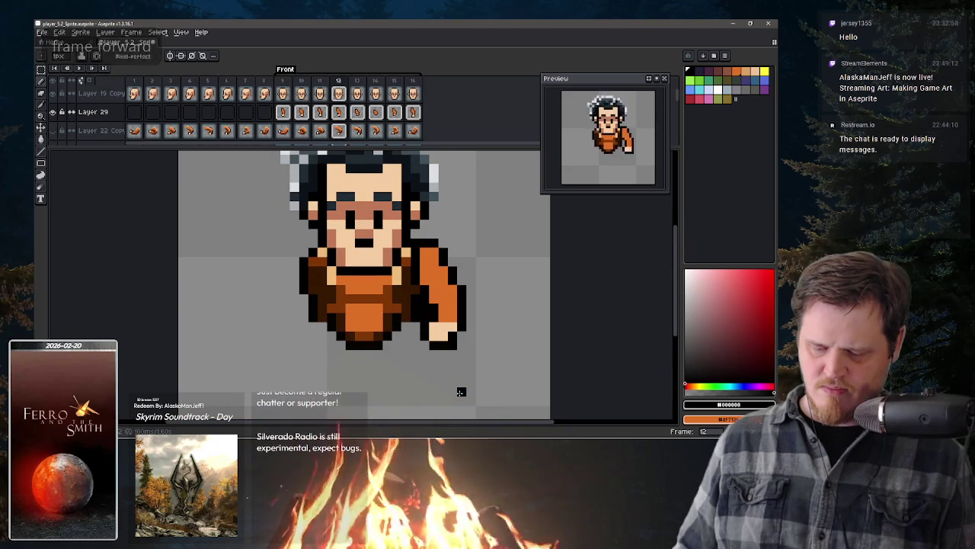
{"action": "key", "text": "period"}
{"action": "key", "text": "period"}
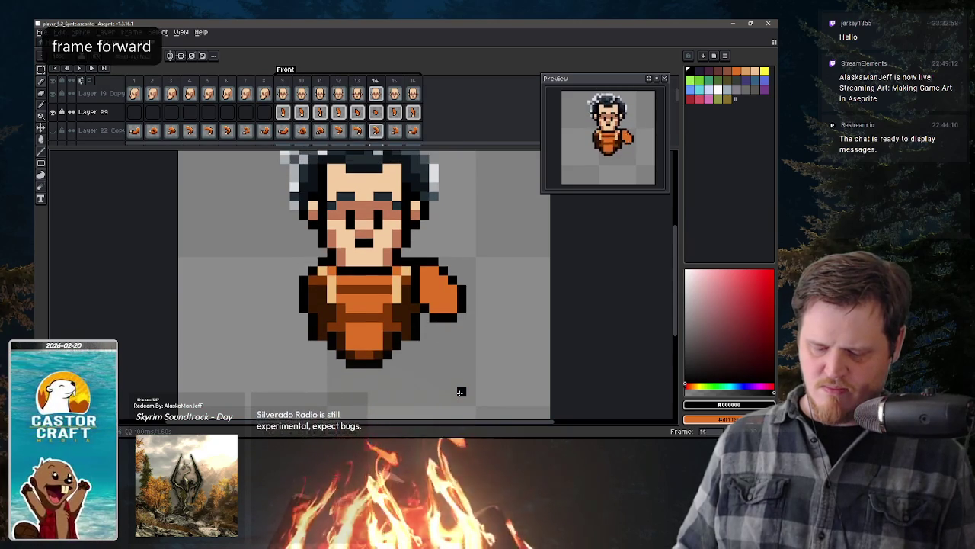
{"action": "key", "text": "comma"}
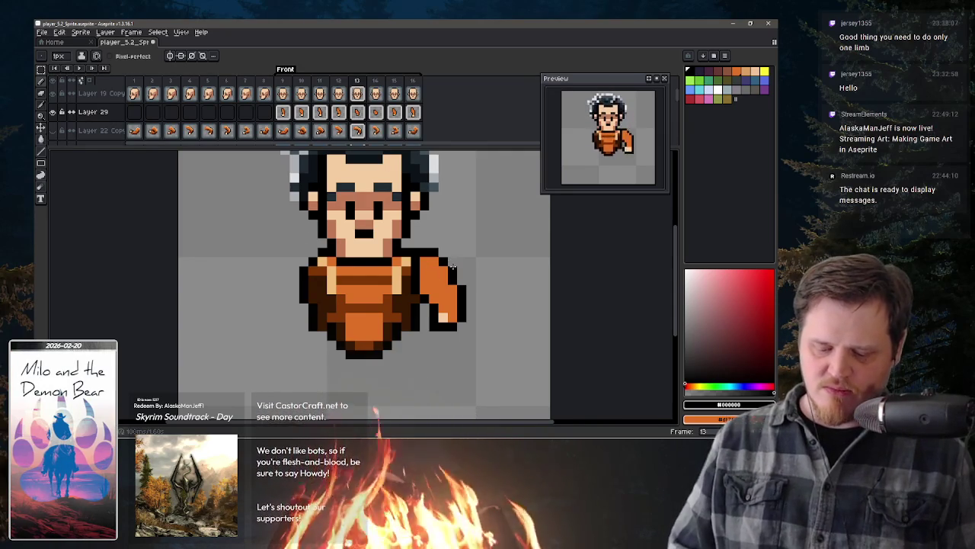
Step: Flip between frames 12 and 13 to compare the arm poses
{"action": "key", "text": "comma"}
{"action": "key", "text": "period"}
{"action": "key", "text": "comma"}
{"action": "key", "text": "period"}
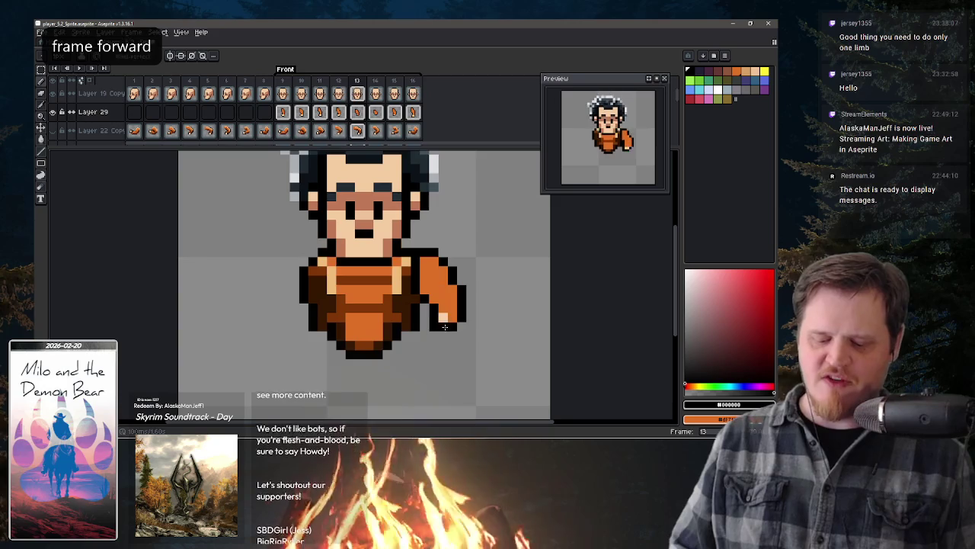
{"action": "key", "text": "comma"}
{"action": "key", "text": "period"}
{"action": "key", "text": "comma"}
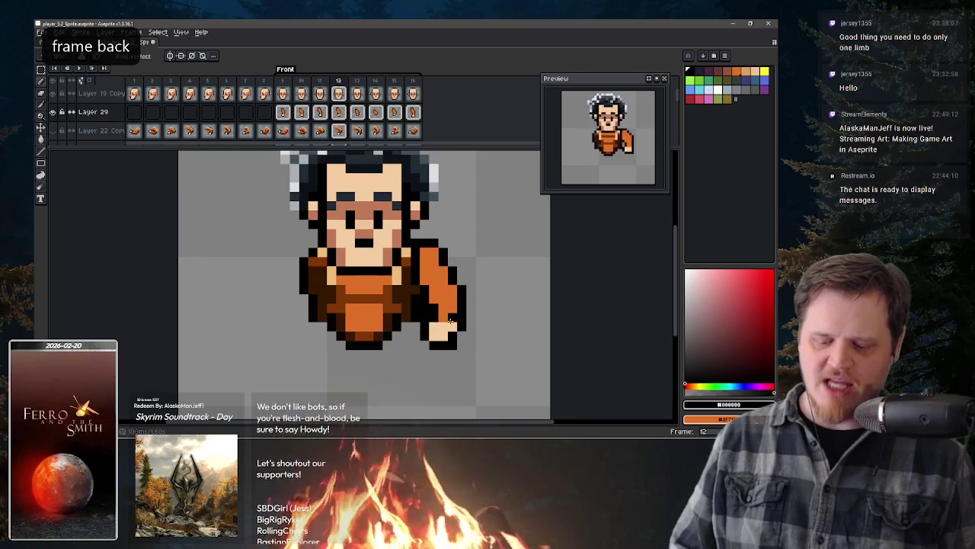
{"action": "key", "text": "period"}
Step: Sample the skin tone and paint the hand pixels on frame 13
{"action": "key", "text": "comma"}
{"action": "key", "text": "period"}
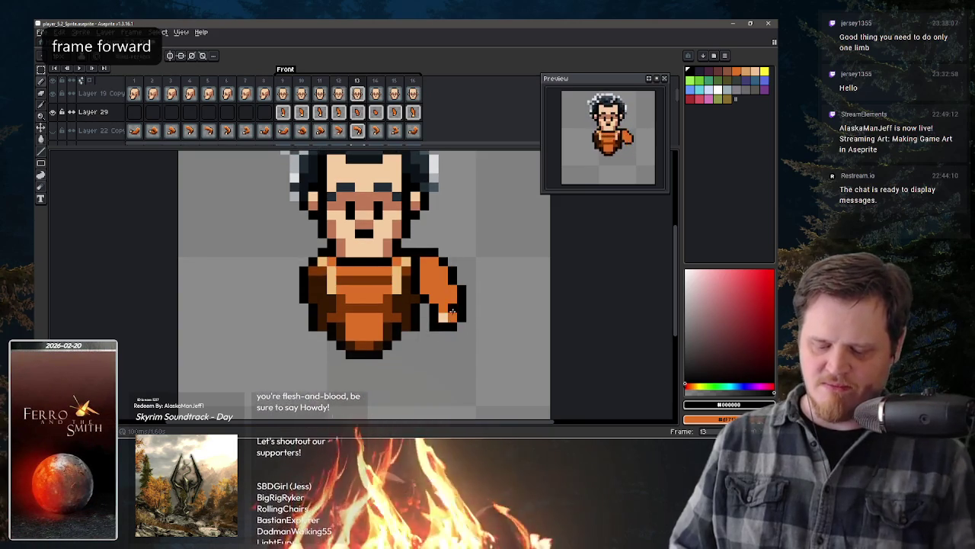
{"action": "key", "text": "alt"}
{"action": "left_click", "coordinate": [448, 314]}
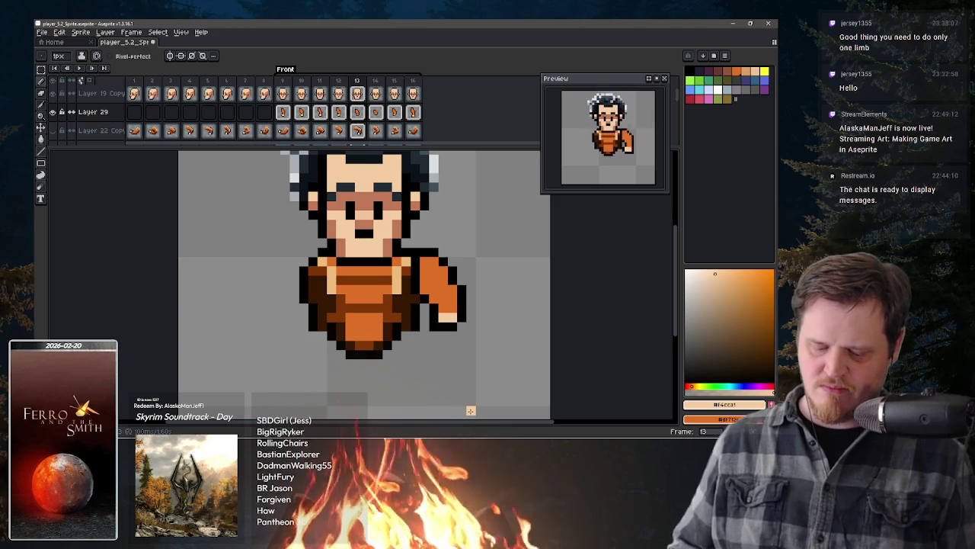
Step: On frame 16, pick black and redraw the arm's right edge one pixel wider
{"action": "key", "text": "comma"}
{"action": "key", "text": "period"}
{"action": "key", "text": "period"}
{"action": "key", "text": "period"}
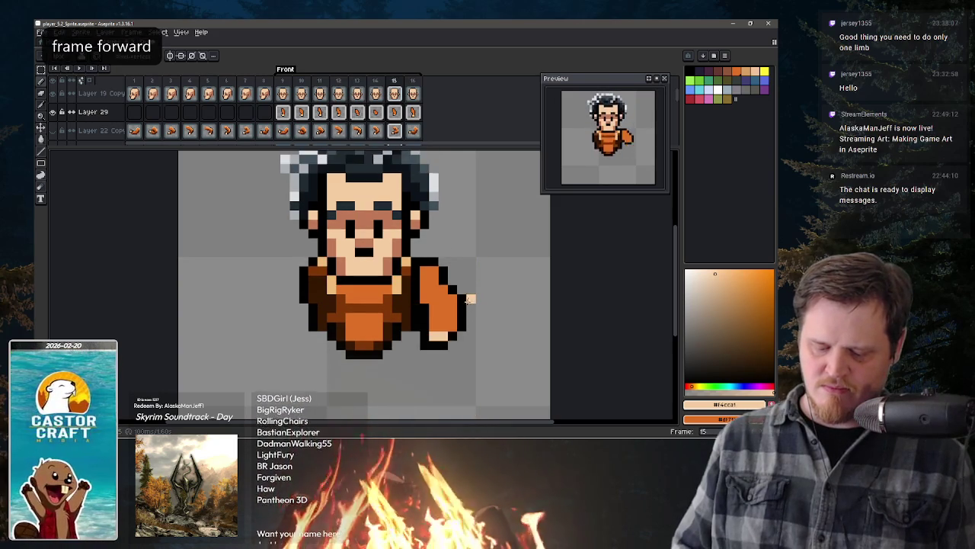
{"action": "key", "text": "period"}
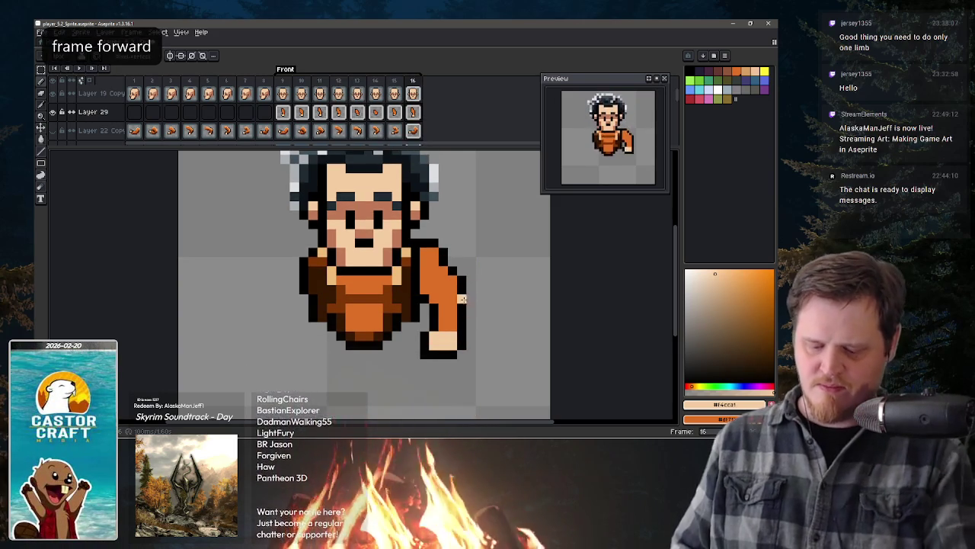
{"action": "left_click", "coordinate": [469, 297], "text": "alt"}
{"action": "left_click", "coordinate": [468, 304]}
{"action": "left_click", "coordinate": [454, 301], "text": "alt"}
{"action": "left_click", "coordinate": [461, 303]}
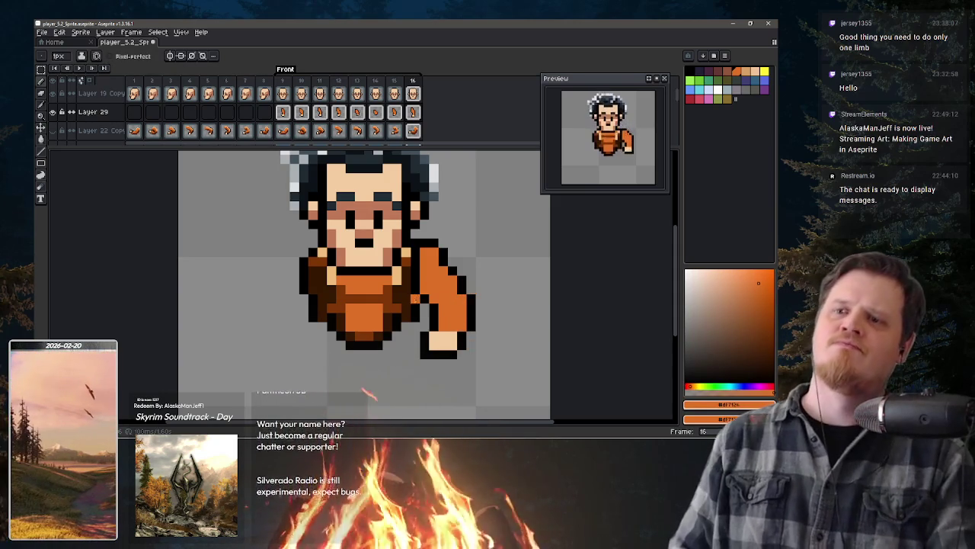
Step: Select the hand on frame 16 and move it to line up with the widened arm
{"action": "left_click", "coordinate": [443, 319], "text": "alt"}
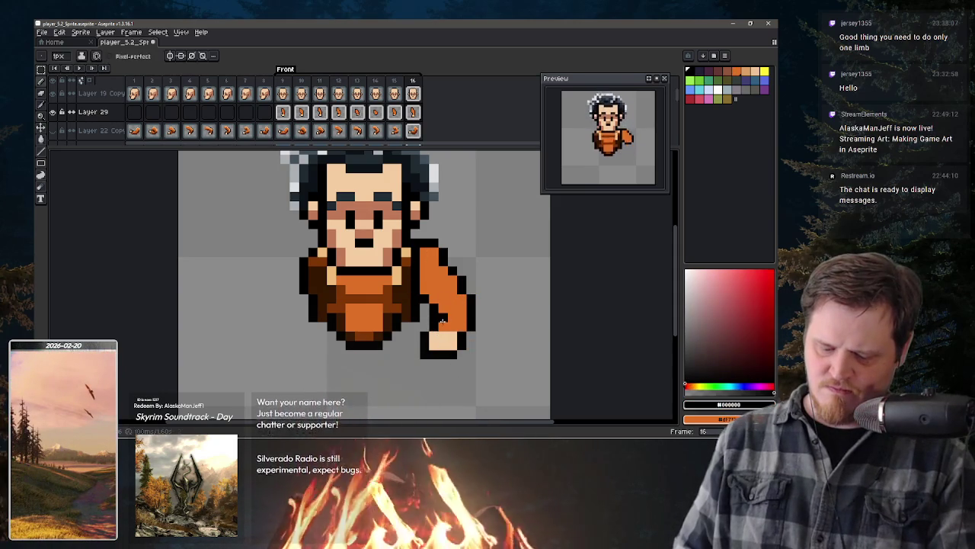
{"action": "key", "text": "e"}
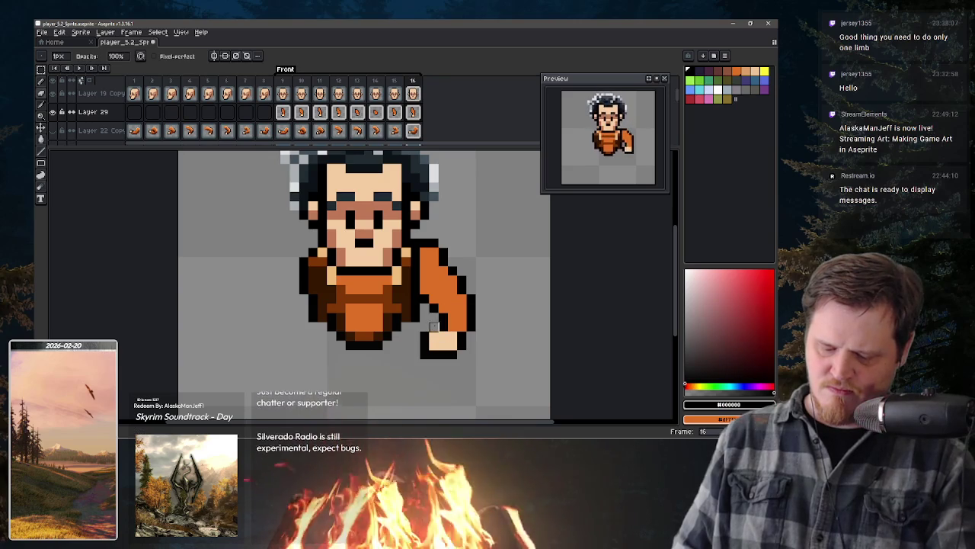
{"action": "key", "text": "b"}
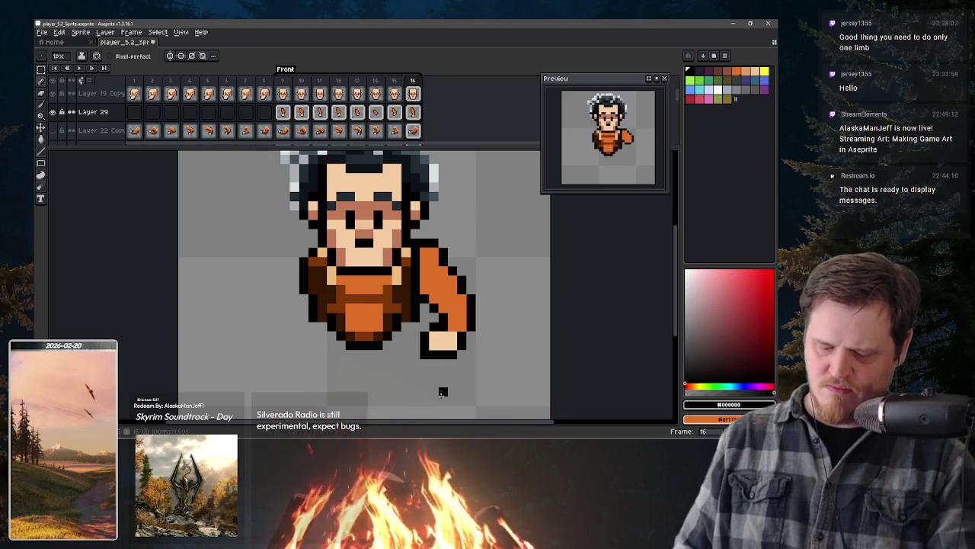
{"action": "key", "text": "m"}
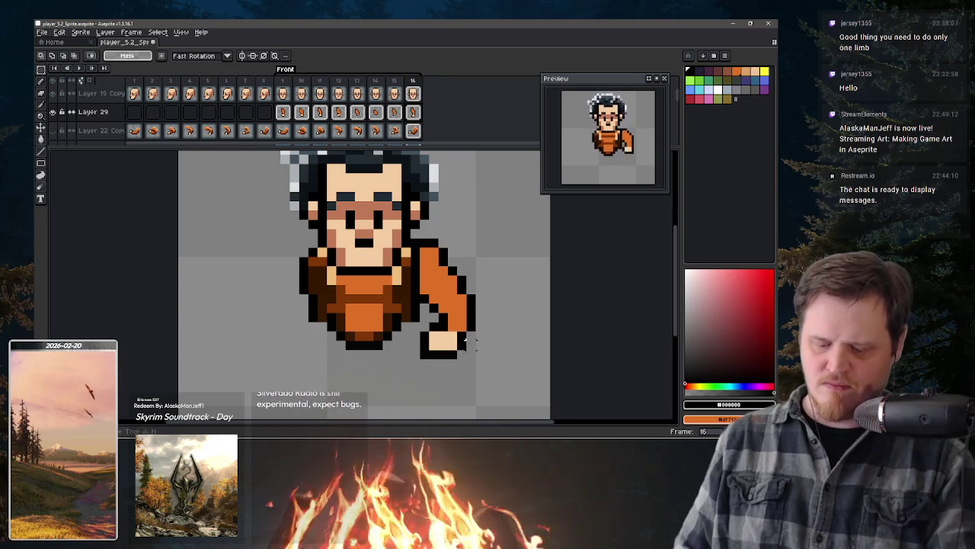
{"action": "mouse_move", "coordinate": [475, 331]}
{"action": "left_mouse_down"}
{"action": "mouse_move", "coordinate": [424, 353]}
{"action": "mouse_move", "coordinate": [473, 355]}
{"action": "left_mouse_up"}
{"action": "key", "text": "ctrl+d"}
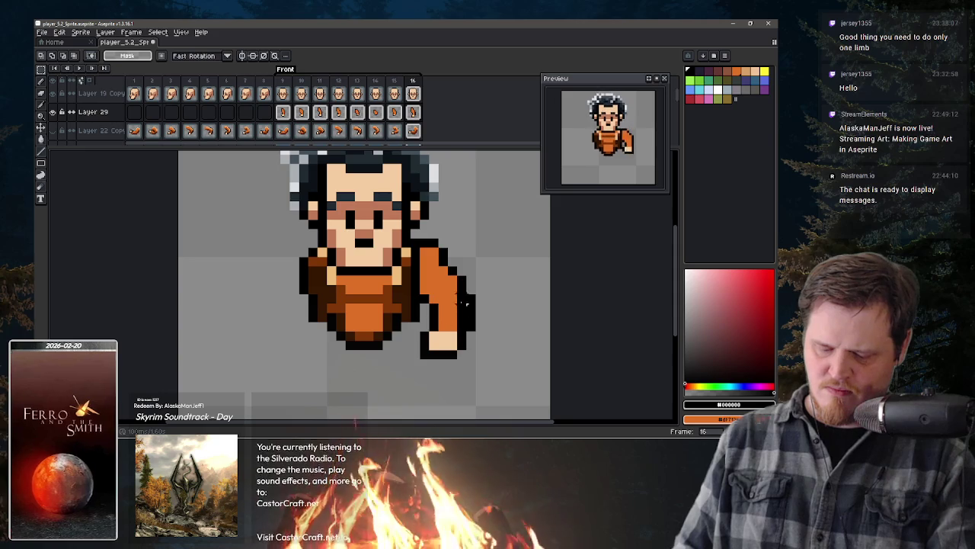
{"action": "key", "text": "b"}
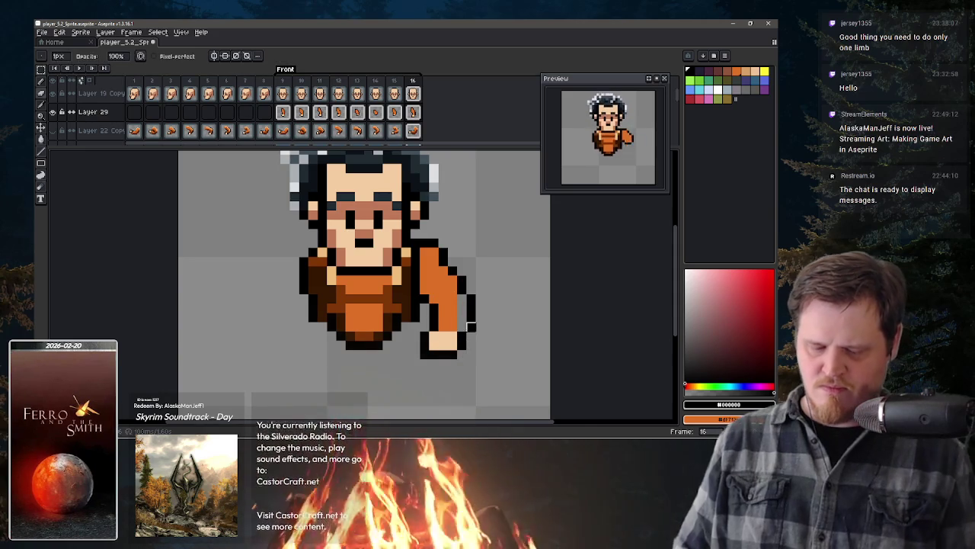
Step: Pick the arm's orange from the canvas as the drawing colour
{"action": "key", "text": "ctrl"}
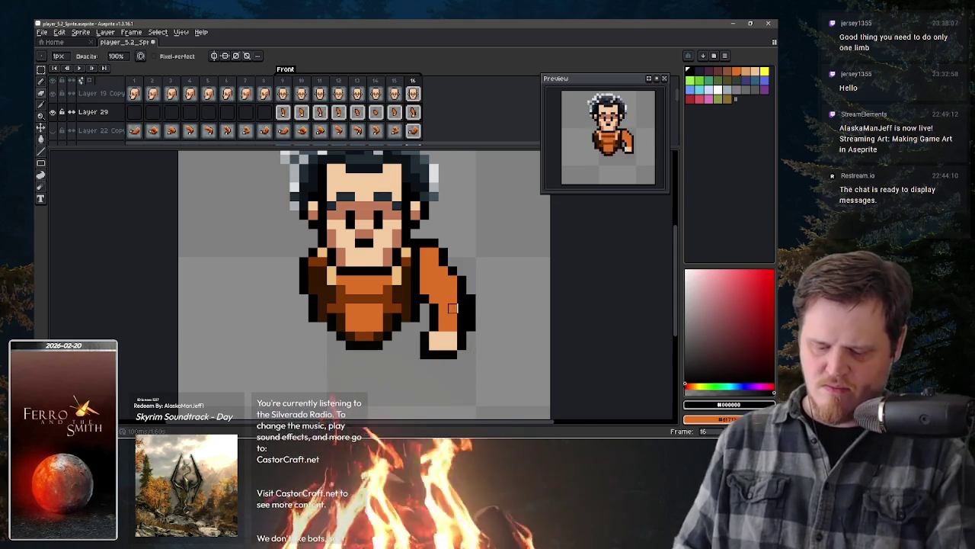
{"action": "left_click", "coordinate": [458, 310], "text": "alt"}
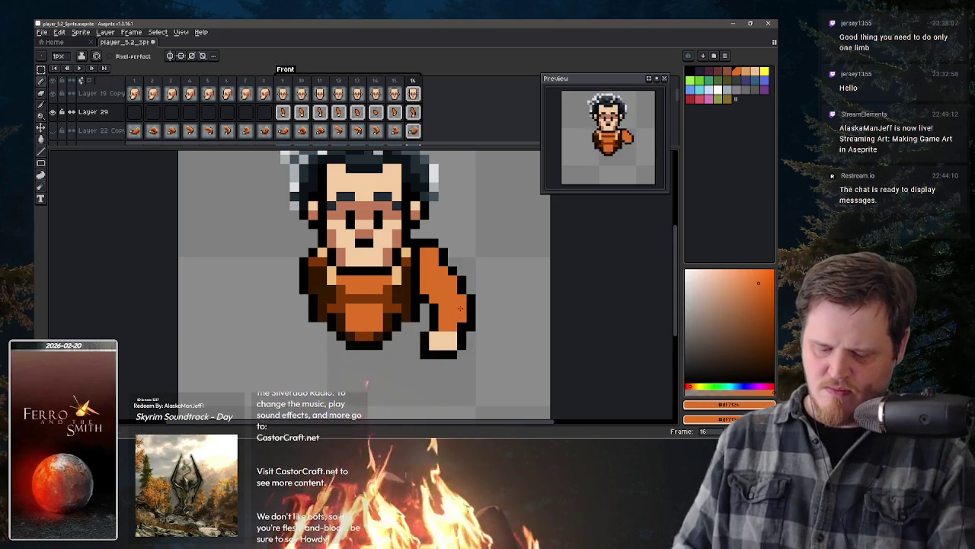
{"action": "key", "text": "comma"}
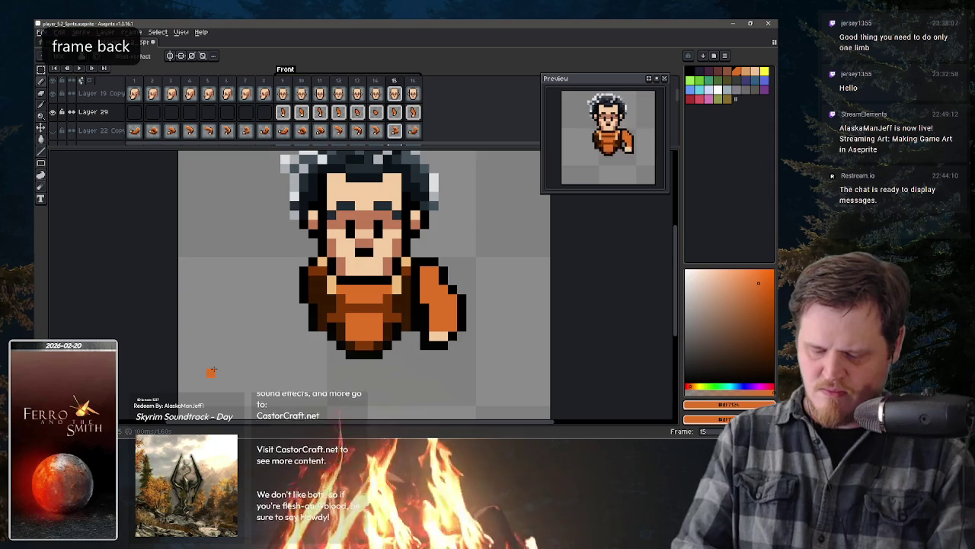
Step: Step back and forth between frames 10 and 13 to compare the arm swing
{"action": "key", "text": "comma"}
{"action": "key", "text": "comma"}
{"action": "key", "text": "comma"}
{"action": "key", "text": "comma"}
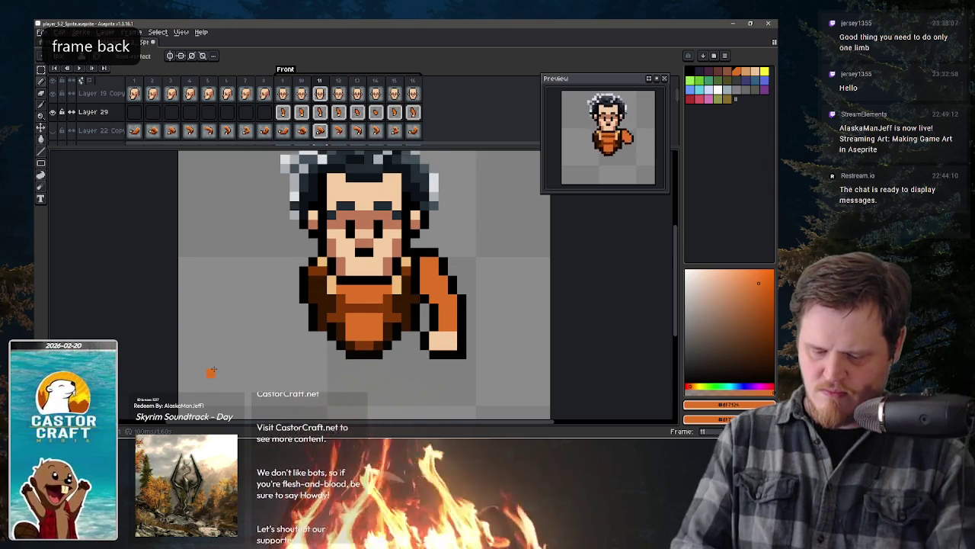
{"action": "key", "text": "comma"}
{"action": "key", "text": "comma"}
{"action": "key", "text": "period"}
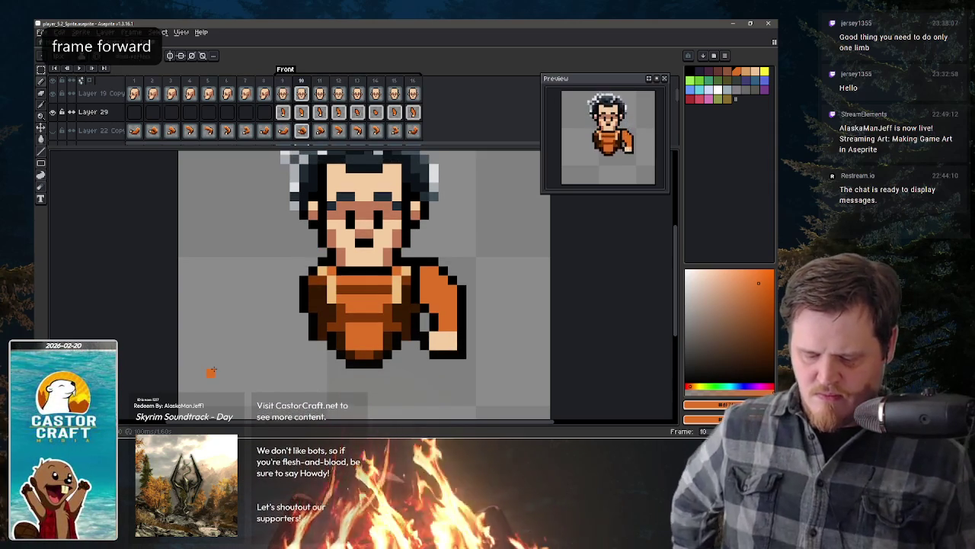
{"action": "key", "text": "period"}
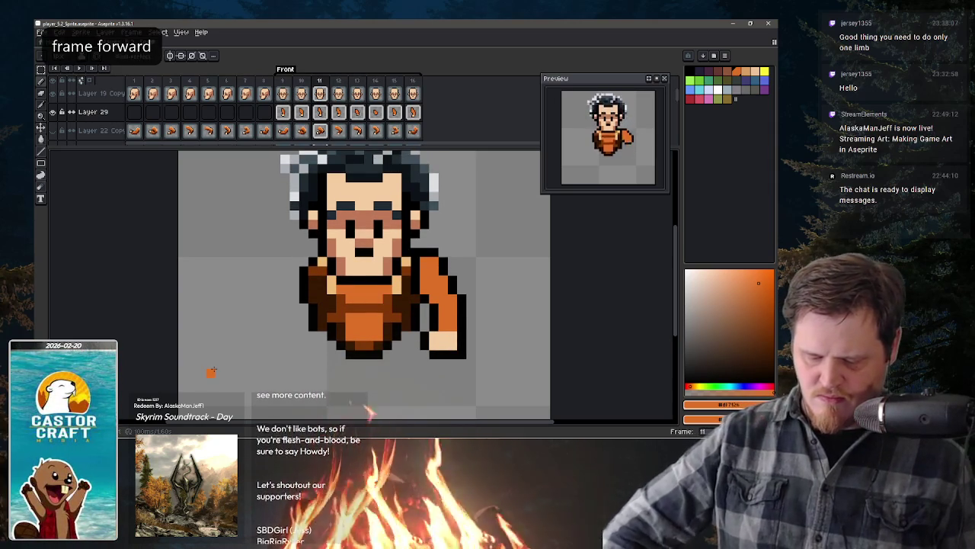
{"action": "key", "text": "period"}
{"action": "key", "text": "comma"}
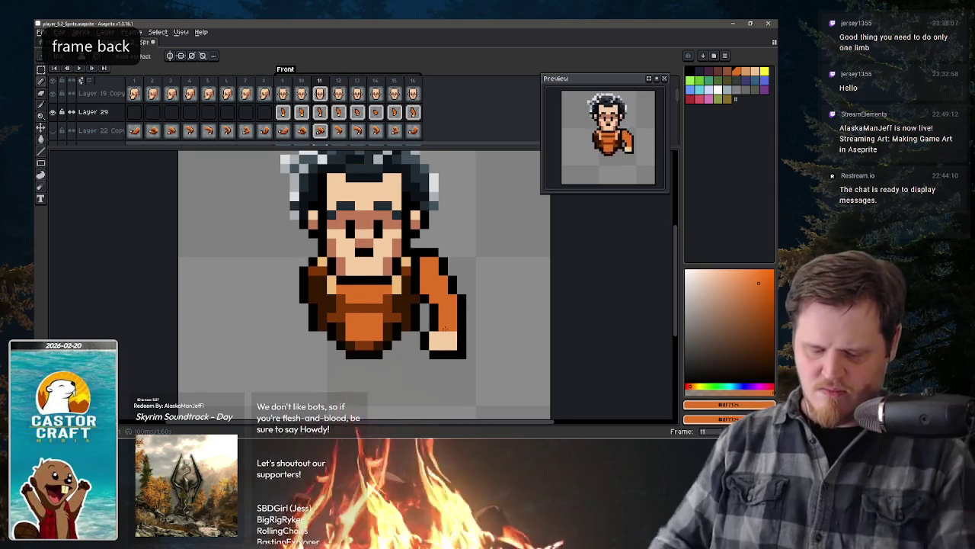
{"action": "key", "text": "comma"}
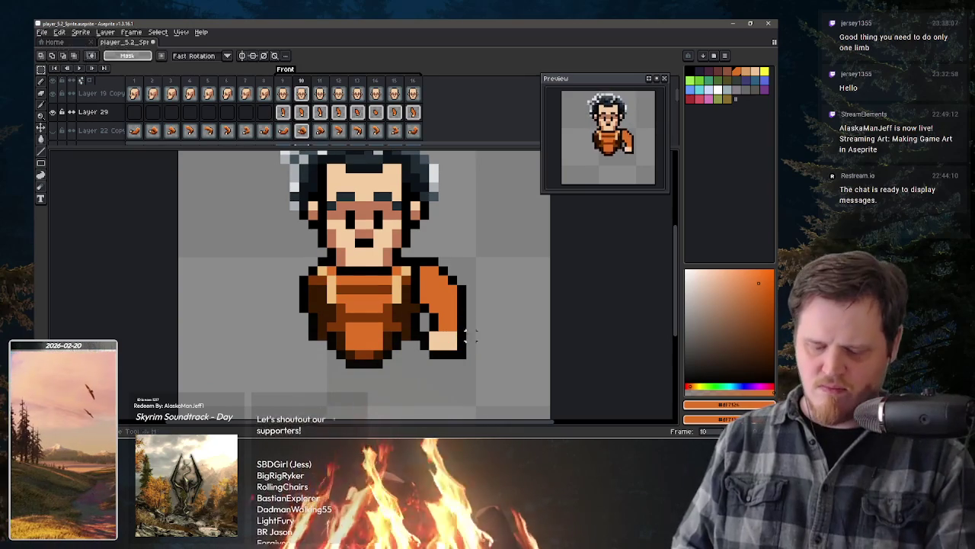
Step: Select the hand on frame 10 and raise it to sit at the arm's end
{"action": "mouse_move", "coordinate": [477, 320]}
{"action": "left_mouse_down"}
{"action": "mouse_move", "coordinate": [417, 372]}
{"action": "mouse_move", "coordinate": [456, 354]}
{"action": "left_mouse_up"}
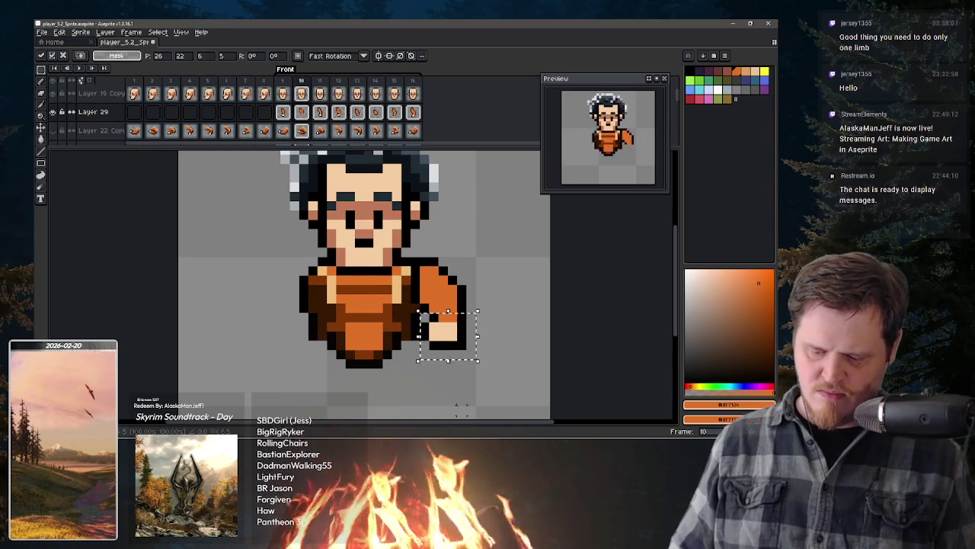
{"action": "key", "text": "period"}
{"action": "key", "text": "comma"}
{"action": "left_click", "coordinate": [284, 112]}
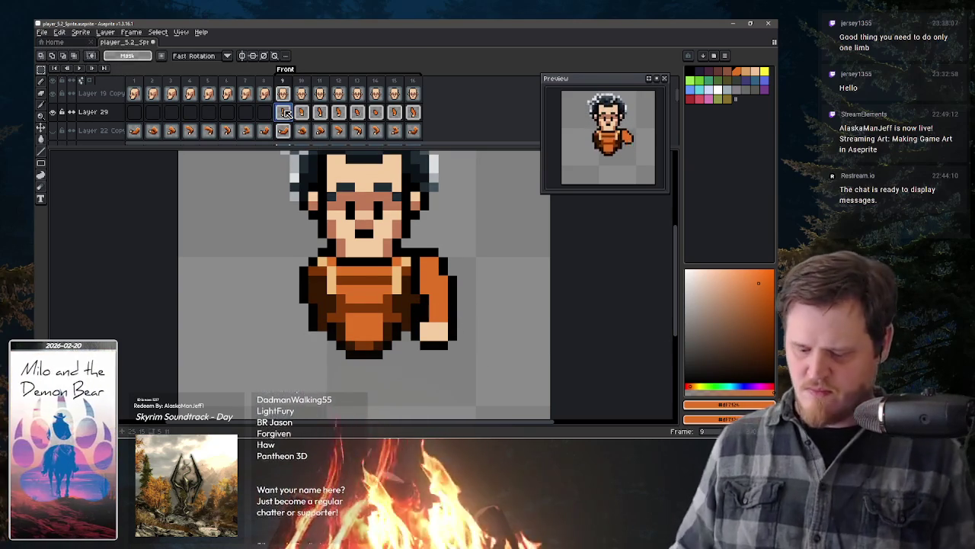
Step: Step through frames 9 to 11 and scroll the timeline down to the leg layers
{"action": "key", "text": "period"}
{"action": "key", "text": "period"}
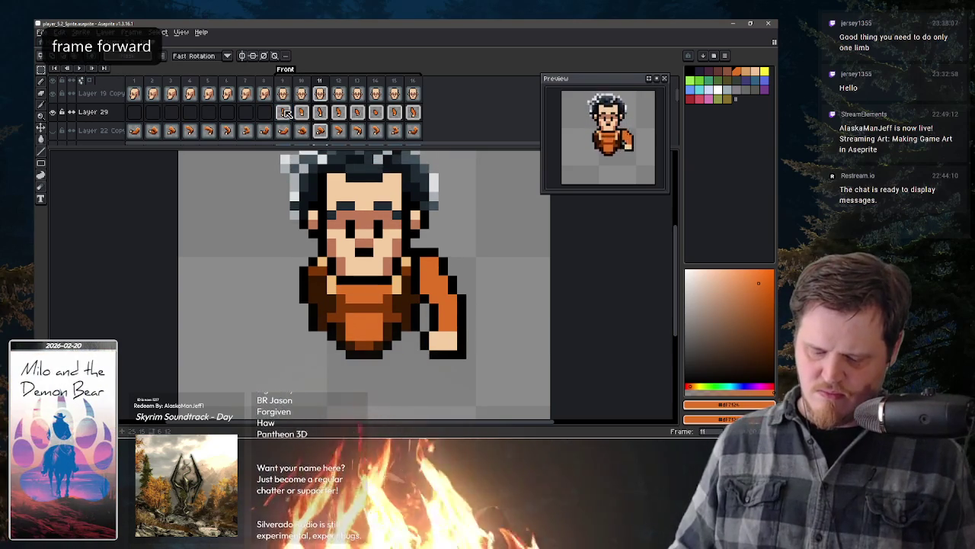
{"action": "key", "text": "period"}
{"action": "key", "text": "period"}
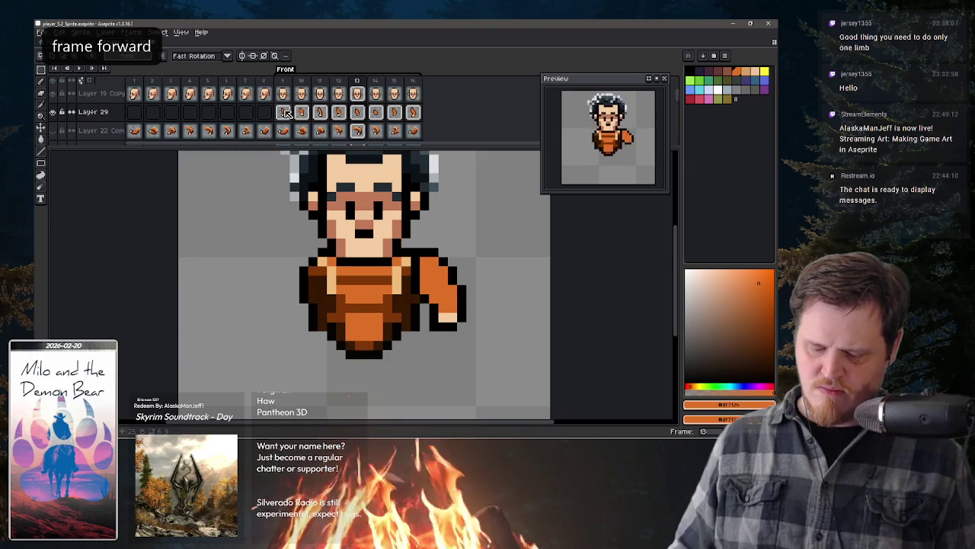
{"action": "key", "text": "comma"}
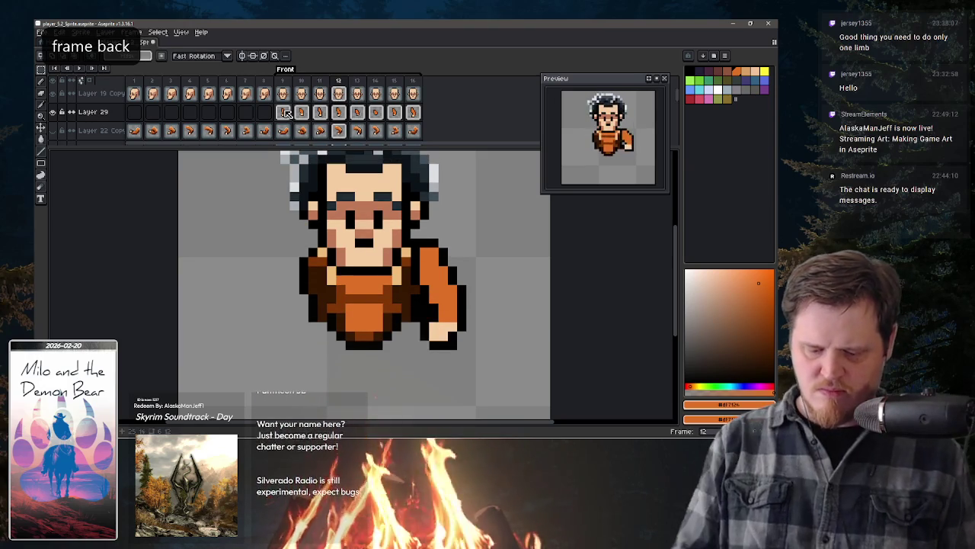
{"action": "key", "text": "space"}
{"action": "scroll", "coordinate": [285, 112], "scroll_direction": "down", "scroll_amount": 3}
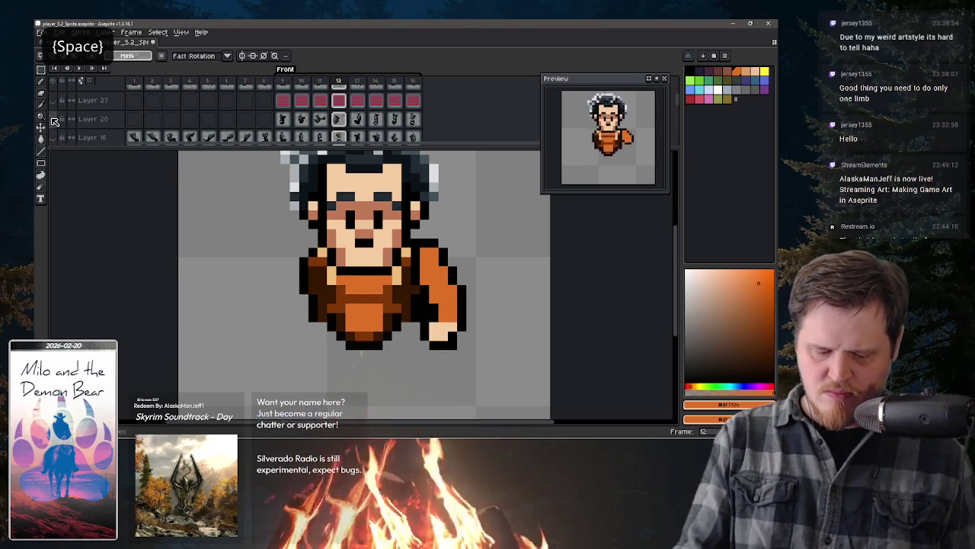
Step: Show both leg layers and pan the view so the full character sits further left
{"action": "left_click", "coordinate": [52, 119]}
{"action": "left_click", "coordinate": [52, 137]}
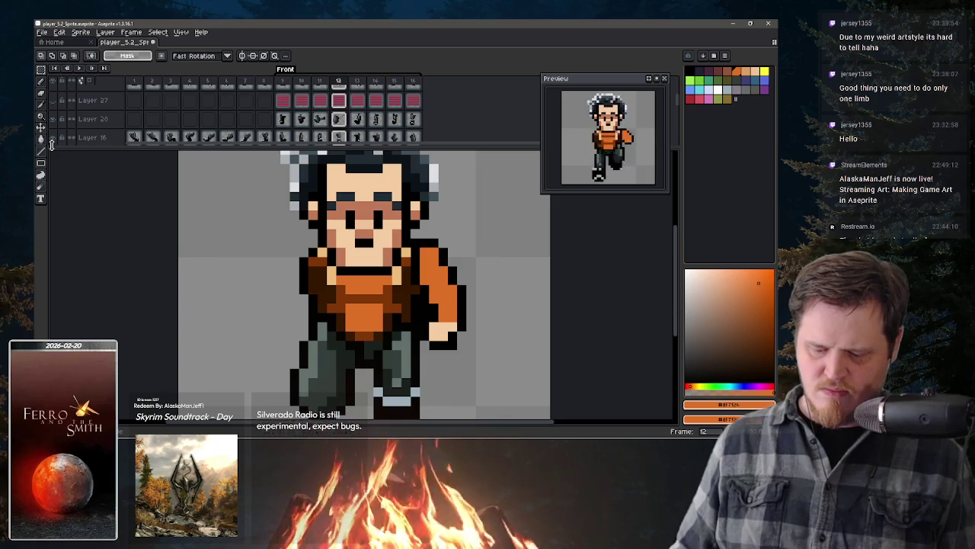
{"action": "key", "text": "space"}
{"action": "left_click_drag", "start_coordinate": [419, 344], "coordinate": [402, 341]}
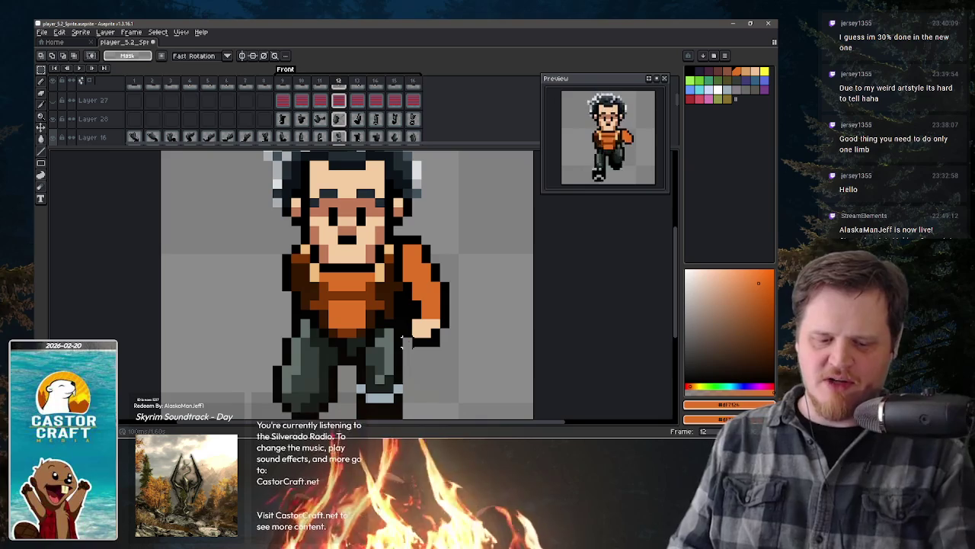
{"action": "key", "text": "b"}
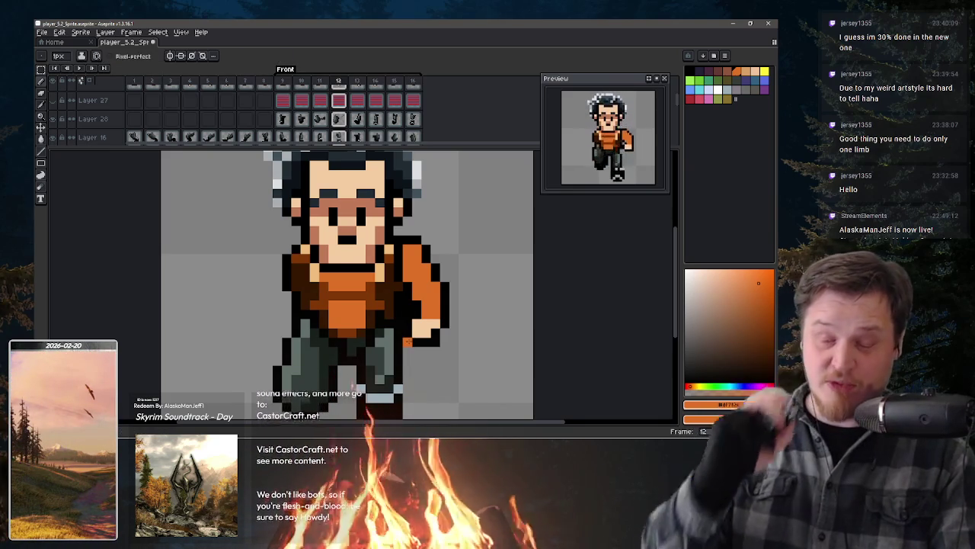
Step: Step back to frame 9 and forward through the arm poses to frame 13
{"action": "key", "text": "comma"}
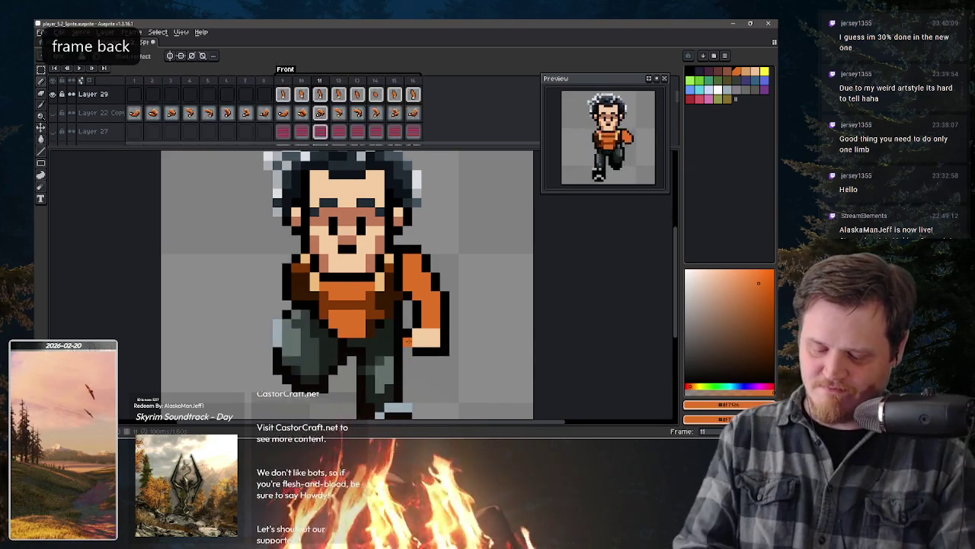
{"action": "key", "text": "comma"}
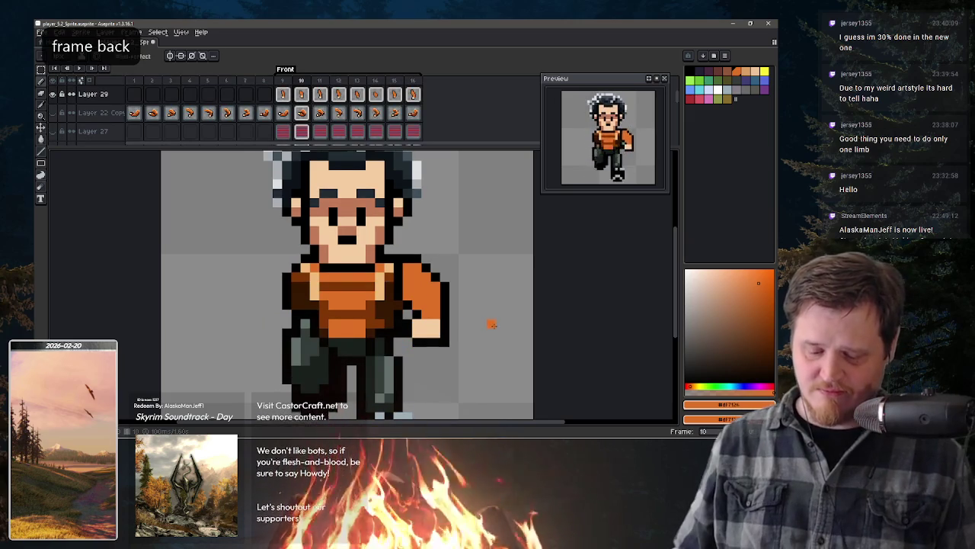
{"action": "key", "text": "comma"}
{"action": "key", "text": "period"}
{"action": "key", "text": "comma"}
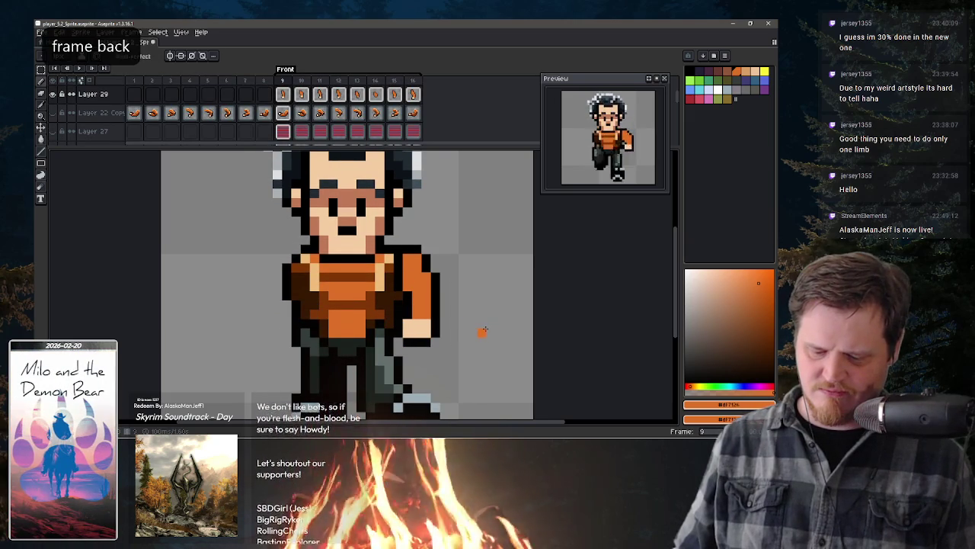
{"action": "key", "text": "period"}
{"action": "key", "text": "period"}
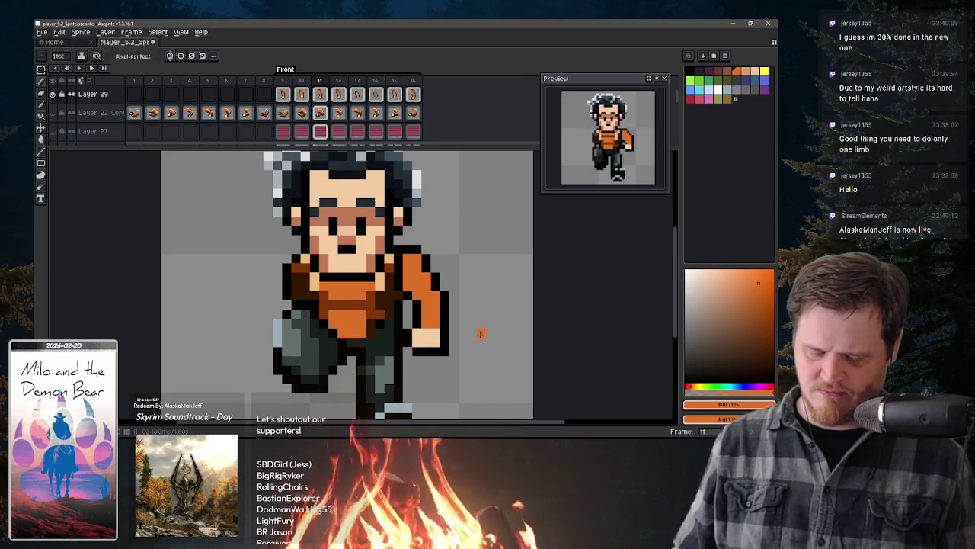
{"action": "key", "text": "period"}
{"action": "key", "text": "period"}
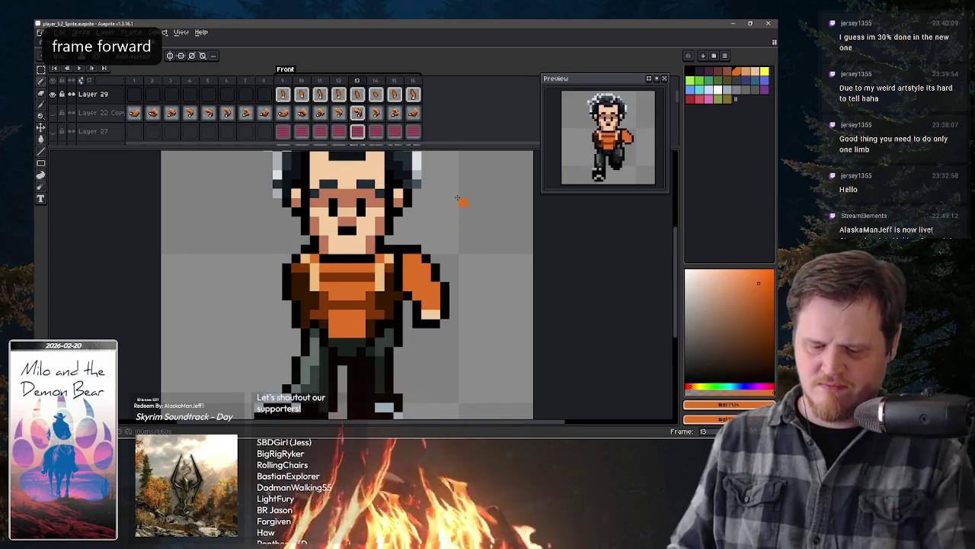
{"action": "scroll", "coordinate": [415, 107], "scroll_direction": "up", "scroll_amount": 1}
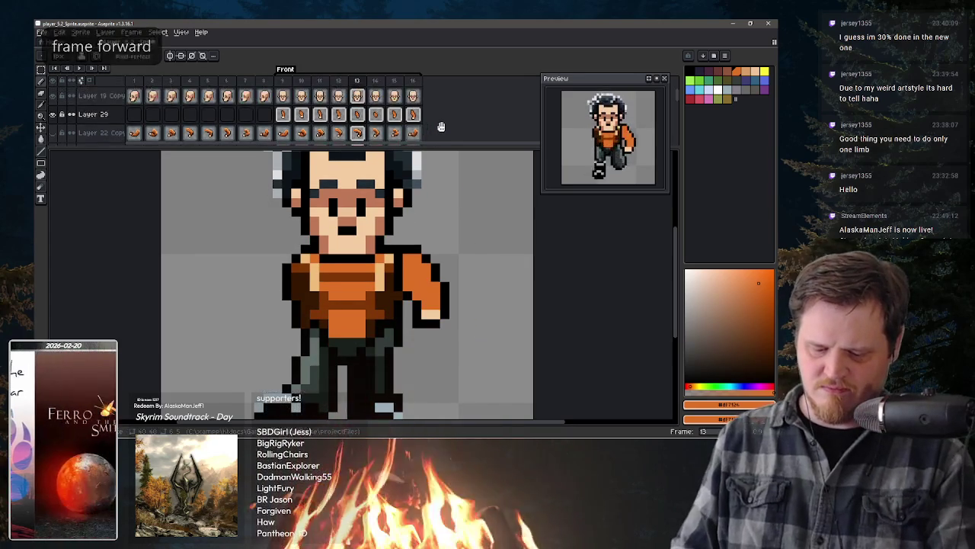
Step: Move Layer 29's arm cels from frames 9–12 into frames 5–8
{"action": "left_click", "coordinate": [340, 115]}
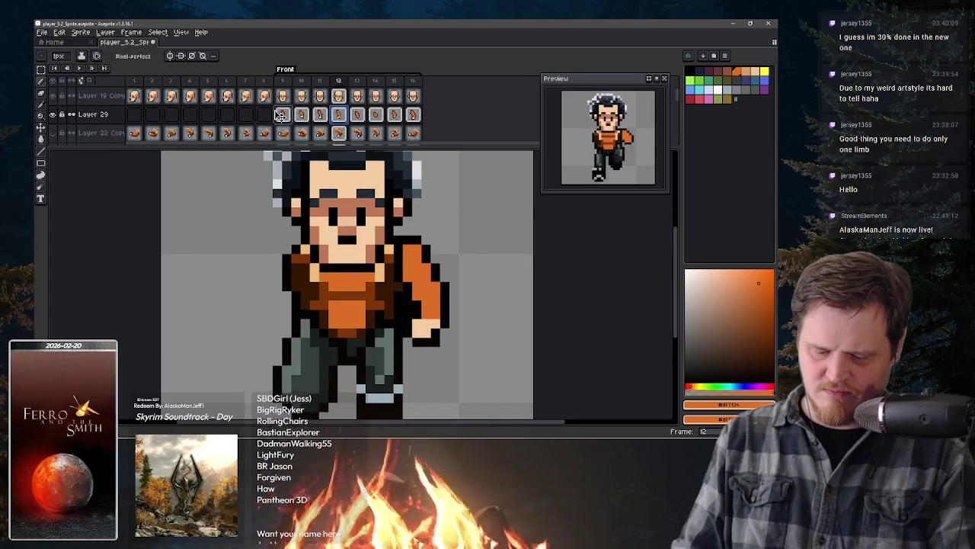
{"action": "left_click_drag", "start_coordinate": [281, 112], "coordinate": [343, 118]}
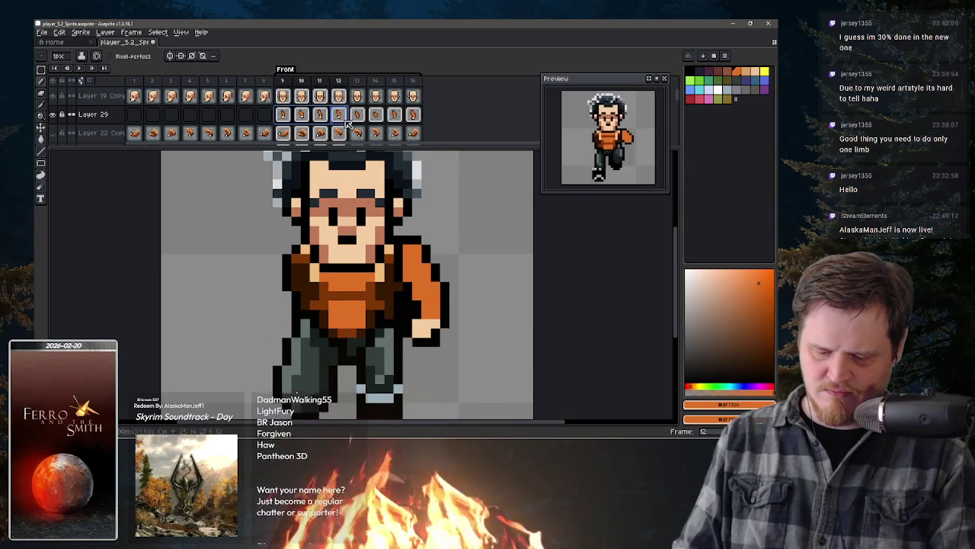
{"action": "left_click_drag", "start_coordinate": [347, 122], "coordinate": [290, 128]}
{"action": "left_click_drag", "start_coordinate": [258, 126], "coordinate": [259, 122]}
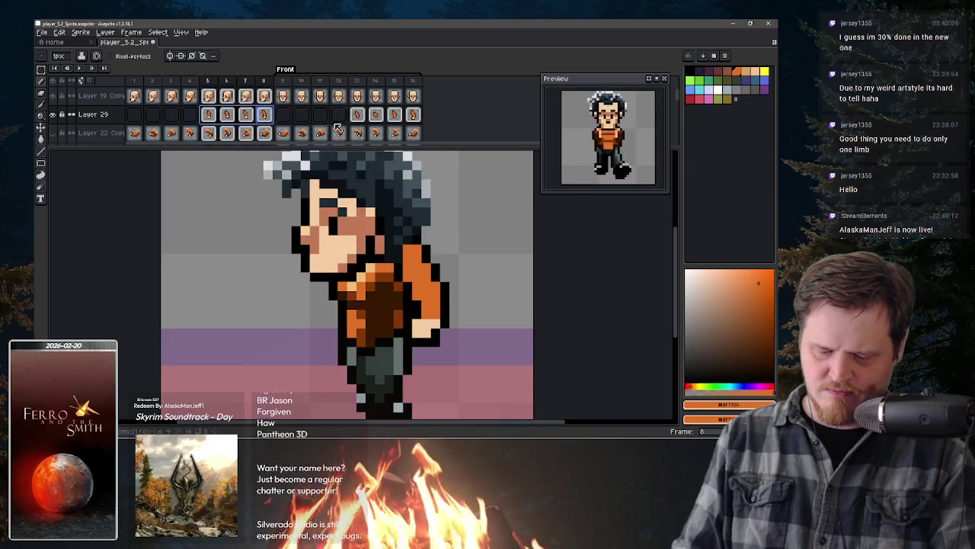
{"action": "left_click_drag", "start_coordinate": [357, 114], "coordinate": [412, 118]}
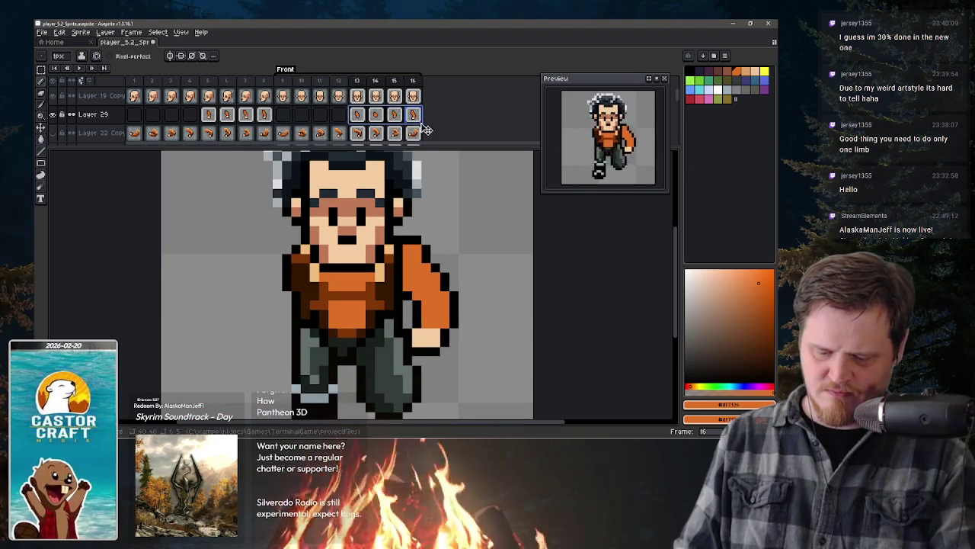
Step: Move the frames 13–16 arm cels into 9–12, jump to frame 9 and recentre the view
{"action": "mouse_move", "coordinate": [343, 126]}
{"action": "left_mouse_down"}
{"action": "mouse_move", "coordinate": [278, 125]}
{"action": "mouse_move", "coordinate": [419, 126]}
{"action": "left_mouse_up"}
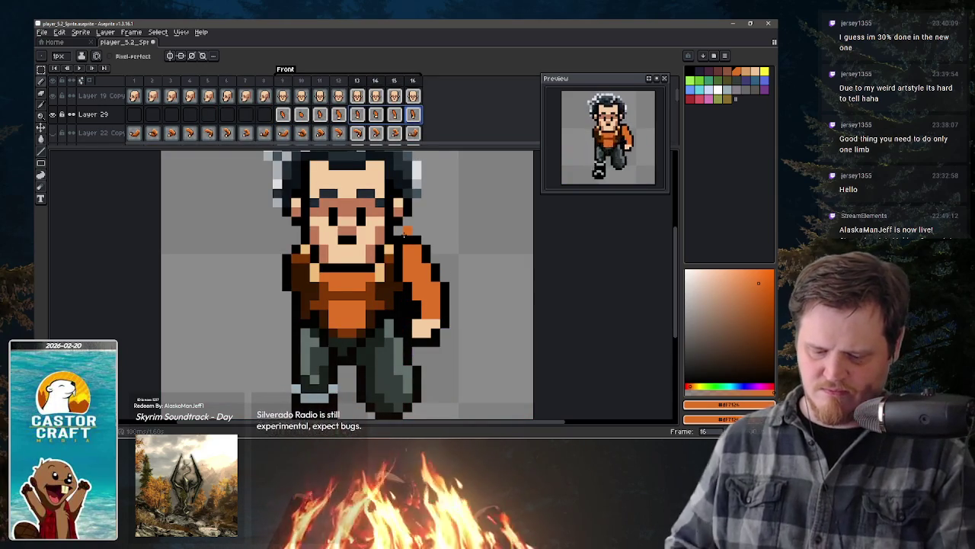
{"action": "key", "text": "Home"}
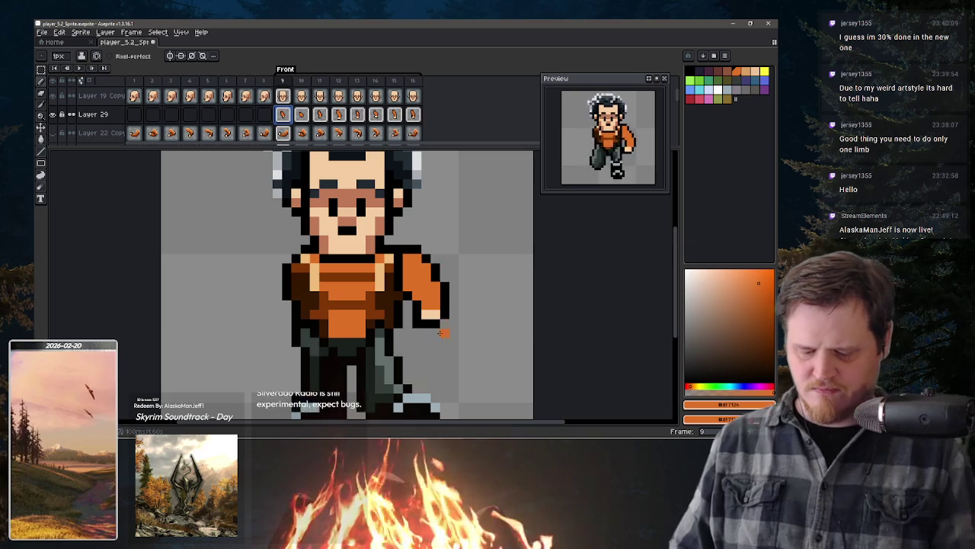
{"action": "key", "text": "space"}
{"action": "left_click_drag", "start_coordinate": [438, 343], "coordinate": [446, 311]}
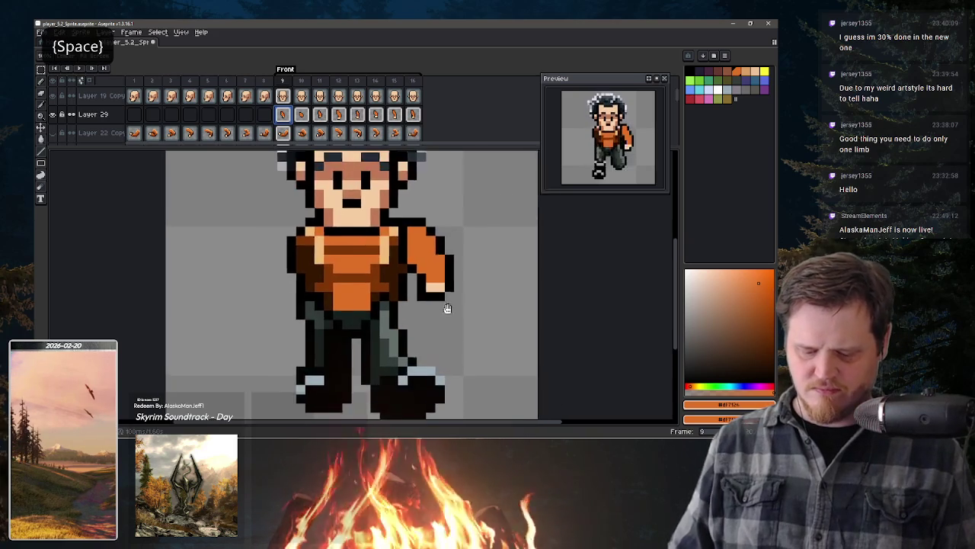
Step: Try moving the frame 9 arm cel to frame 8, then undo it
{"action": "scroll", "coordinate": [450, 301], "scroll_direction": "down", "scroll_amount": 1}
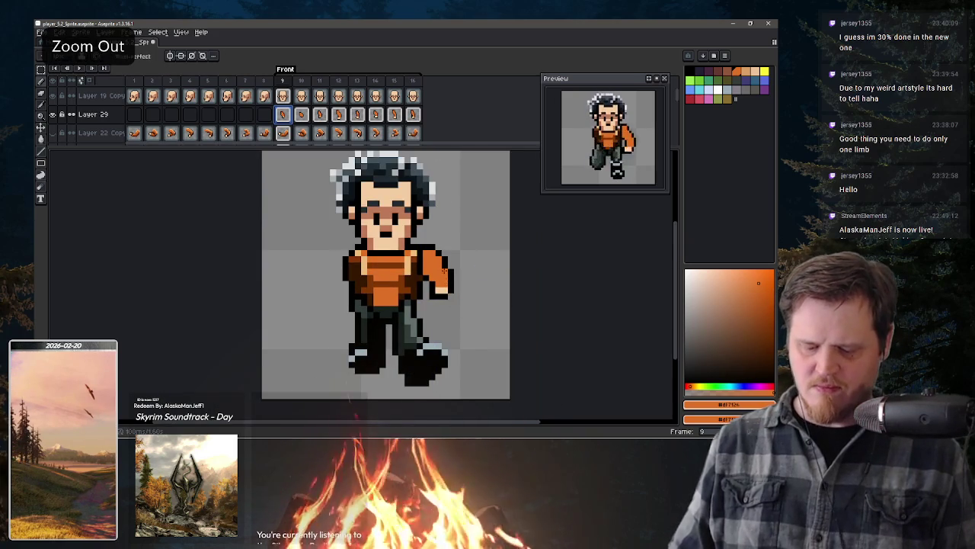
{"action": "left_click", "coordinate": [271, 116]}
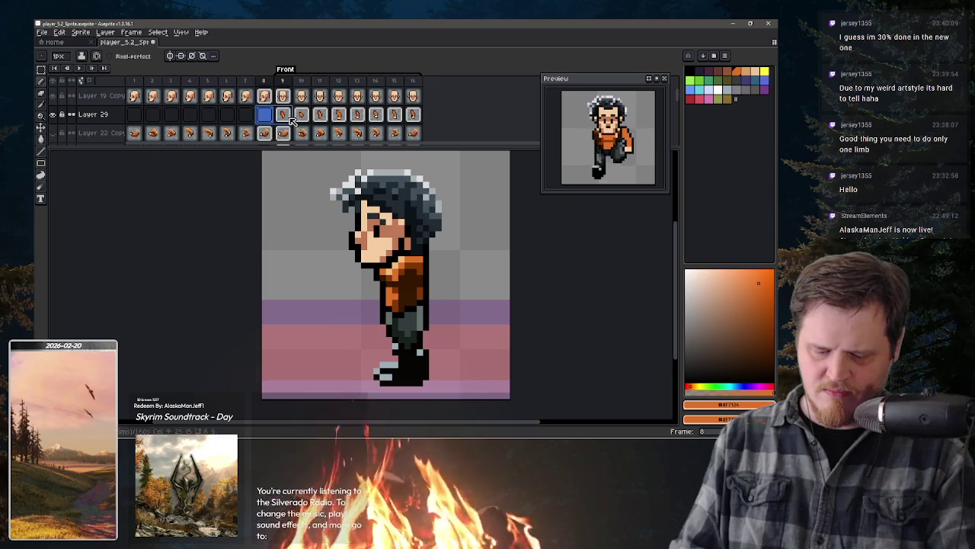
{"action": "left_click", "coordinate": [288, 118]}
{"action": "left_click_drag", "start_coordinate": [270, 126], "coordinate": [422, 122]}
{"action": "left_click", "coordinate": [314, 128]}
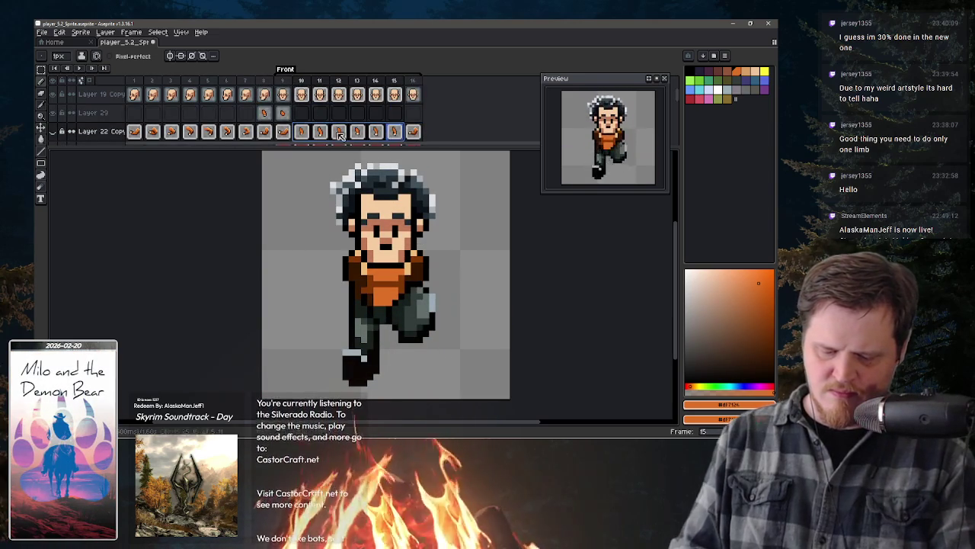
{"action": "key", "text": "ctrl+z"}
Step: Shift the Layer 29 arm cels so they fill frames 9–16, then return to frame 9
{"action": "left_click", "coordinate": [397, 122]}
{"action": "left_click_drag", "start_coordinate": [404, 122], "coordinate": [302, 122]}
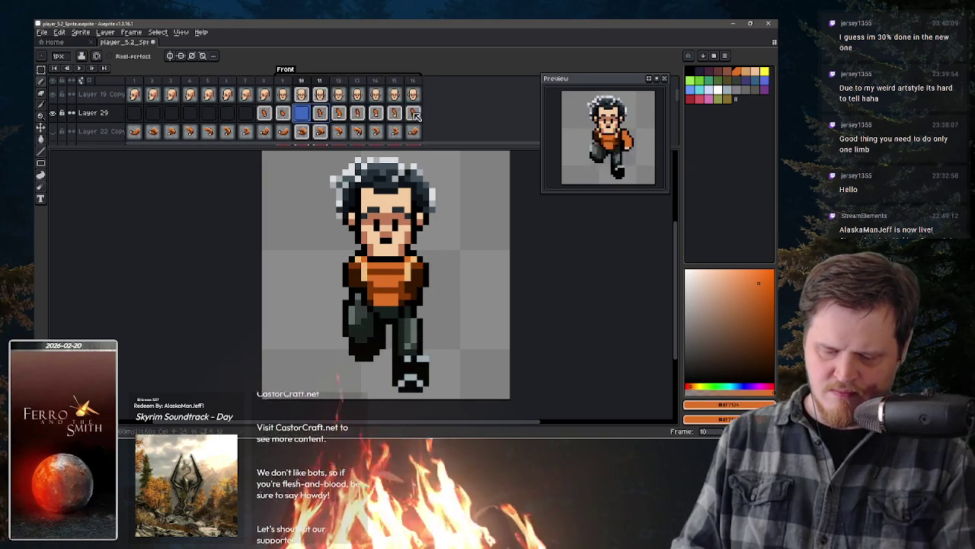
{"action": "left_click", "coordinate": [328, 115]}
{"action": "left_click_drag", "start_coordinate": [303, 124], "coordinate": [316, 125]}
{"action": "left_click", "coordinate": [267, 116]}
{"action": "left_click", "coordinate": [412, 113]}
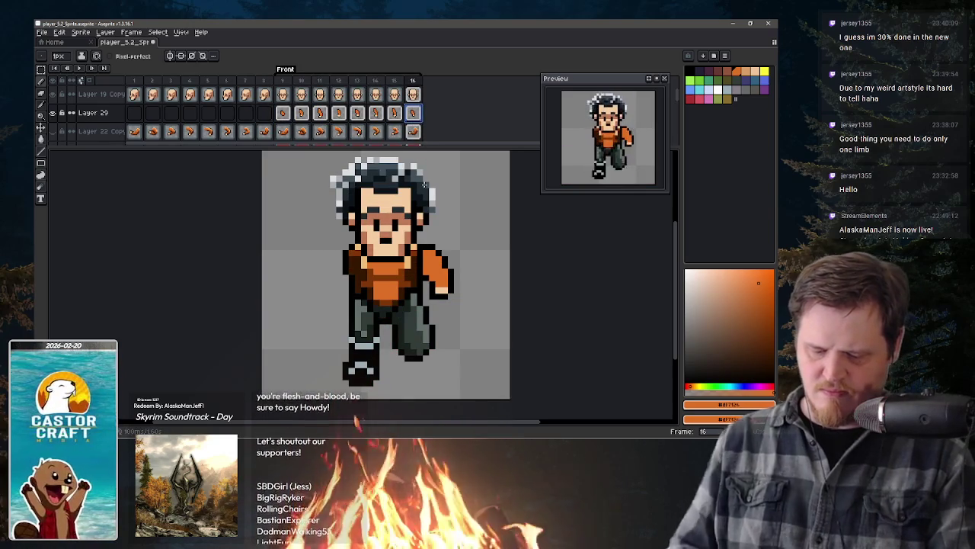
{"action": "left_click", "coordinate": [283, 114]}
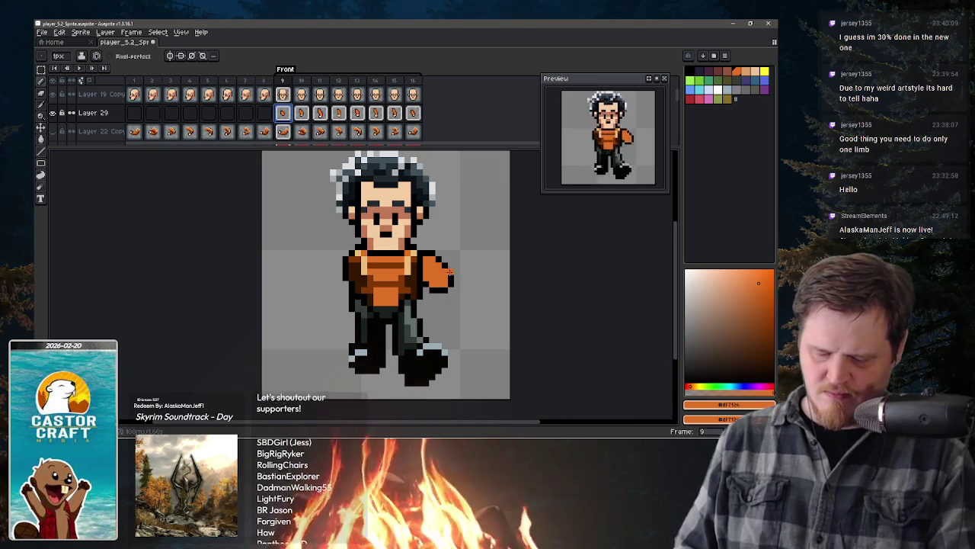
Step: Shade frame 9's orange arm with dark brown #361701, then hide the face and hair layer on frame 11
{"action": "left_click", "coordinate": [431, 273], "text": "alt"}
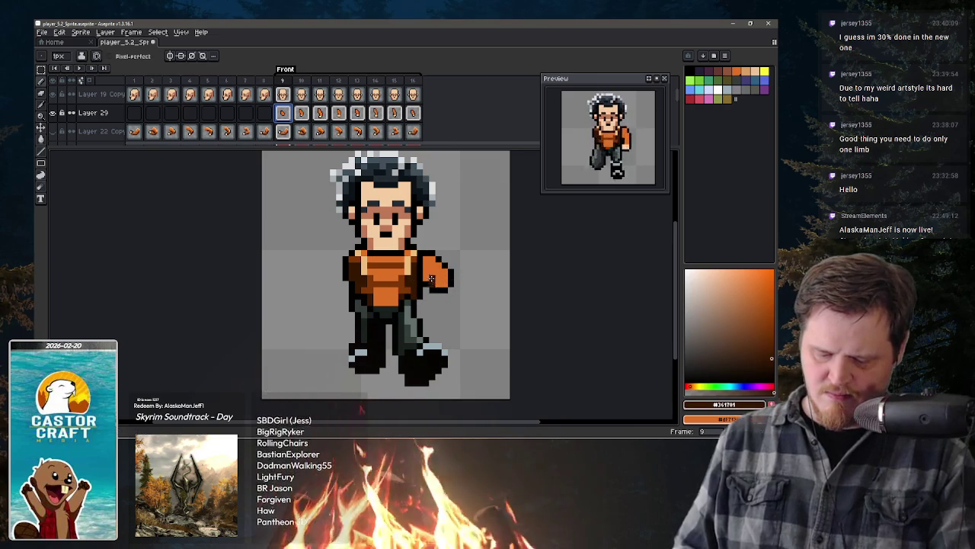
{"action": "left_click", "coordinate": [438, 280]}
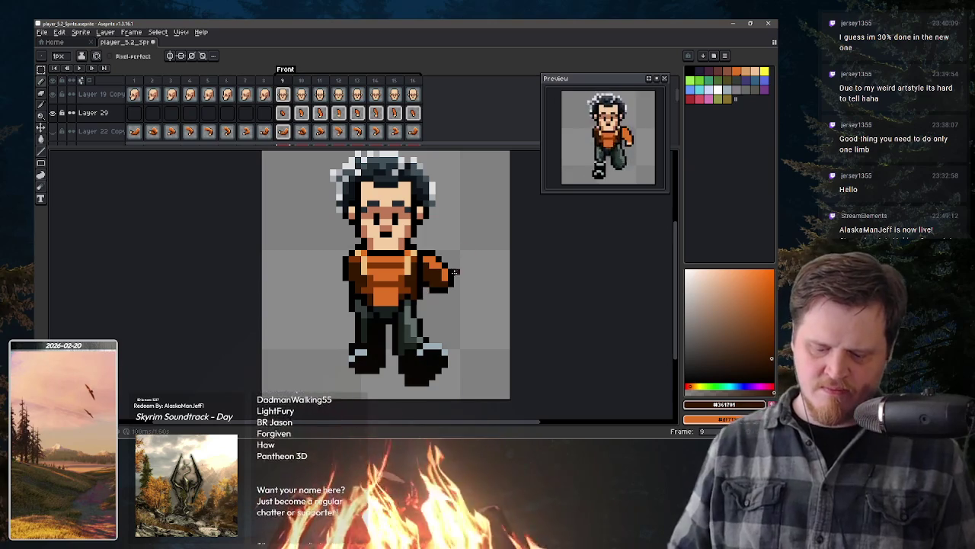
{"action": "key", "text": "period"}
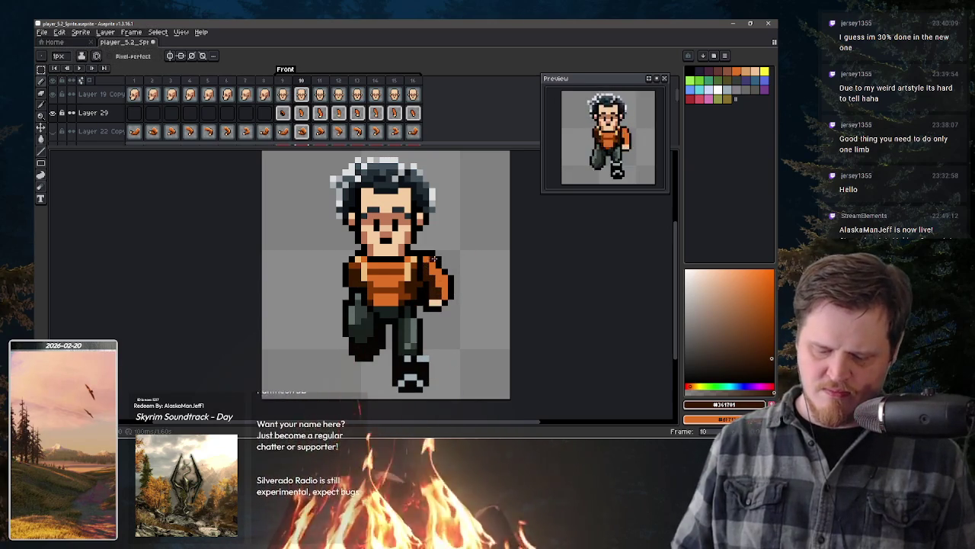
{"action": "key", "text": "period"}
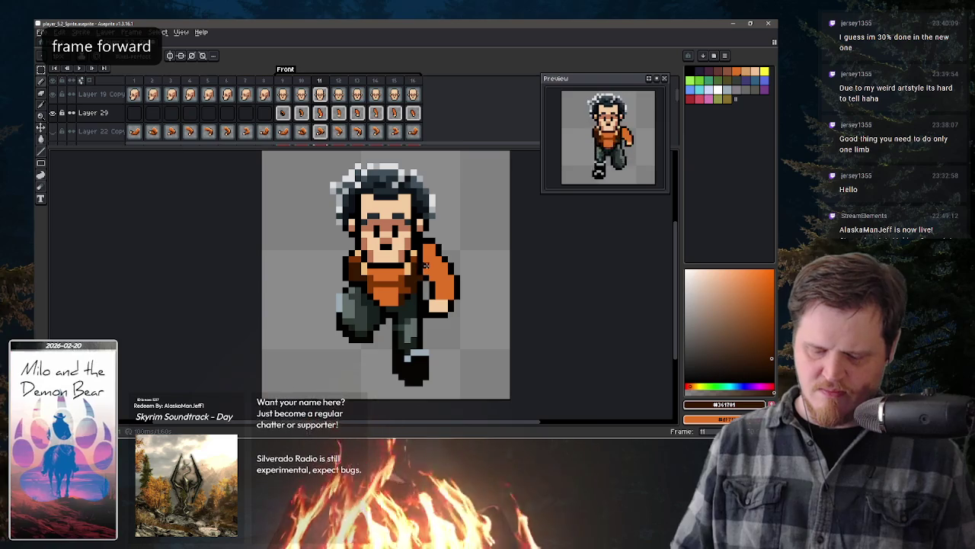
{"action": "key", "text": "v"}
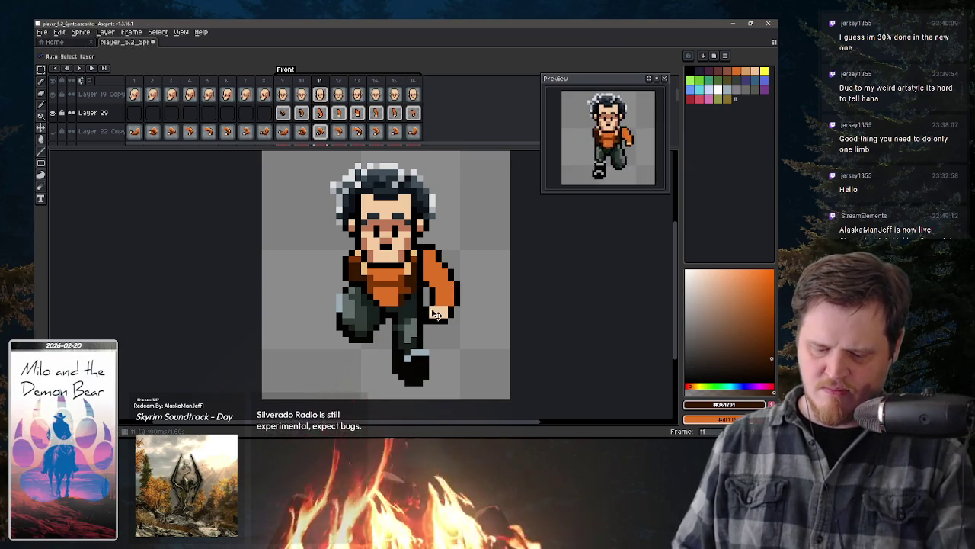
{"action": "left_click", "coordinate": [52, 93]}
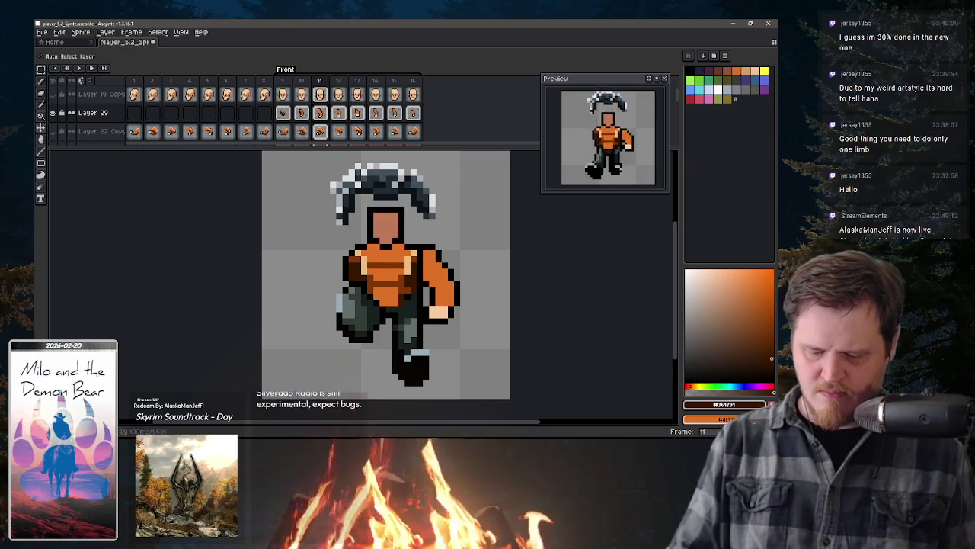
{"action": "key", "text": "comma"}
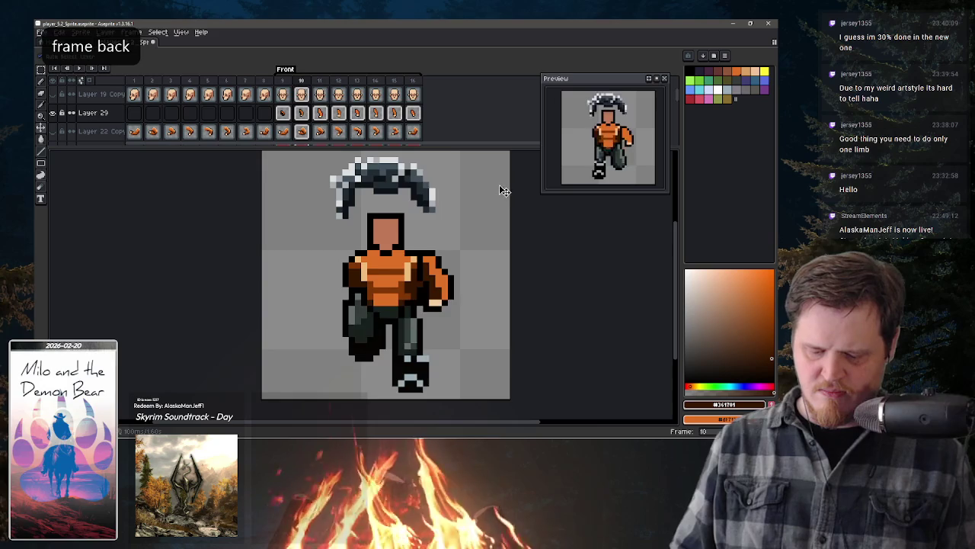
{"action": "key", "text": "comma"}
{"action": "key", "text": "comma"}
{"action": "key", "text": "period"}
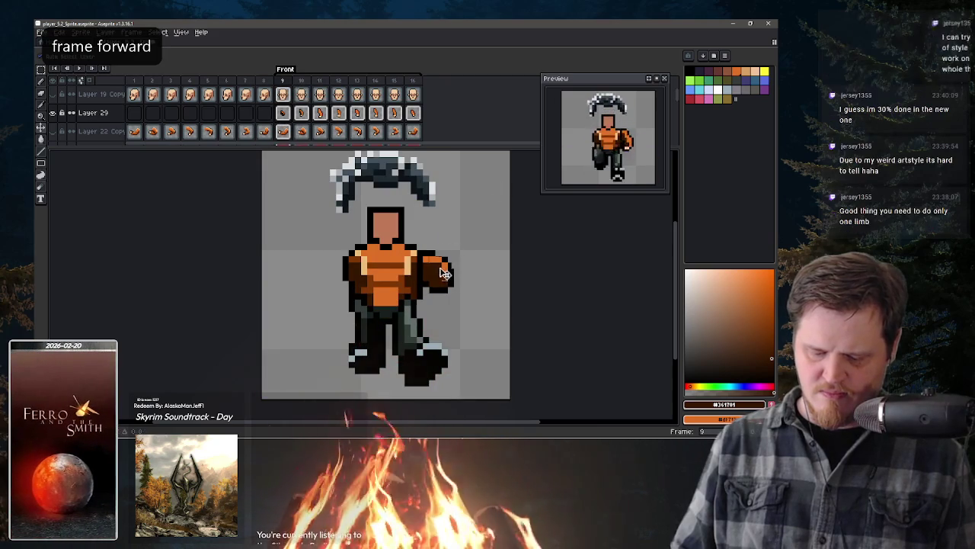
{"action": "key", "text": "period"}
{"action": "key", "text": "period"}
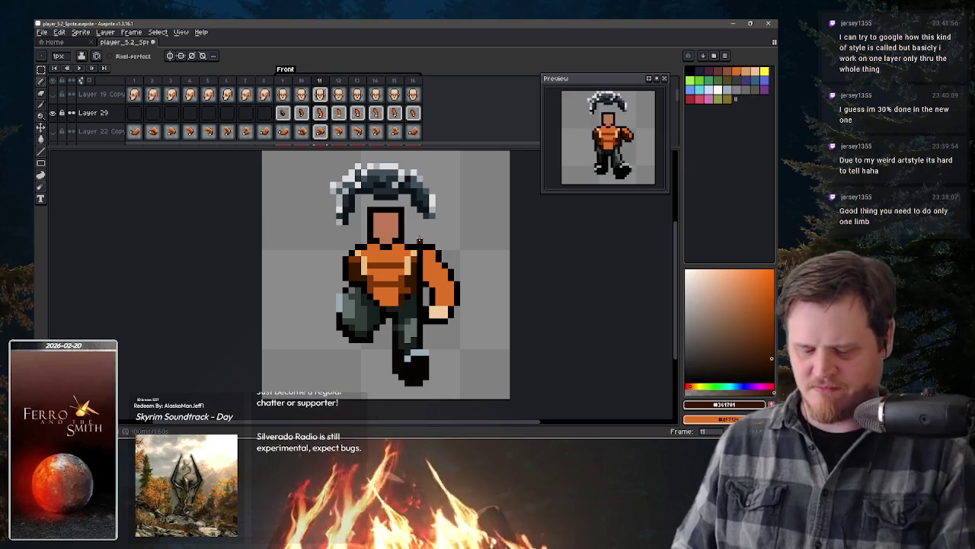
Step: Review the arm-swing frames 12 through 16 and their neighbours
{"action": "key", "text": "period"}
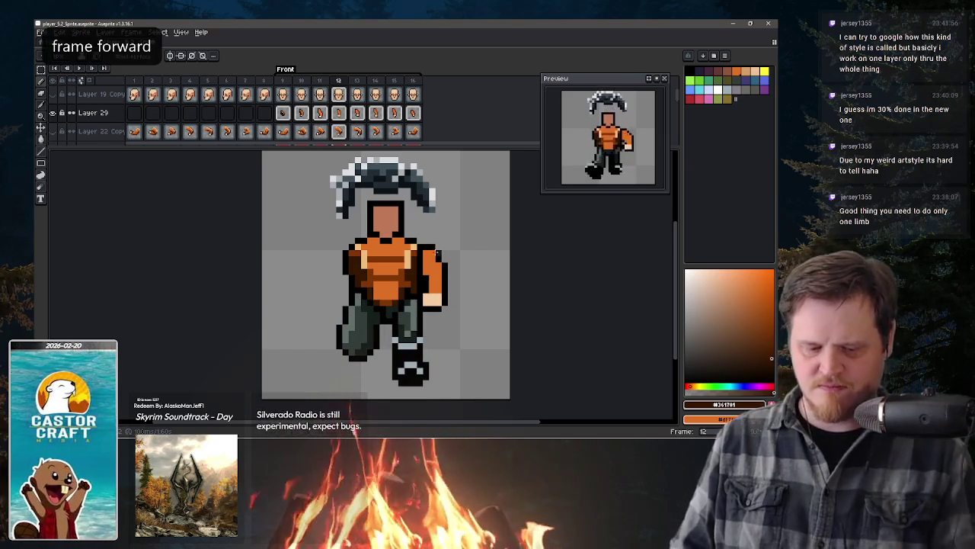
{"action": "key", "text": "period"}
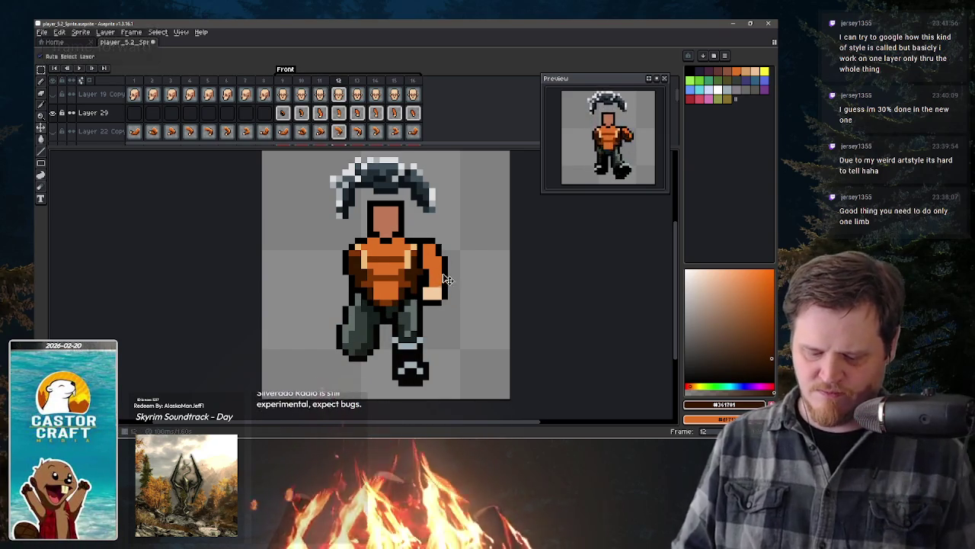
{"action": "key", "text": "period"}
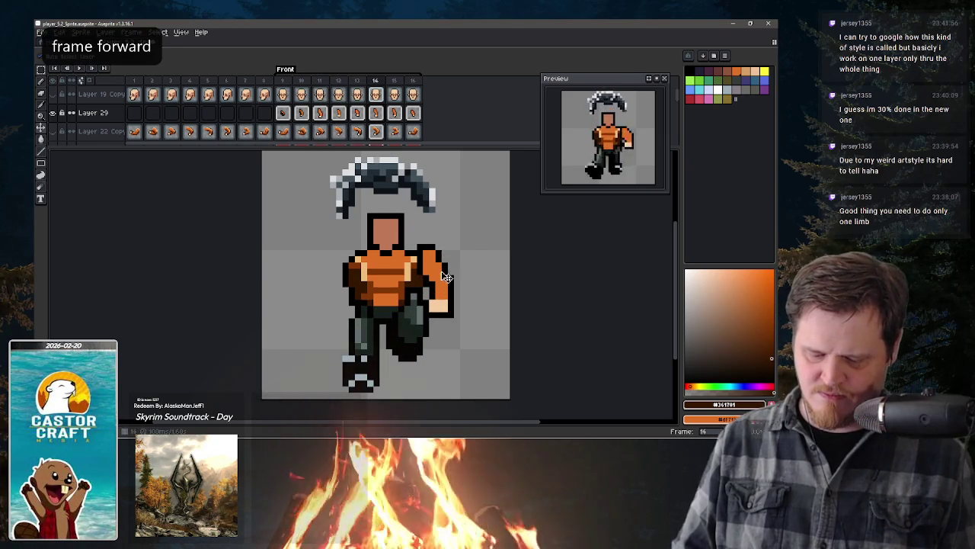
{"action": "key", "text": "period"}
{"action": "key", "text": "period"}
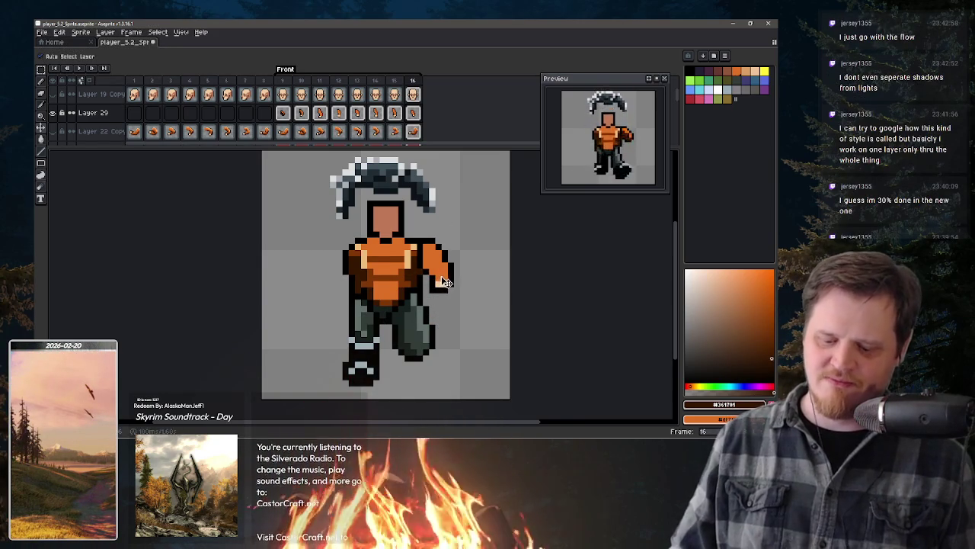
{"action": "key", "text": "Right"}
{"action": "key", "text": "Left"}
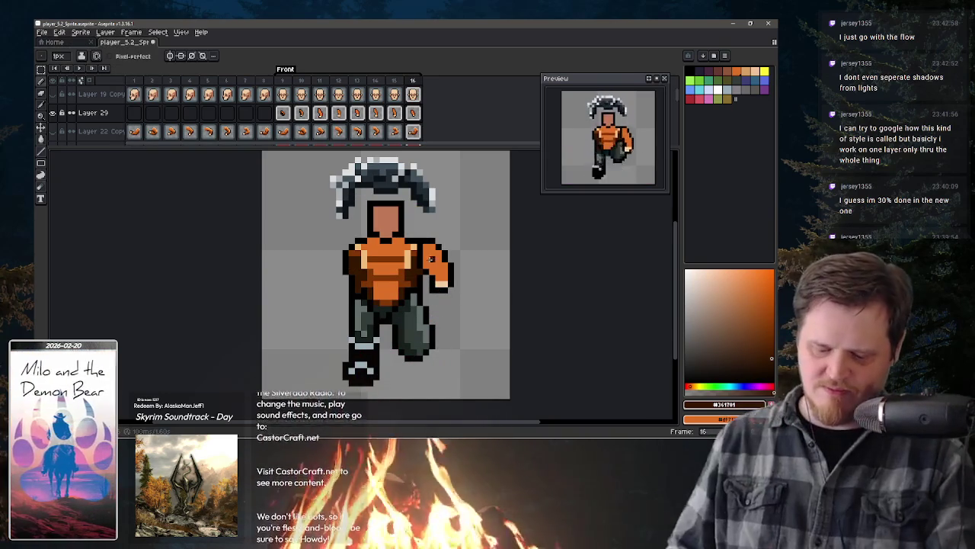
Step: With the Pencil, return to frame 12 and pick the hand's peach skin tone
{"action": "key", "text": "b"}
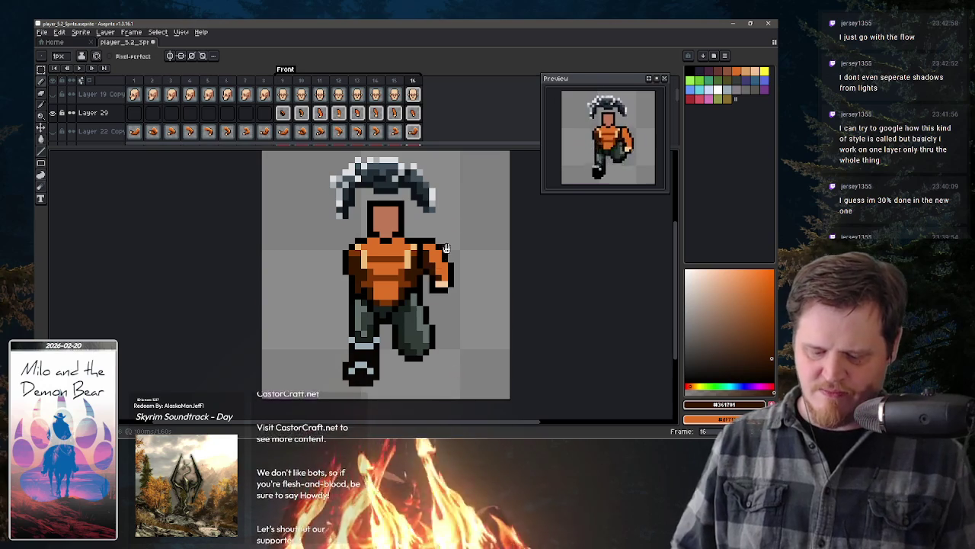
{"action": "key", "text": "Right"}
{"action": "key", "text": "Left"}
{"action": "key", "text": "Left"}
{"action": "key", "text": "Left"}
{"action": "key", "text": "Left"}
{"action": "key", "text": "Left"}
{"action": "key", "text": "Left"}
{"action": "key", "text": "Left"}
{"action": "key", "text": "Left"}
{"action": "key", "text": "Right"}
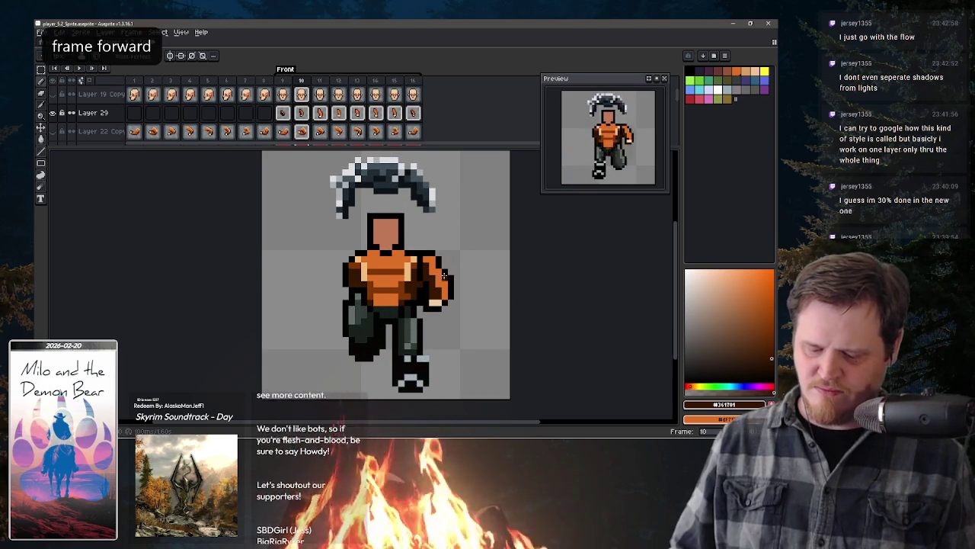
{"action": "key", "text": "Right"}
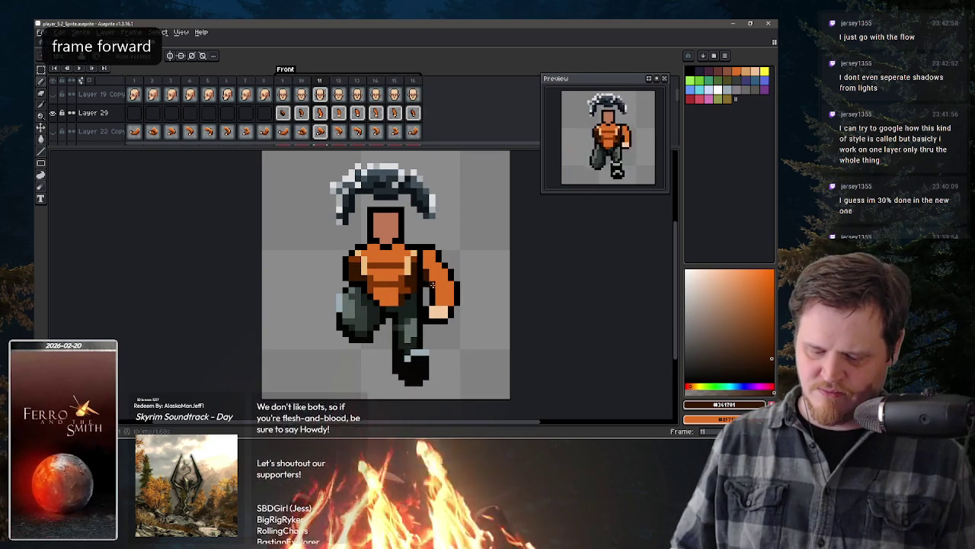
{"action": "key", "text": "Right"}
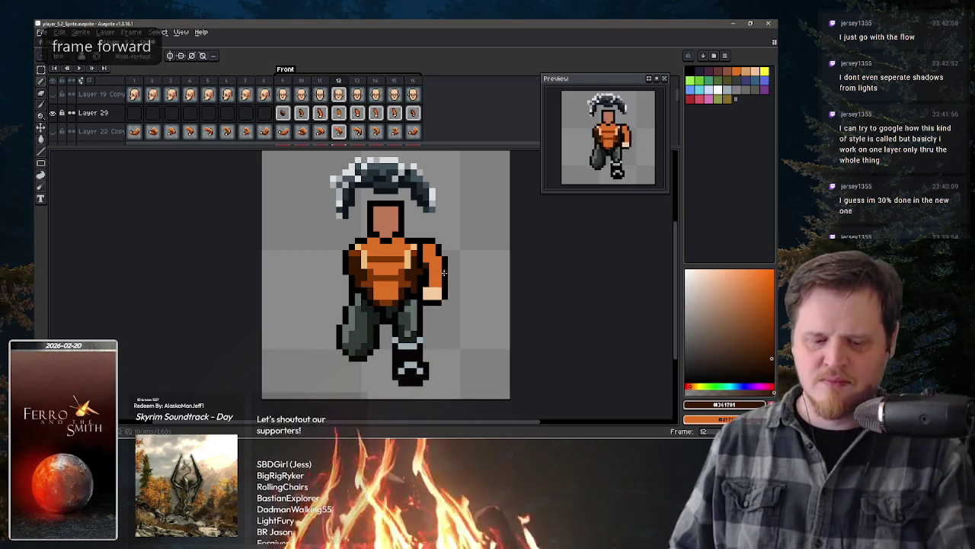
{"action": "left_click", "coordinate": [444, 294], "text": "alt"}
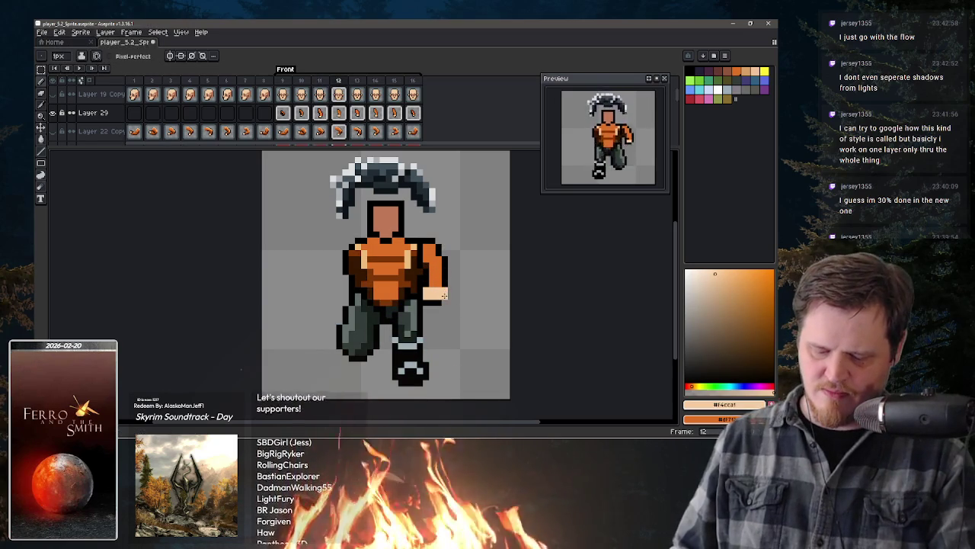
Step: Draw a black outline row beneath the hand on frame 12, sampling black and orange from the sprite
{"action": "left_click", "coordinate": [449, 301], "text": "alt"}
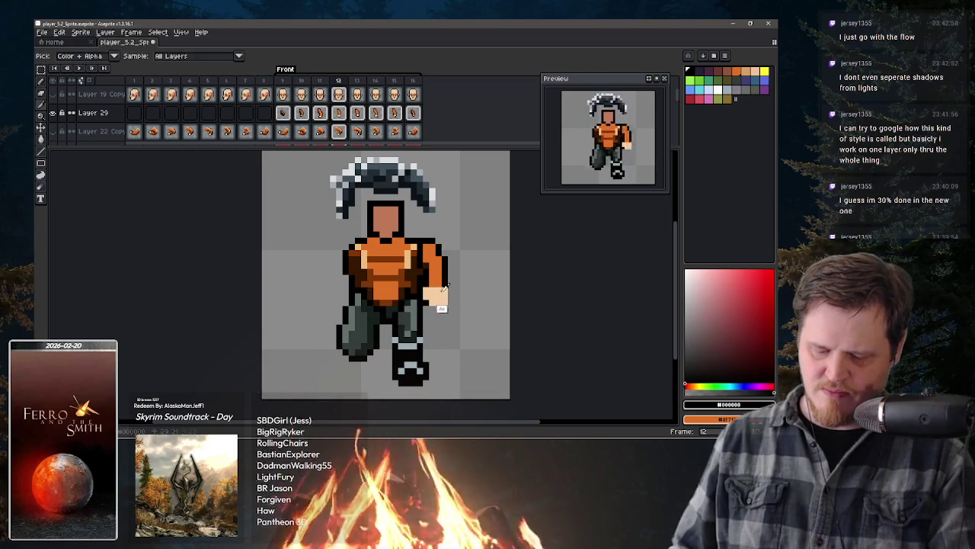
{"action": "left_click_drag", "start_coordinate": [432, 307], "coordinate": [447, 308]}
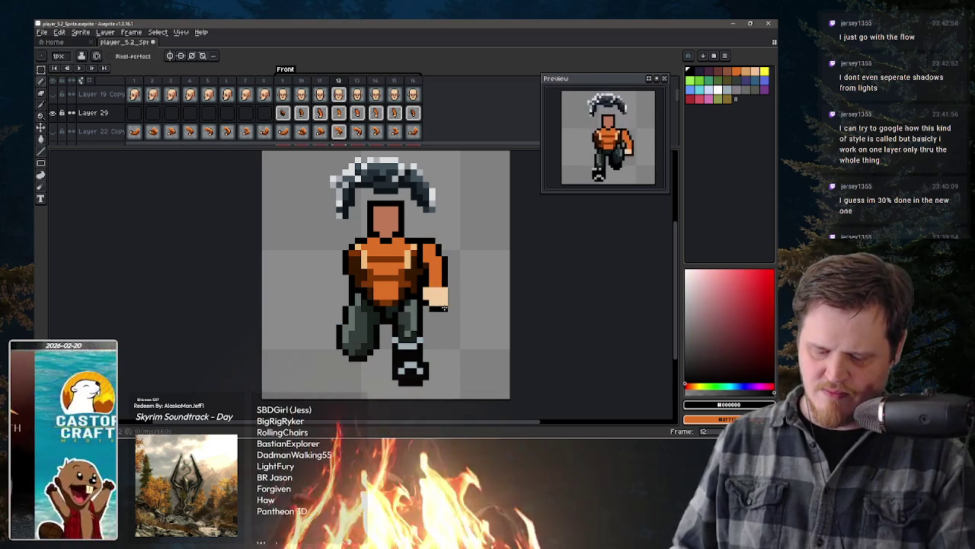
{"action": "left_click", "coordinate": [445, 264], "text": "alt"}
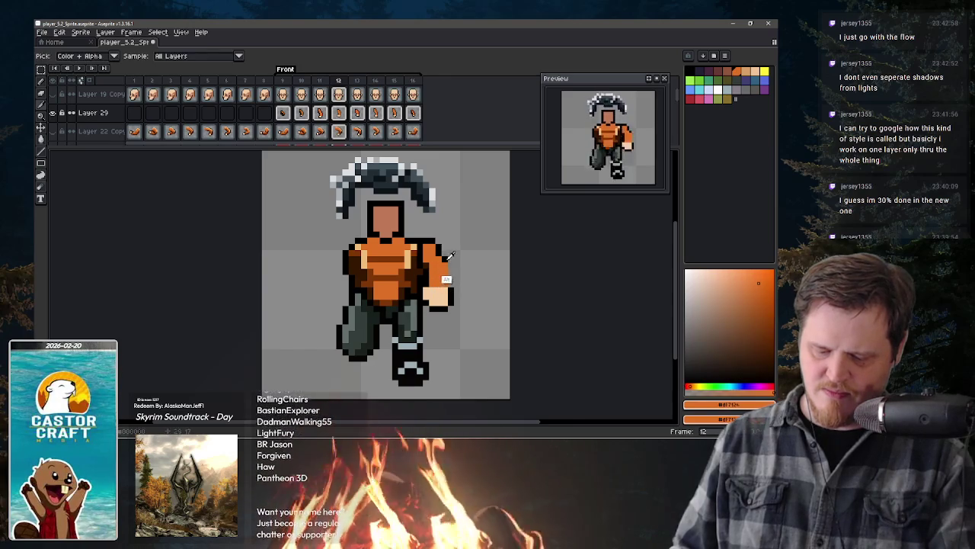
{"action": "left_click", "coordinate": [450, 269], "text": "alt"}
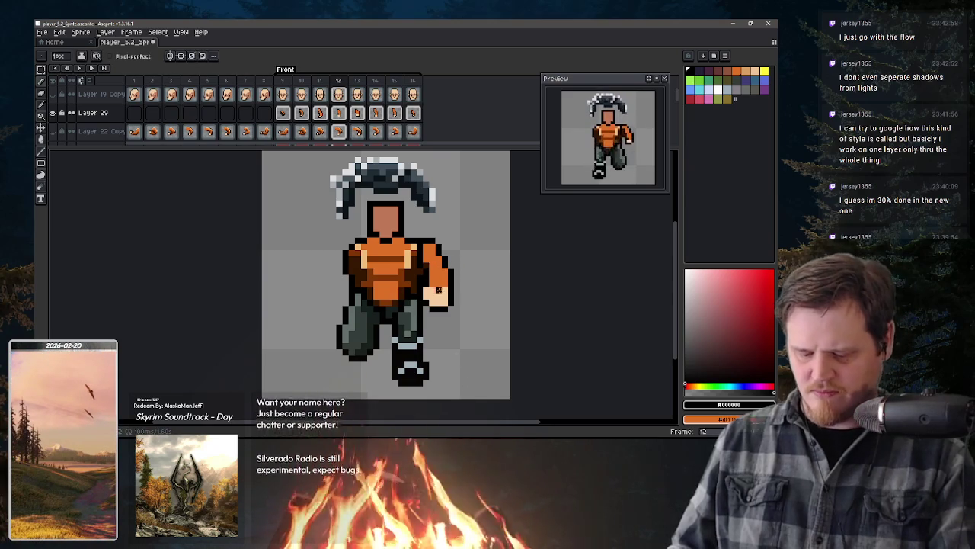
{"action": "key", "text": "alt"}
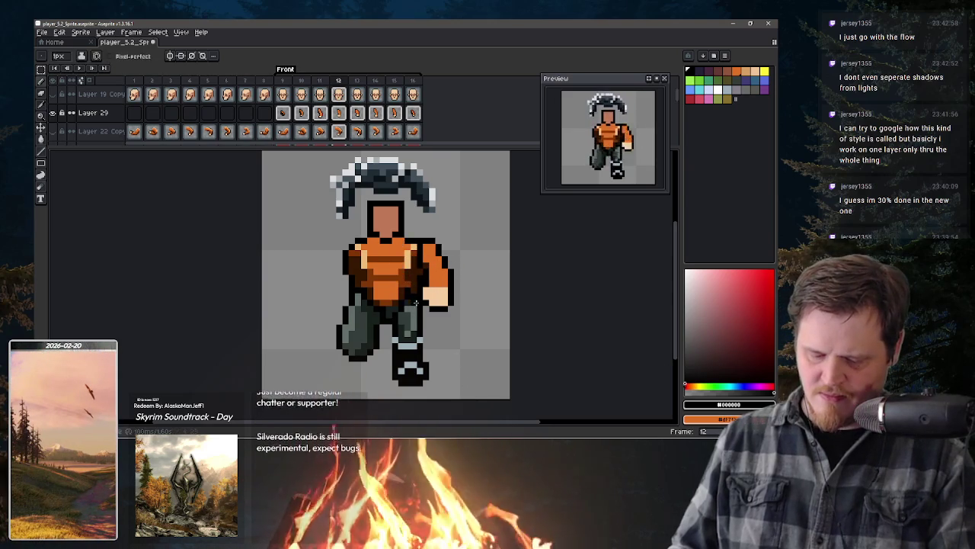
{"action": "left_click", "coordinate": [403, 293], "text": "alt"}
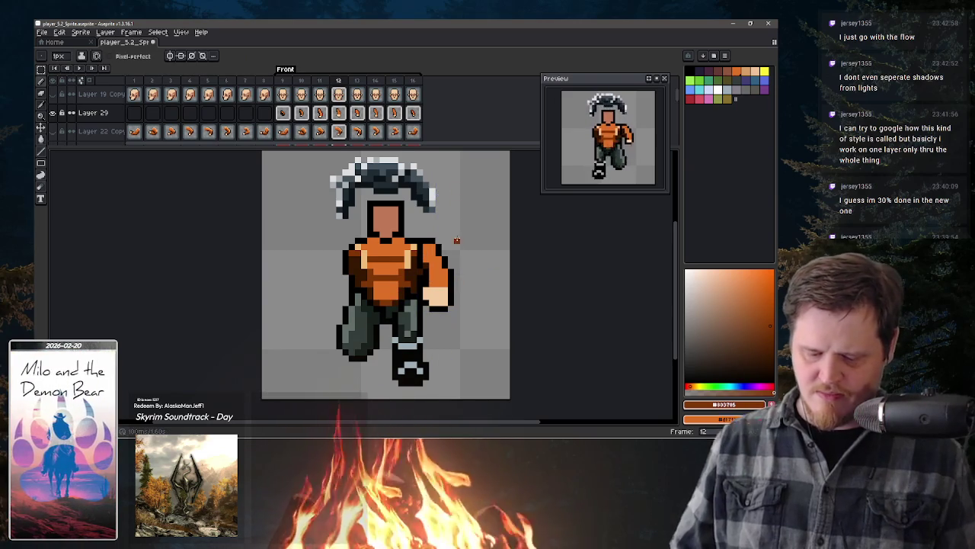
Step: Check the arm on frames 10 and 11 with the Move tool
{"action": "key", "text": "comma"}
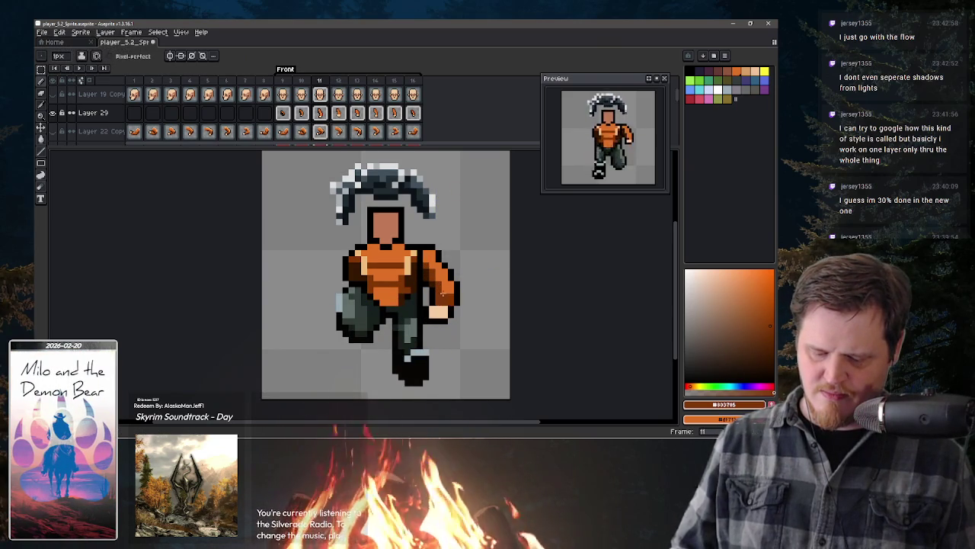
{"action": "key", "text": "comma"}
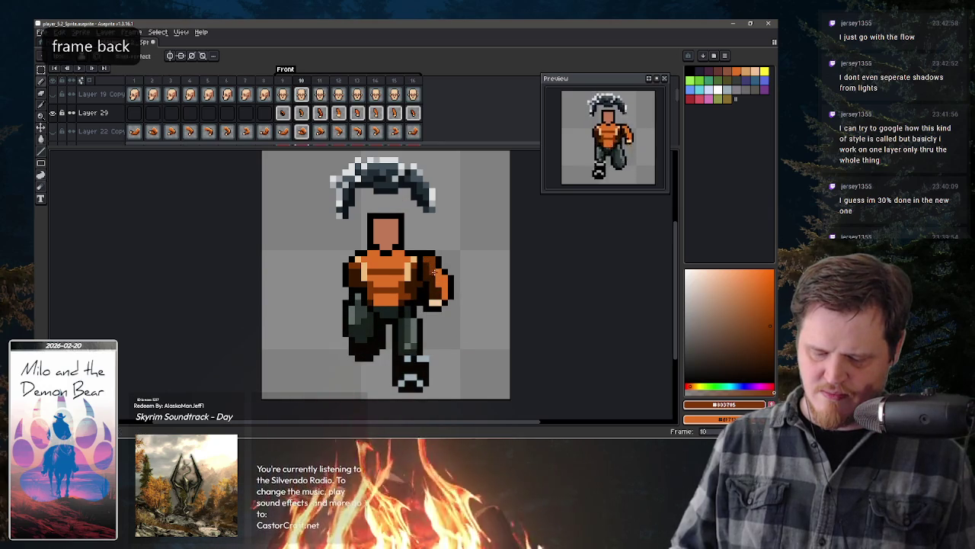
{"action": "key", "text": "ctrl"}
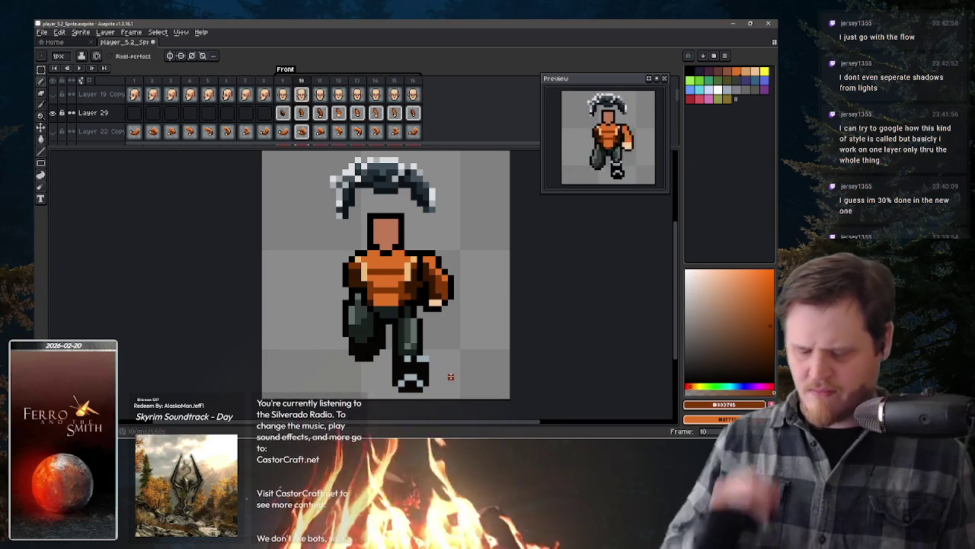
{"action": "key", "text": "ctrl"}
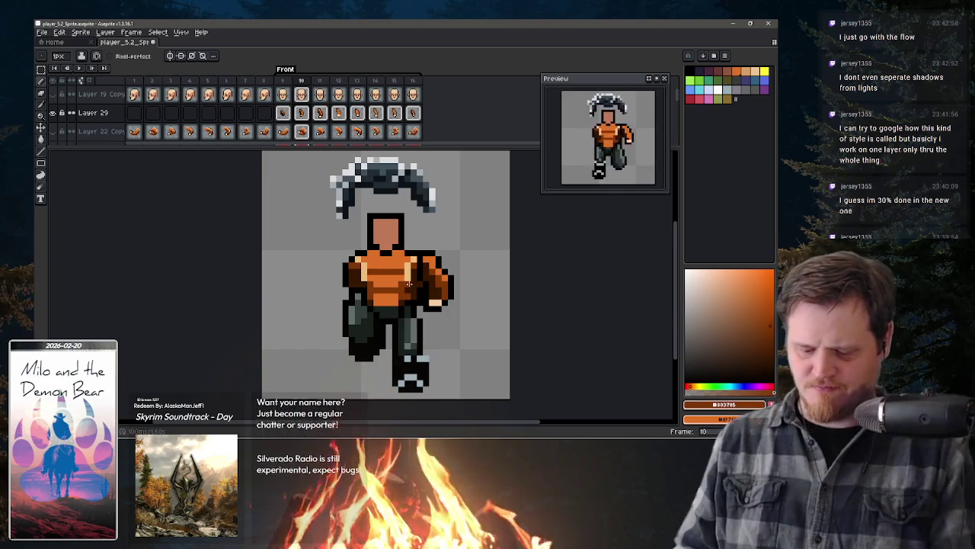
{"action": "key", "text": "period"}
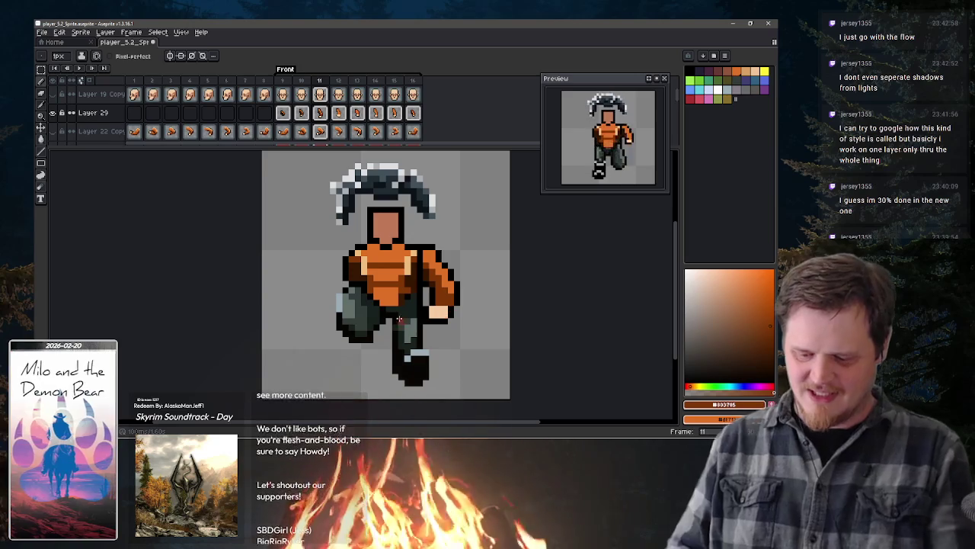
Step: Step through frames 12–16, wrap around, and undo the last stroke
{"action": "key", "text": "period"}
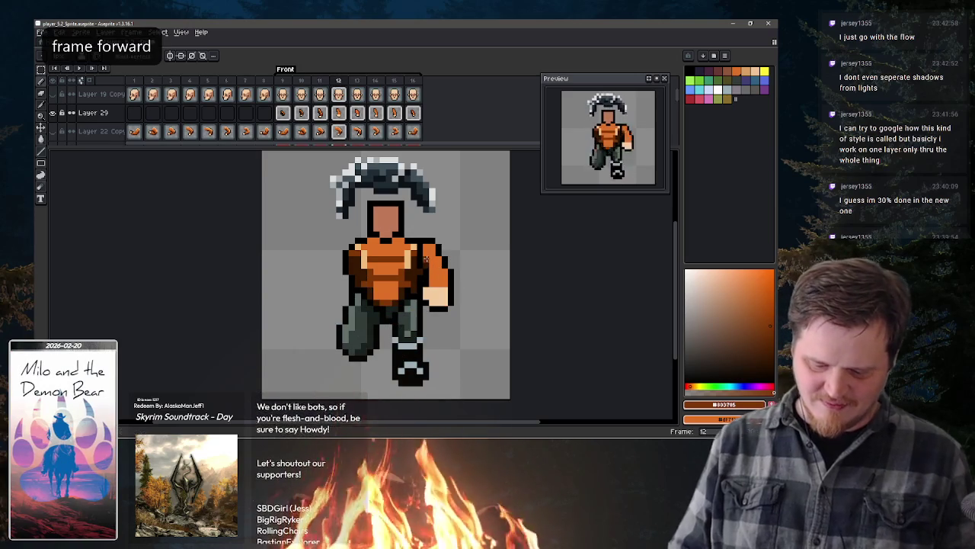
{"action": "key", "text": "period"}
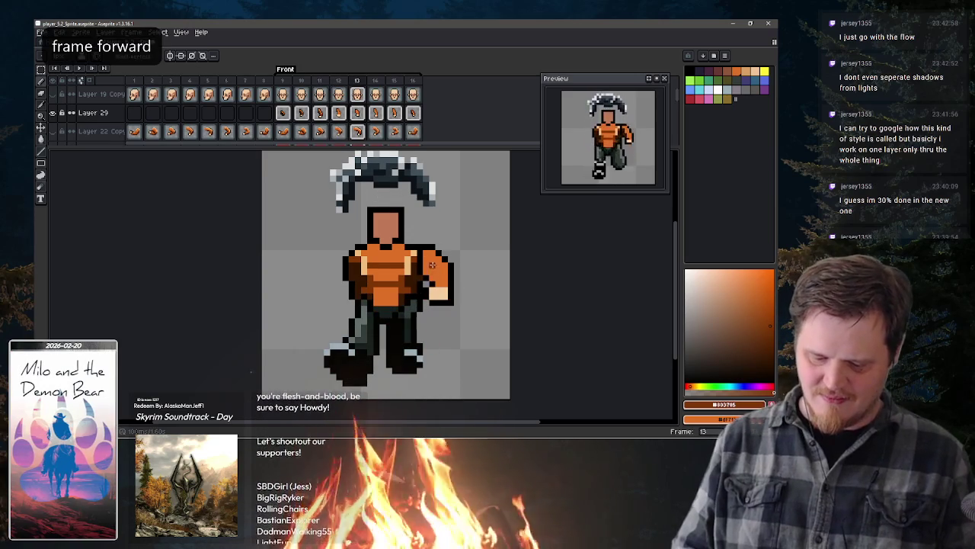
{"action": "key", "text": "period"}
{"action": "key", "text": "period"}
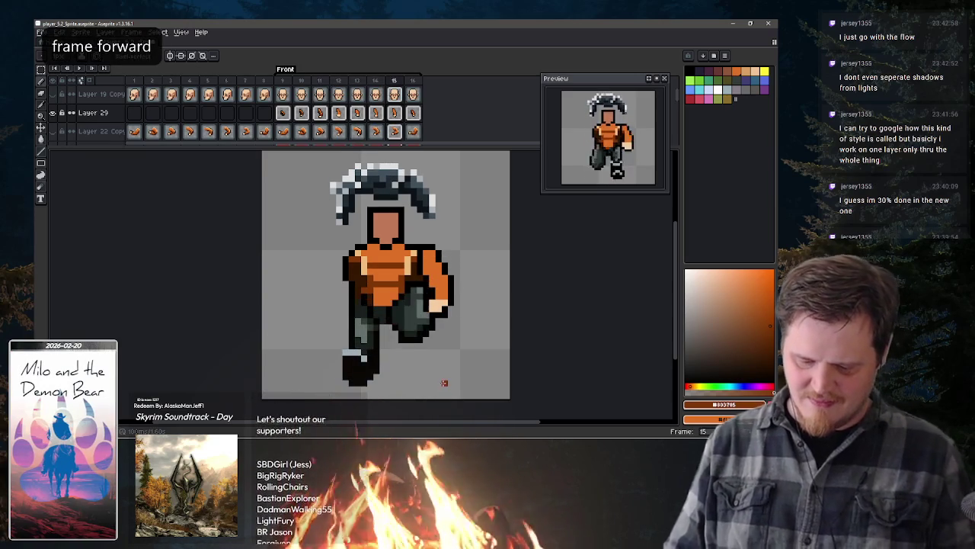
{"action": "key", "text": "period"}
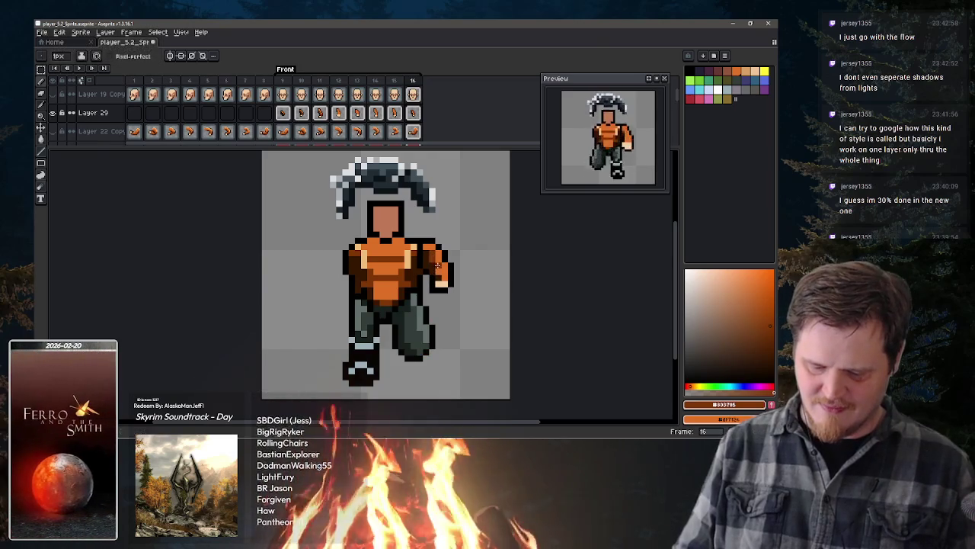
{"action": "key", "text": "period"}
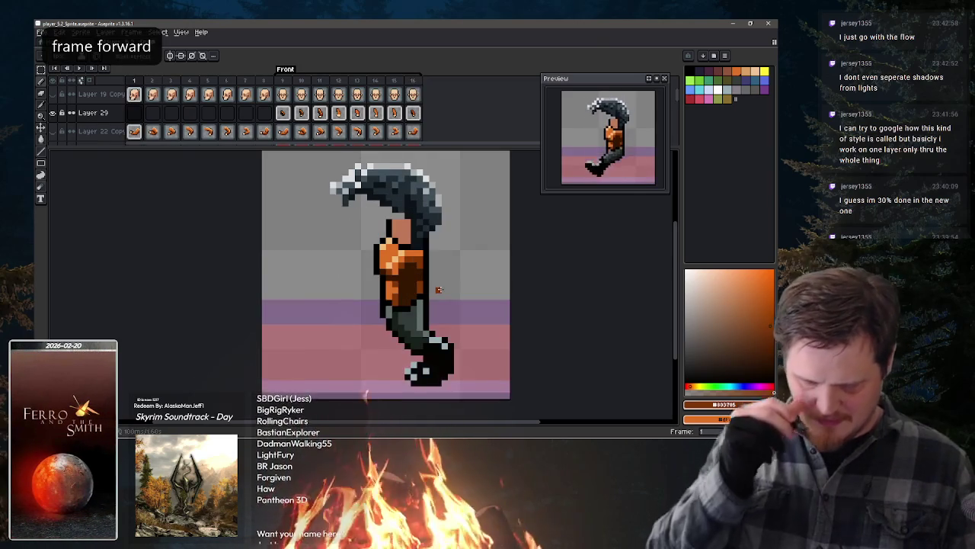
{"action": "key", "text": "comma"}
{"action": "key", "text": "comma"}
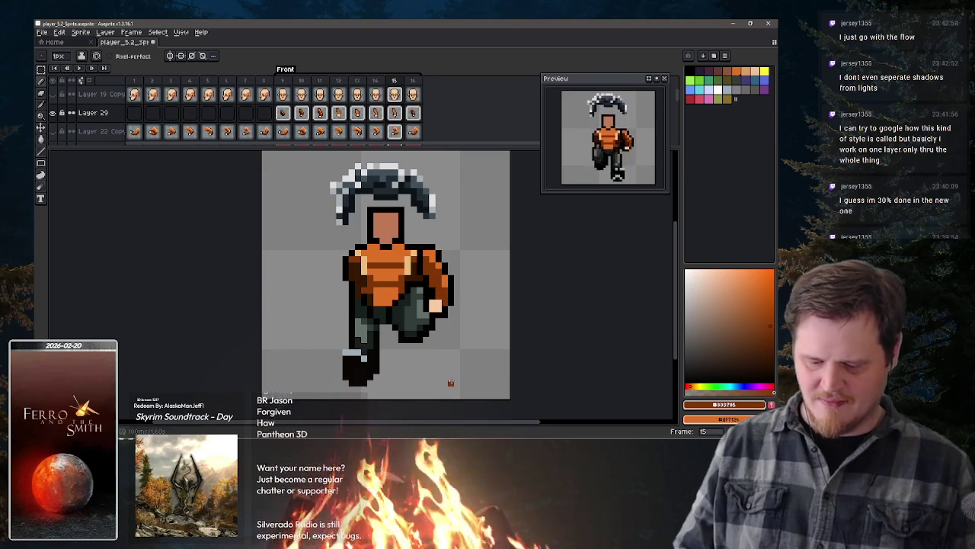
{"action": "key", "text": "ctrl+z"}
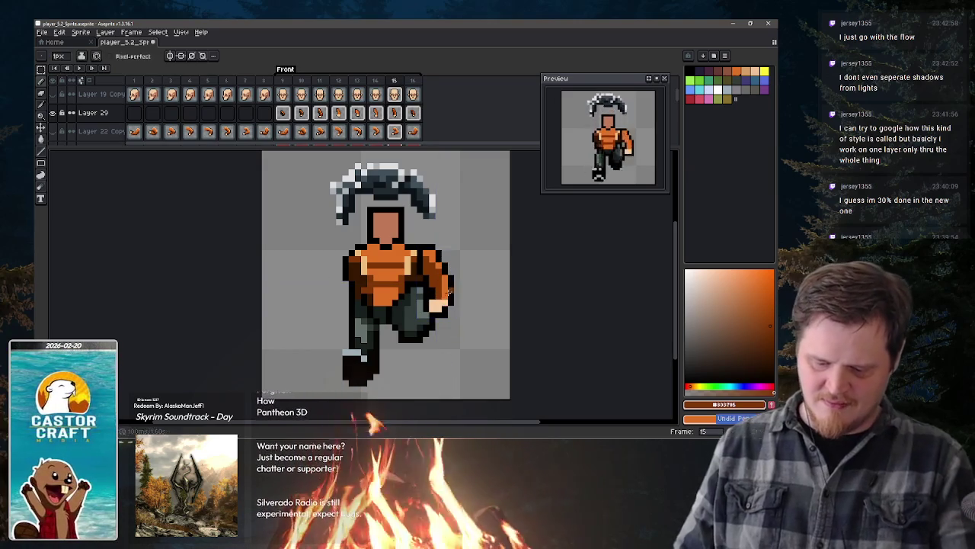
Step: Compare poses across frames 14–16, then show the Layer 19 Copy face layer again
{"action": "key", "text": "period"}
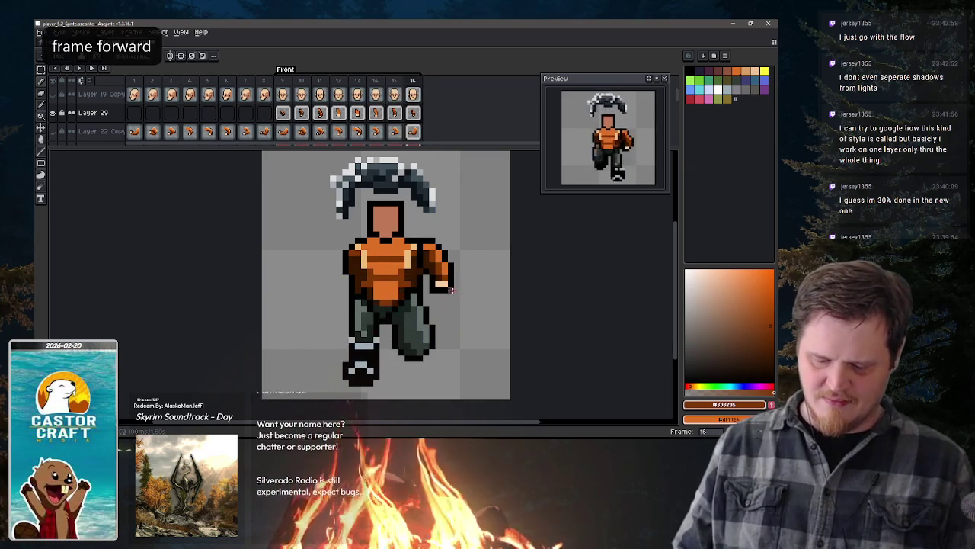
{"action": "key", "text": "comma"}
{"action": "key", "text": "comma"}
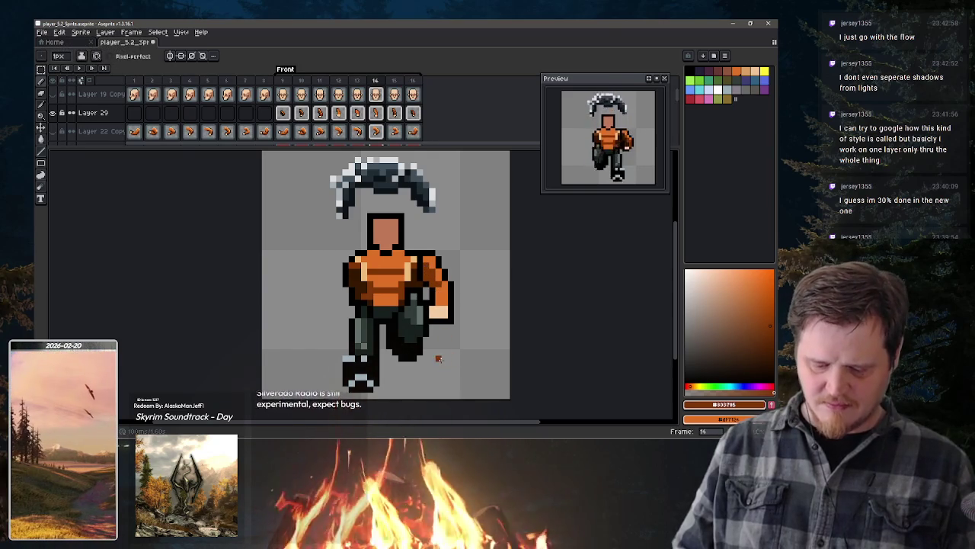
{"action": "key", "text": "Left"}
{"action": "key", "text": "Right"}
{"action": "key", "text": "Right"}
{"action": "key", "text": "Left"}
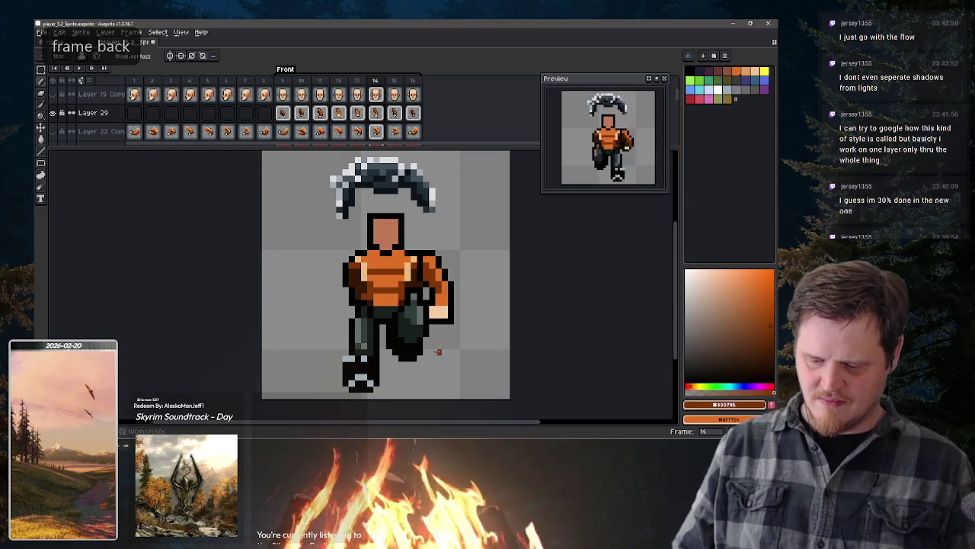
{"action": "key", "text": "Left"}
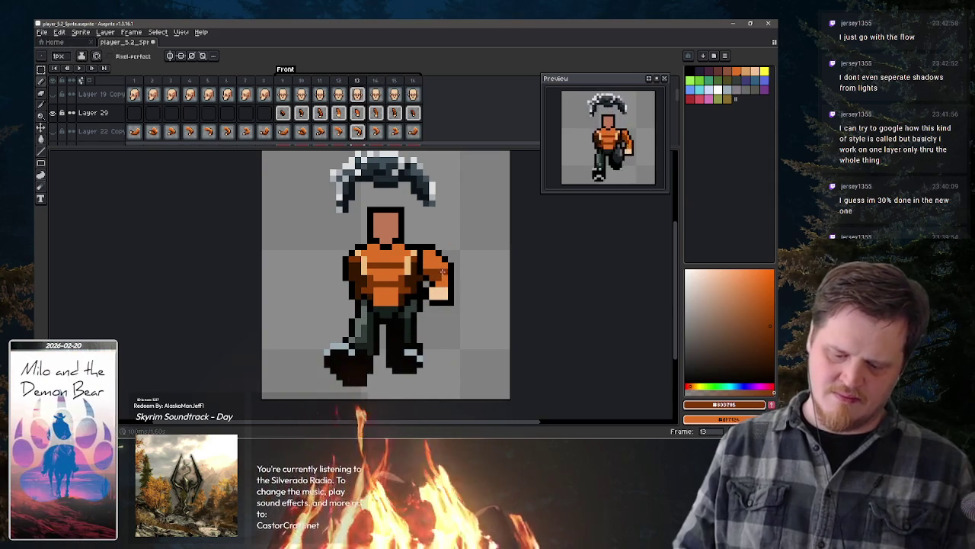
{"action": "key", "text": "Left"}
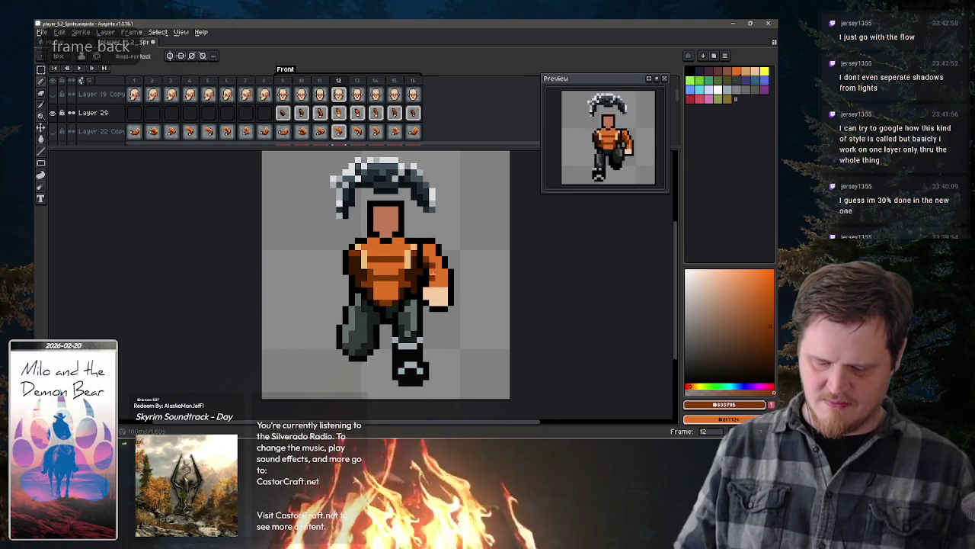
{"action": "key", "text": "Right"}
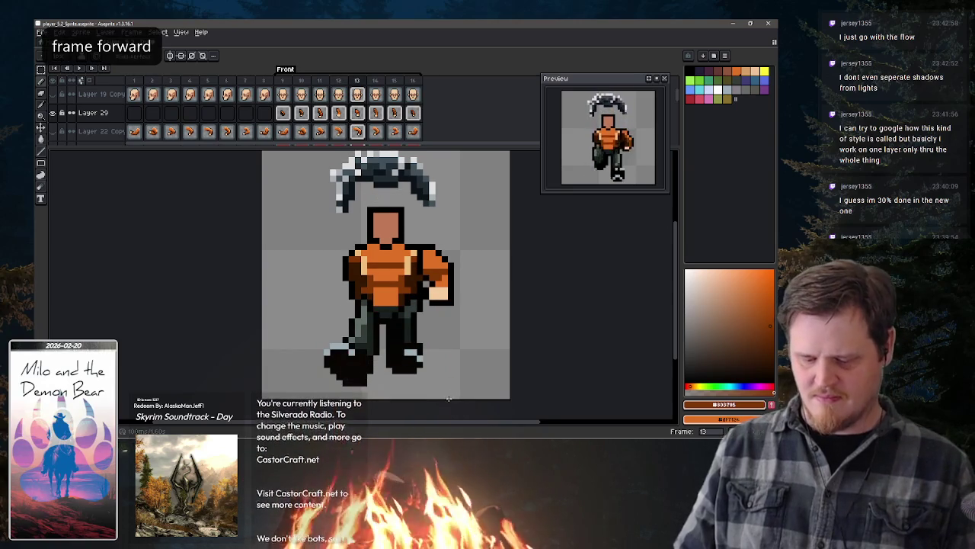
{"action": "key", "text": "Right"}
{"action": "key", "text": "Right"}
{"action": "key", "text": "Right"}
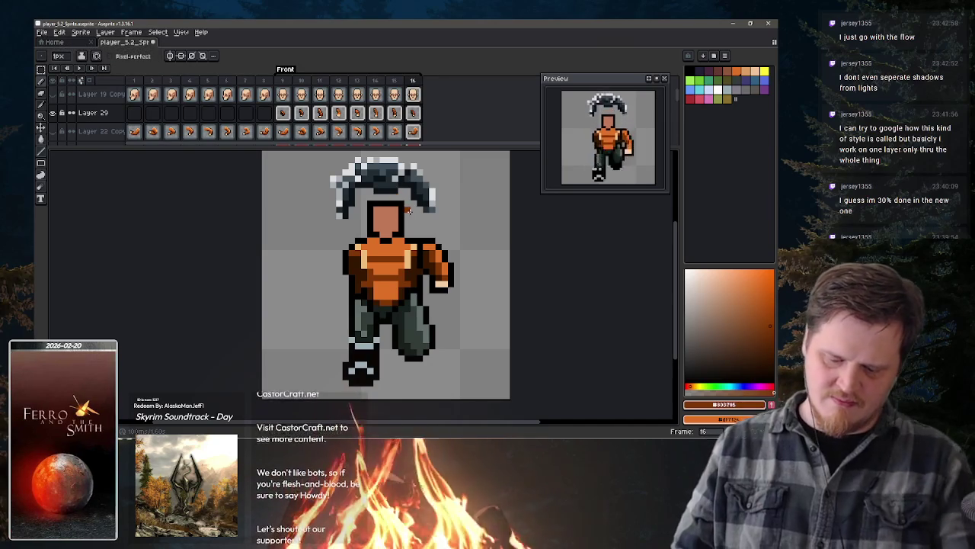
{"action": "left_click", "coordinate": [54, 94]}
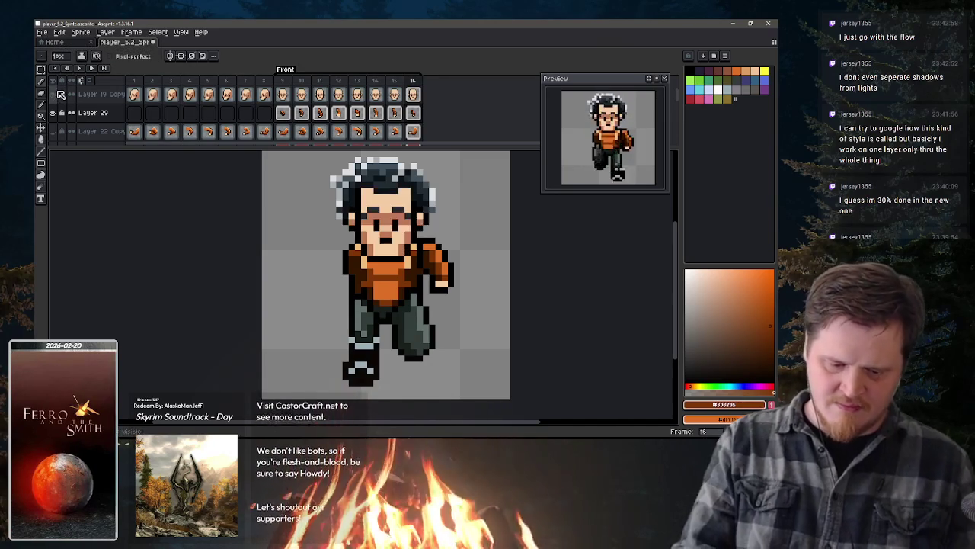
Step: Eyedrop the arm's lighter orange, then step back through the run from frame 15 to frame 10
{"action": "left_click", "coordinate": [438, 279], "text": "alt"}
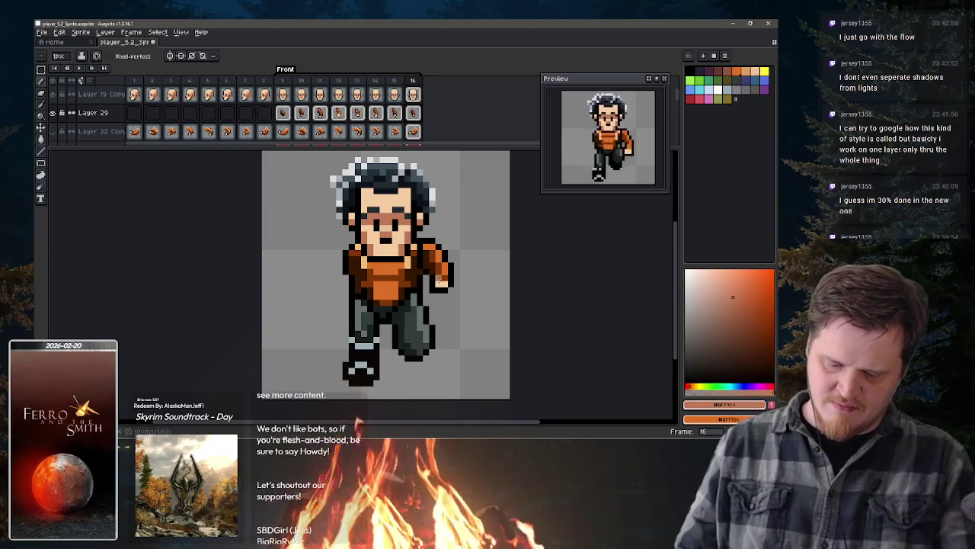
{"action": "key", "text": "period"}
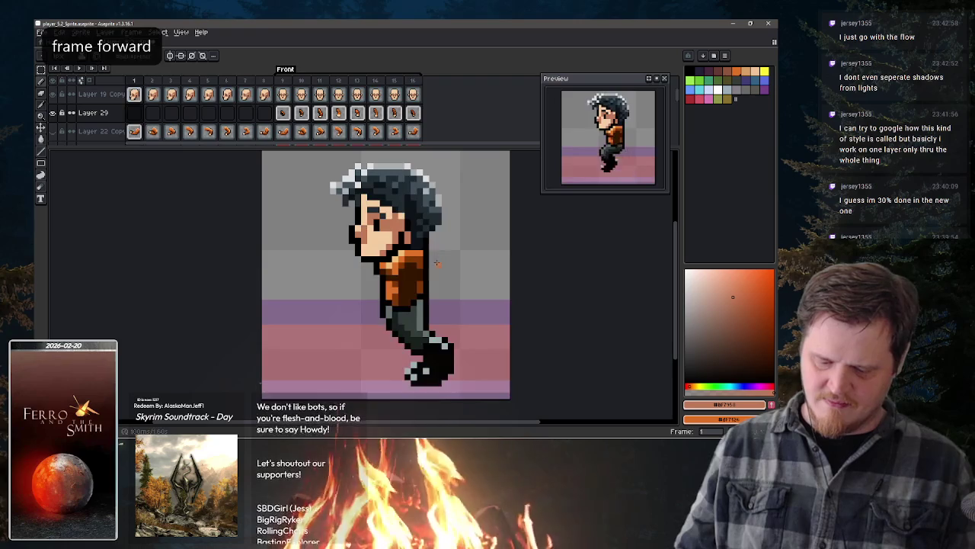
{"action": "key", "text": "comma"}
{"action": "key", "text": "comma"}
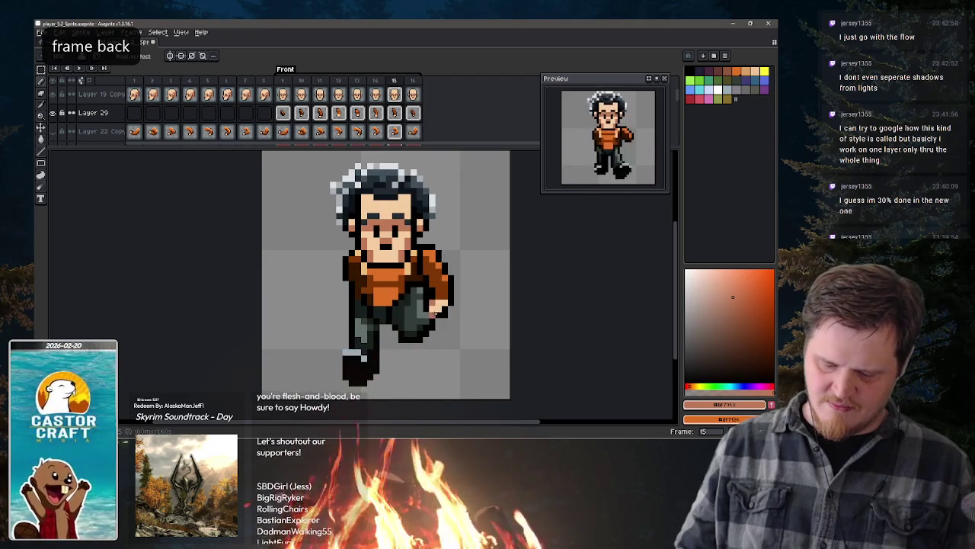
{"action": "key", "text": "comma"}
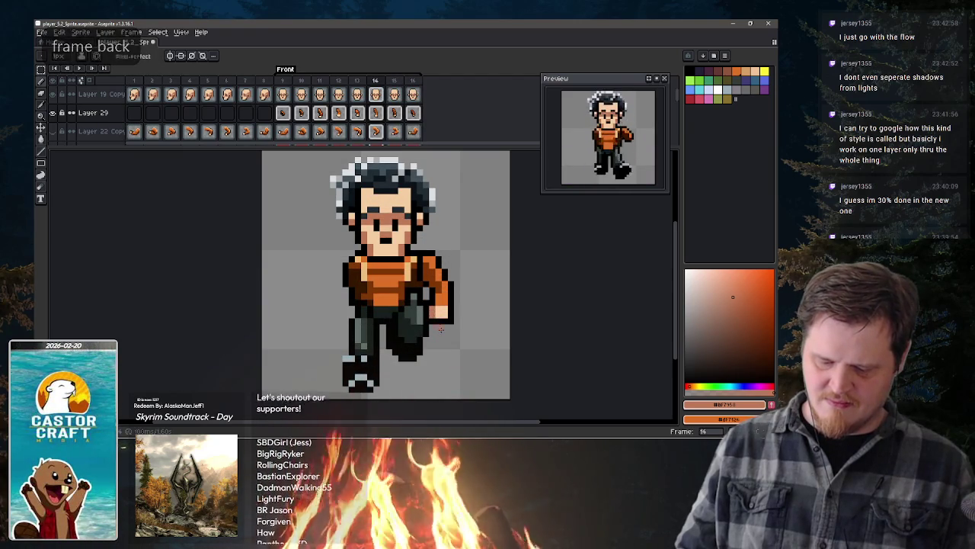
{"action": "key", "text": "comma"}
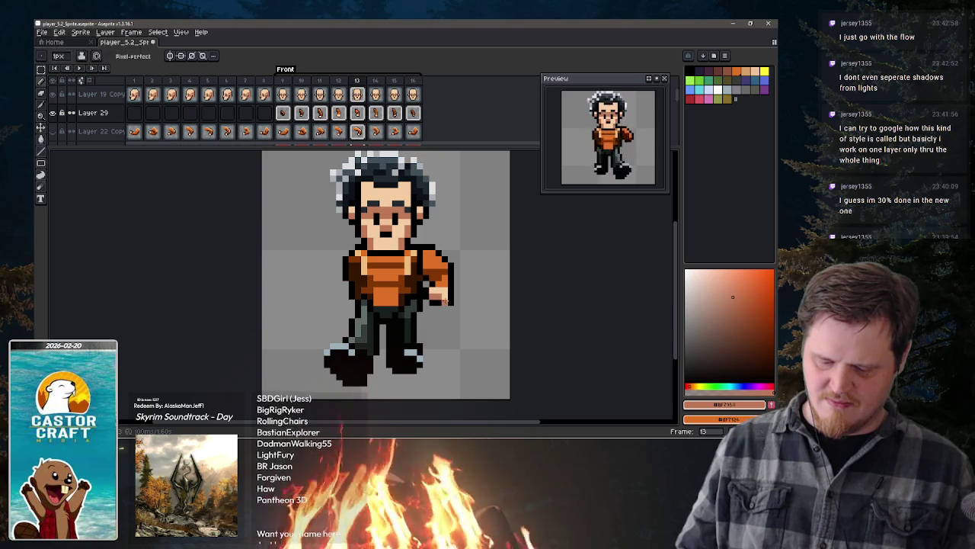
{"action": "key", "text": "comma"}
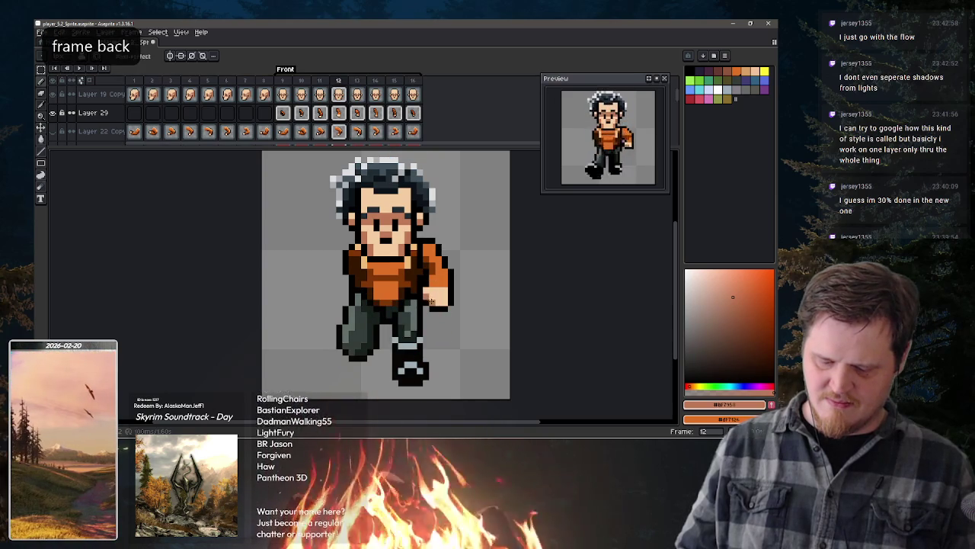
{"action": "key", "text": "comma"}
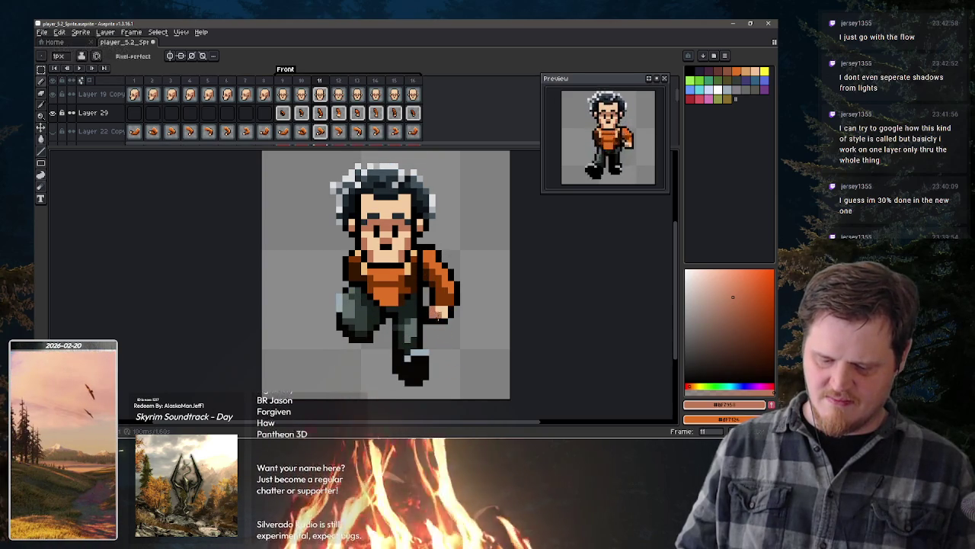
{"action": "key", "text": "comma"}
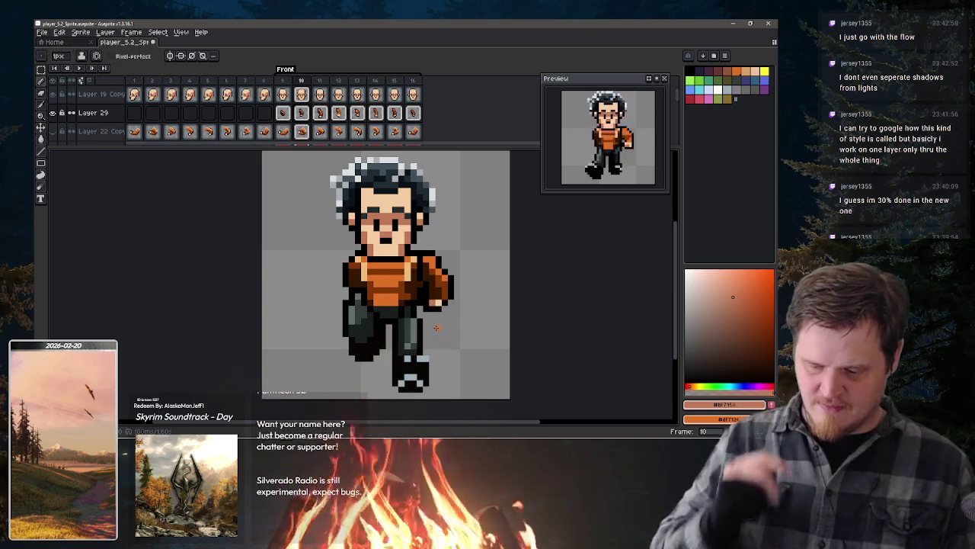
{"action": "key", "text": "period"}
{"action": "key", "text": "comma"}
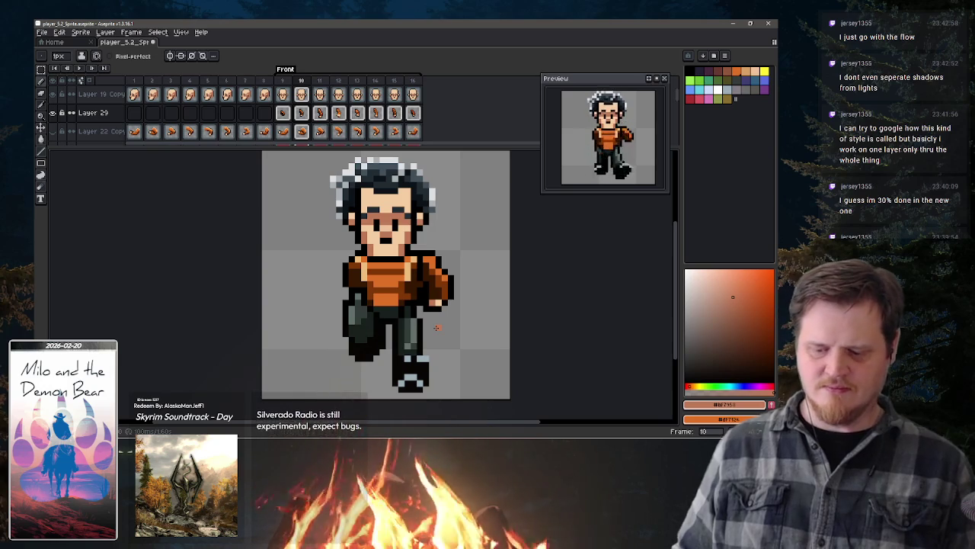
{"action": "right_click", "coordinate": [107, 113]}
{"action": "mouse_move", "coordinate": [133, 124]}
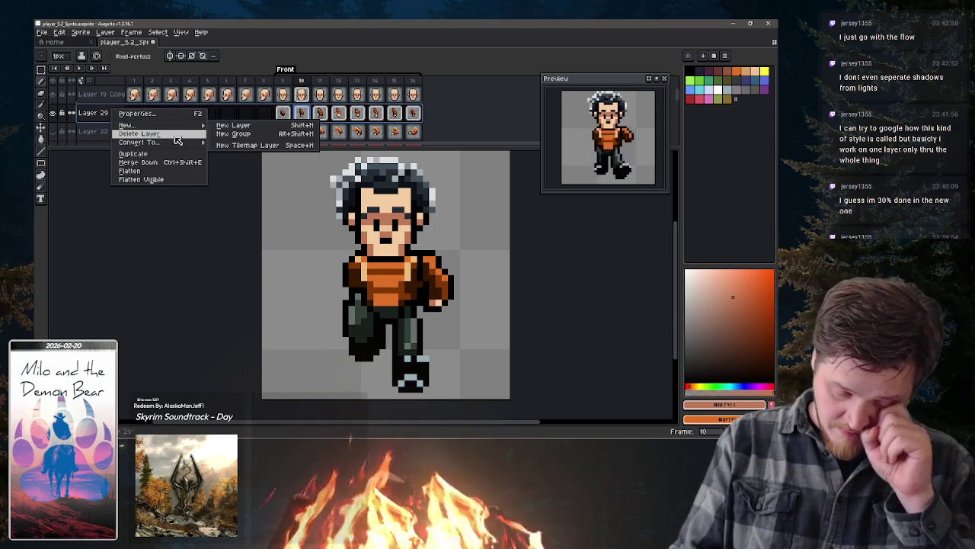
{"action": "mouse_move", "coordinate": [140, 142]}
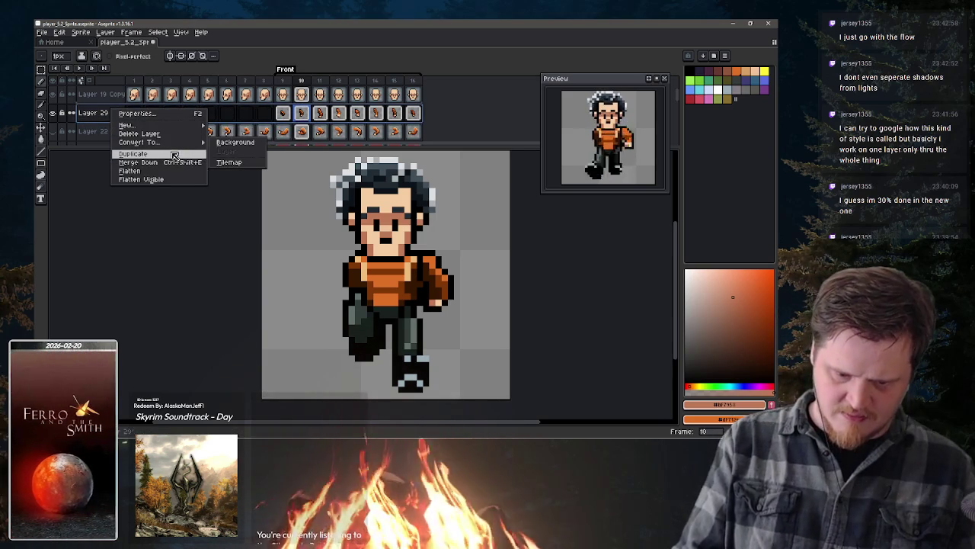
Step: Duplicate Layer 29 and park the copy's frame 9–12 cels at frames 5–8
{"action": "left_click", "coordinate": [174, 156]}
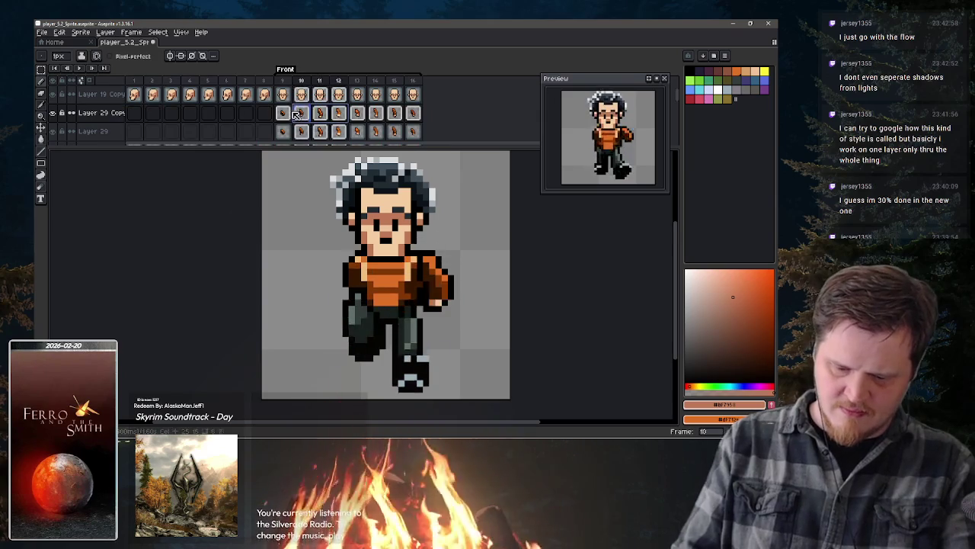
{"action": "key", "text": "Left"}
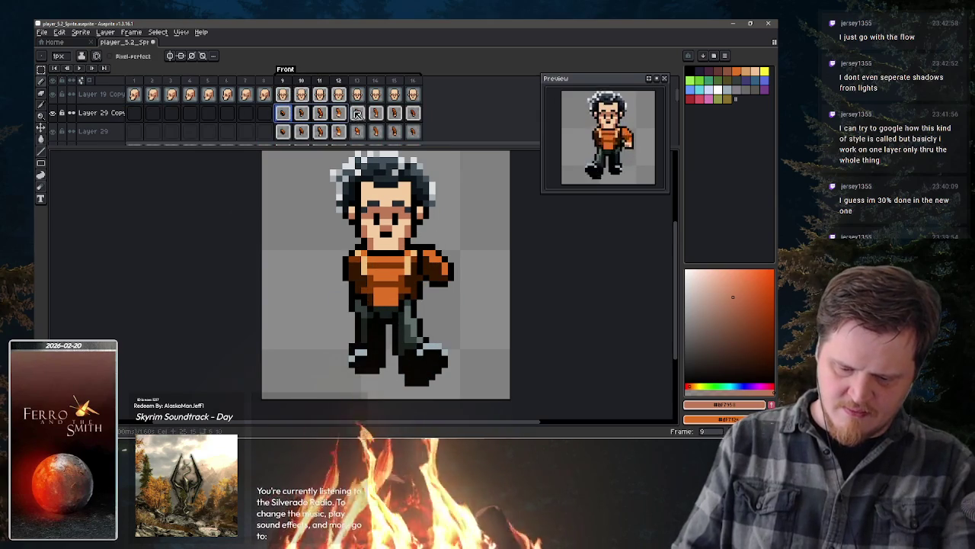
{"action": "left_click_drag", "start_coordinate": [267, 112], "coordinate": [267, 112]}
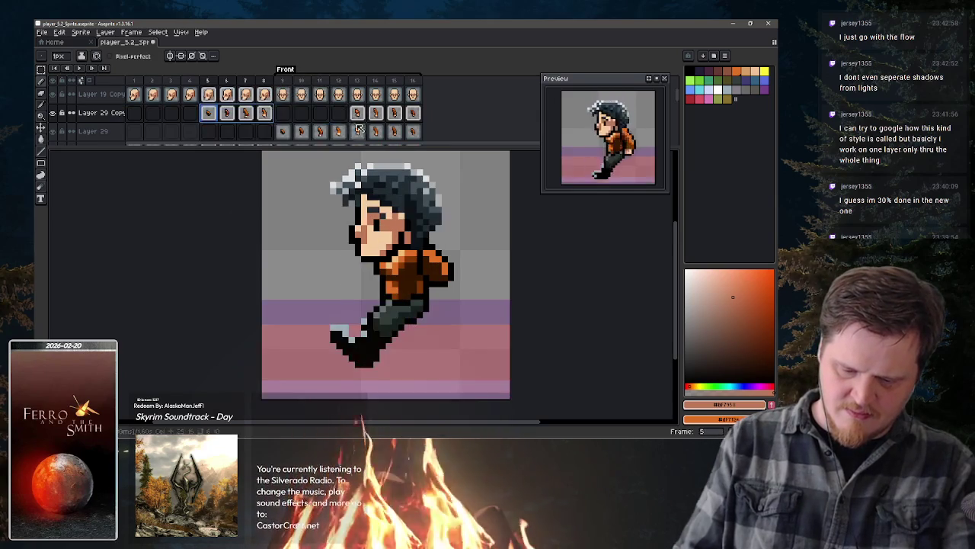
{"action": "left_click", "coordinate": [363, 112]}
{"action": "left_click_drag", "start_coordinate": [406, 113], "coordinate": [292, 112]}
Step: Move the copy's frame 13–16 cels to 9–12 and the parked cels to 13–16
{"action": "left_click_drag", "start_coordinate": [208, 112], "coordinate": [275, 122]}
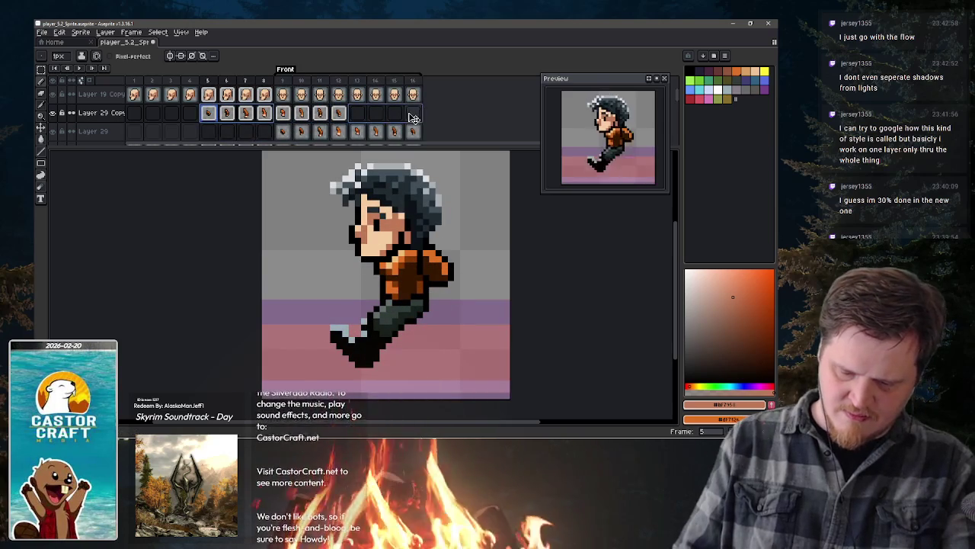
{"action": "left_click_drag", "start_coordinate": [263, 112], "coordinate": [413, 114]}
{"action": "left_click", "coordinate": [288, 114]}
Step: Select the whole canvas and review frames 10 through 16 with both arms swinging
{"action": "key", "text": "ctrl+a"}
{"action": "left_click", "coordinate": [301, 113]}
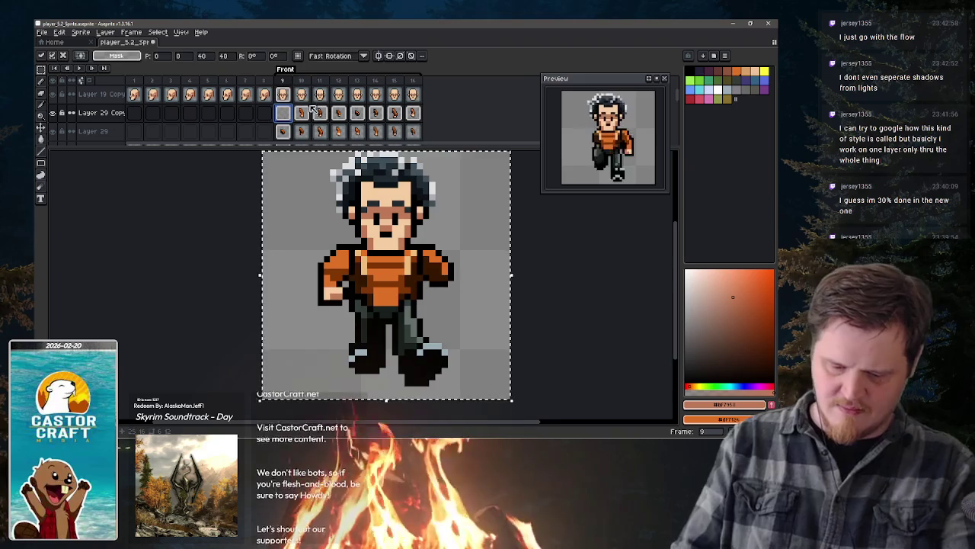
{"action": "left_click", "coordinate": [322, 113]}
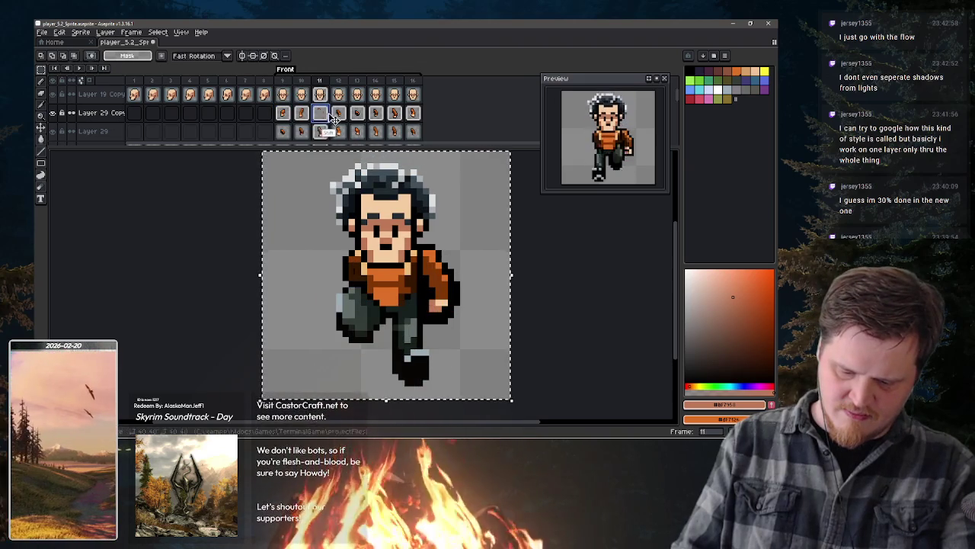
{"action": "left_click", "coordinate": [338, 112]}
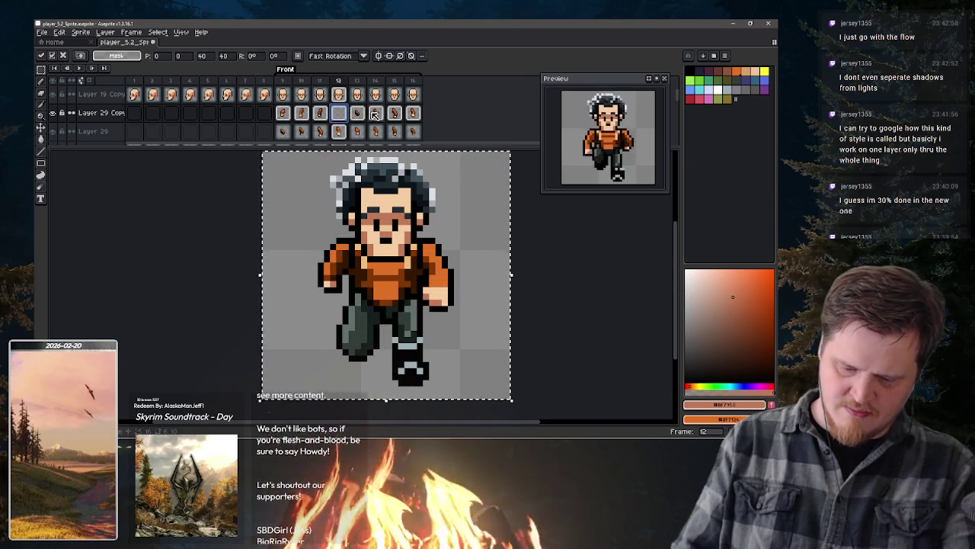
{"action": "left_click", "coordinate": [364, 113]}
{"action": "left_click", "coordinate": [381, 113]}
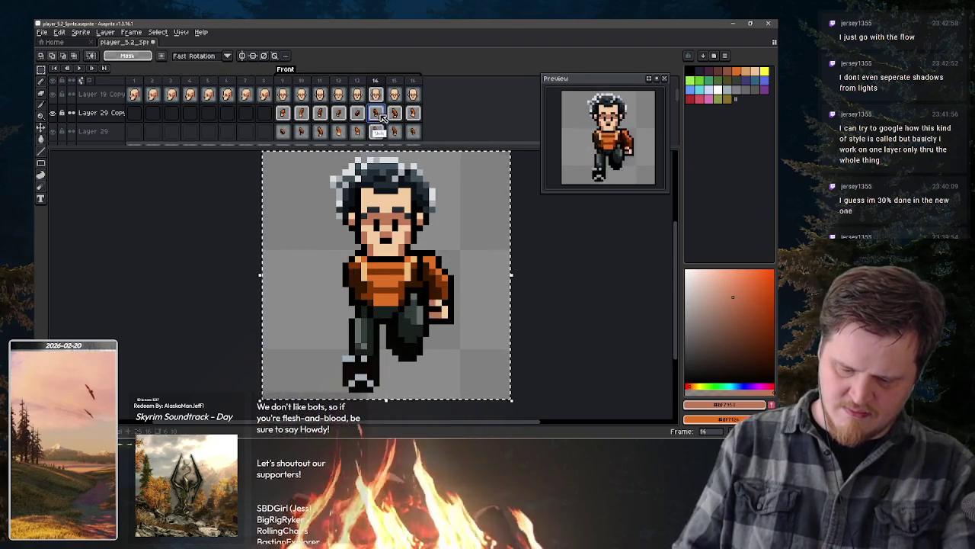
{"action": "left_click", "coordinate": [394, 113]}
{"action": "left_click", "coordinate": [412, 112]}
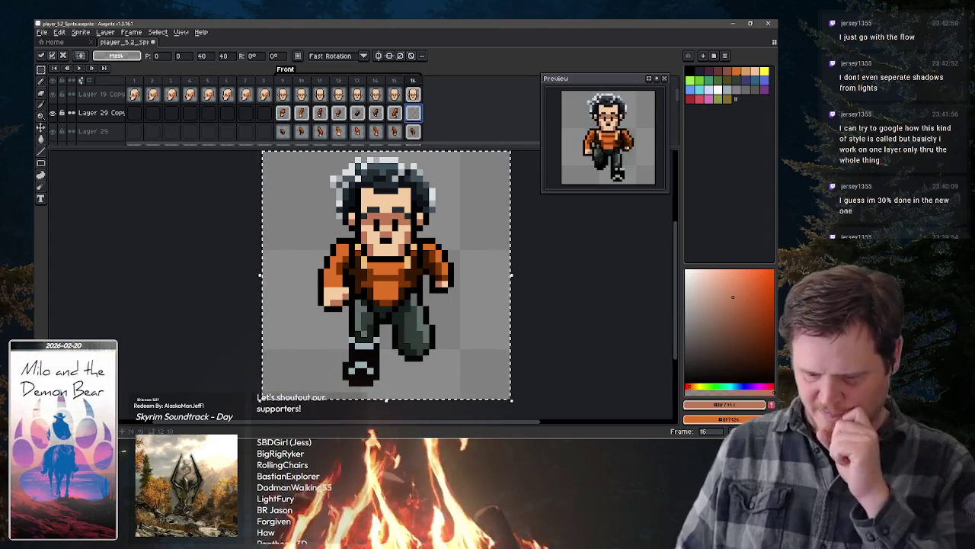
Step: Scroll down the layer list and clear the selection
{"action": "scroll", "coordinate": [424, 126], "scroll_direction": "down", "scroll_amount": 2}
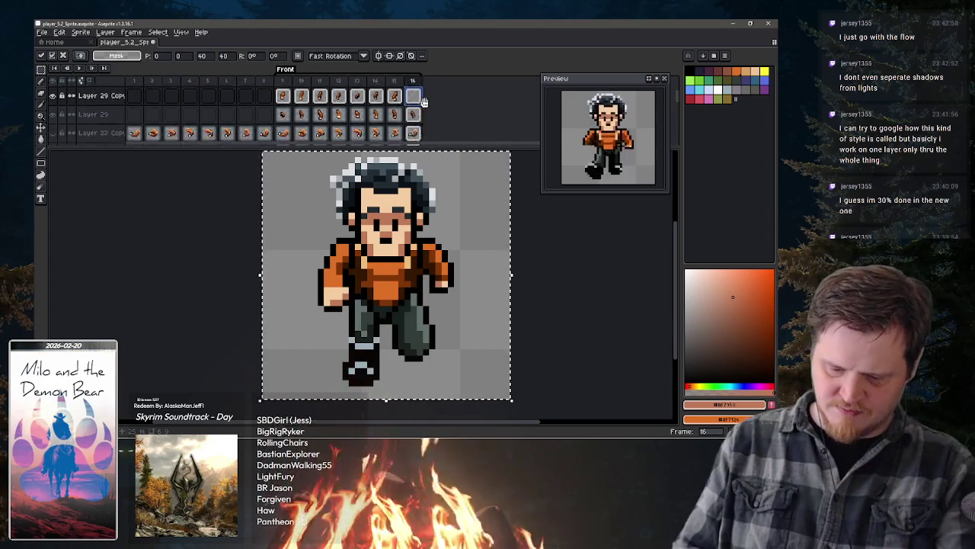
{"action": "scroll", "coordinate": [424, 122], "scroll_direction": "down", "scroll_amount": 2}
{"action": "scroll", "coordinate": [426, 118], "scroll_direction": "down", "scroll_amount": 2}
{"action": "scroll", "coordinate": [426, 113], "scroll_direction": "down", "scroll_amount": 2}
{"action": "scroll", "coordinate": [431, 113], "scroll_direction": "down", "scroll_amount": 1}
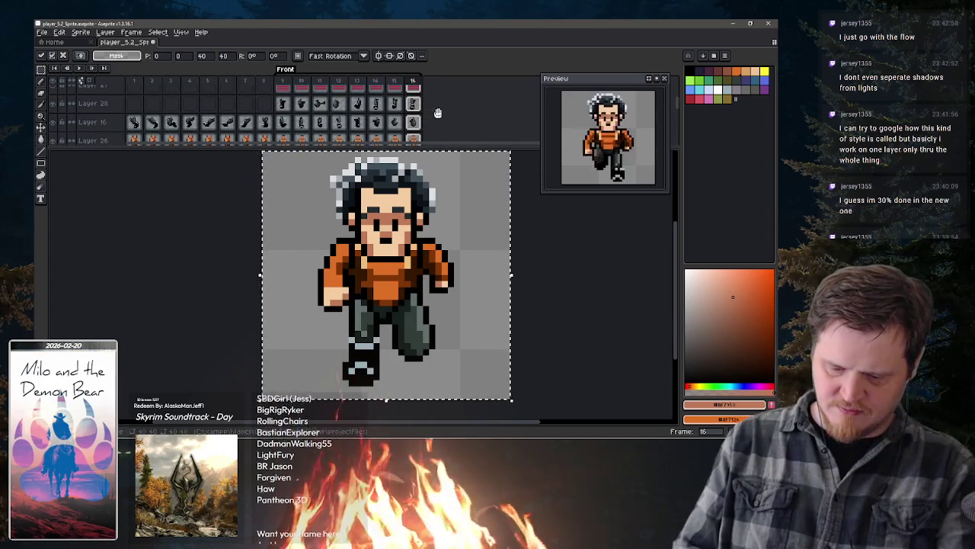
{"action": "key", "text": "ctrl+d"}
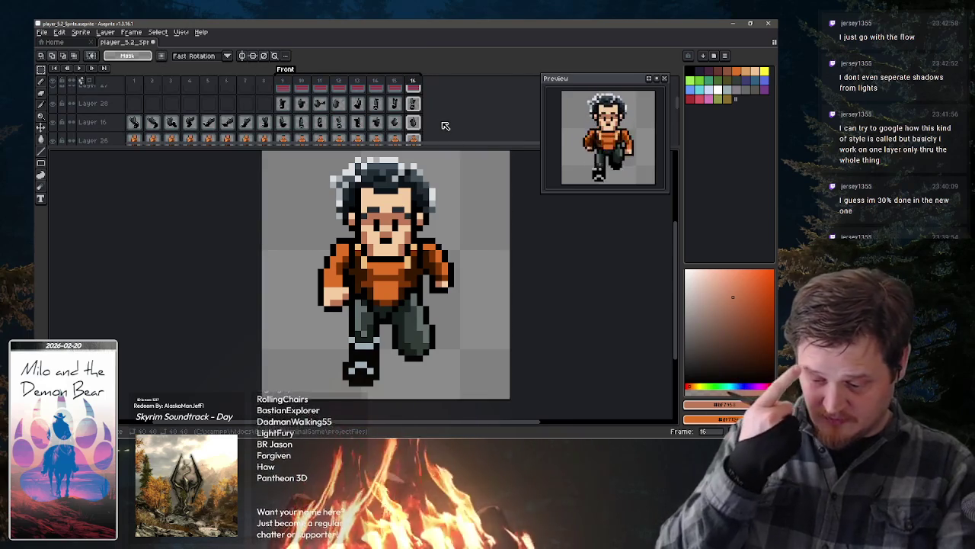
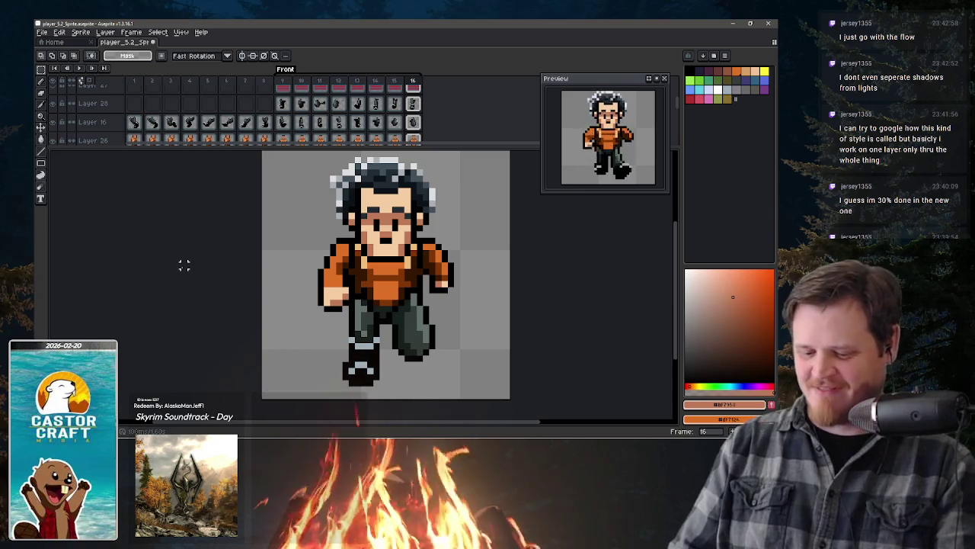
Step: Browse the timeline, briefly selecting and then deselecting frames 1 through 8
{"action": "scroll", "coordinate": [383, 124], "scroll_direction": "down", "scroll_amount": 5}
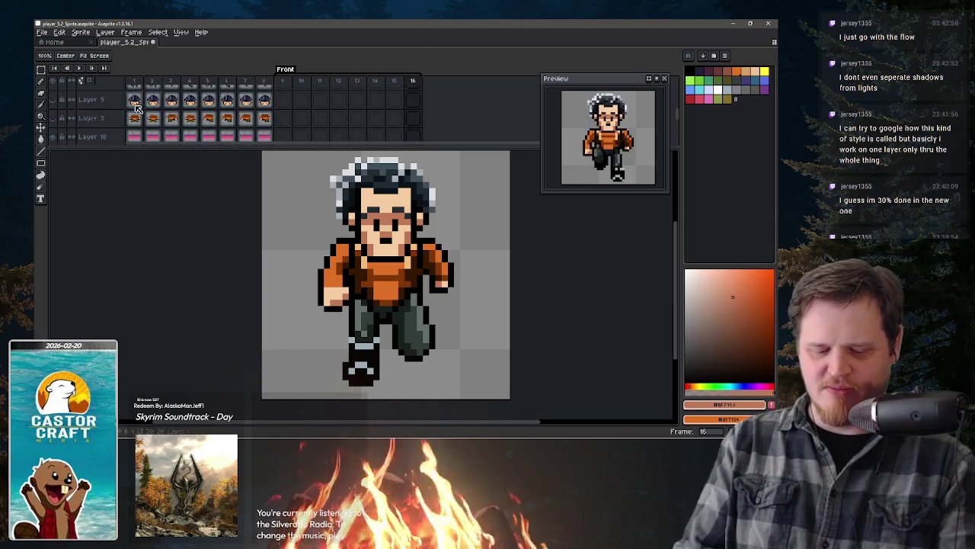
{"action": "scroll", "coordinate": [259, 114], "scroll_direction": "up", "scroll_amount": 3}
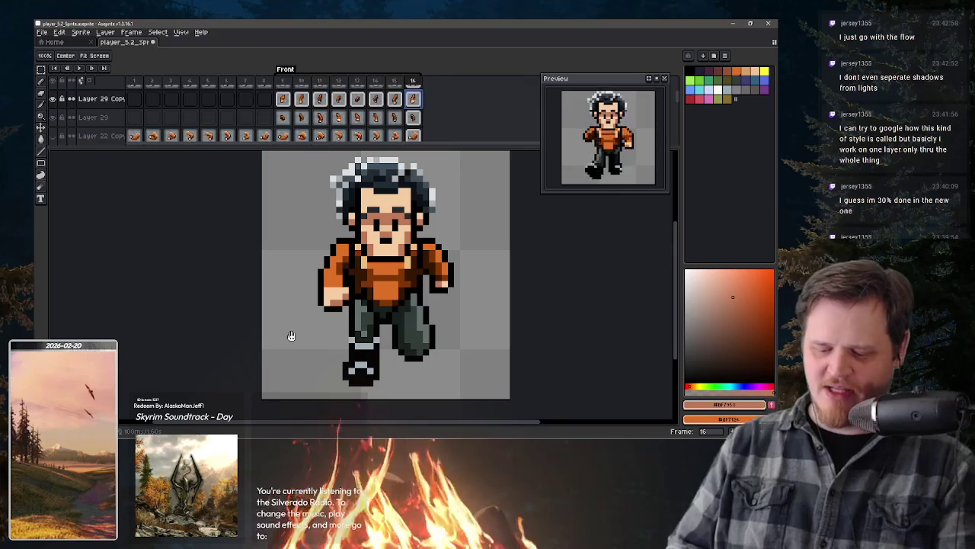
{"action": "scroll", "coordinate": [358, 114], "scroll_direction": "down", "scroll_amount": 2}
{"action": "scroll", "coordinate": [358, 115], "scroll_direction": "down", "scroll_amount": 2}
{"action": "scroll", "coordinate": [358, 114], "scroll_direction": "down", "scroll_amount": 2}
{"action": "scroll", "coordinate": [365, 107], "scroll_direction": "down", "scroll_amount": 2}
{"action": "scroll", "coordinate": [338, 109], "scroll_direction": "up", "scroll_amount": 1}
{"action": "scroll", "coordinate": [306, 118], "scroll_direction": "up", "scroll_amount": 1}
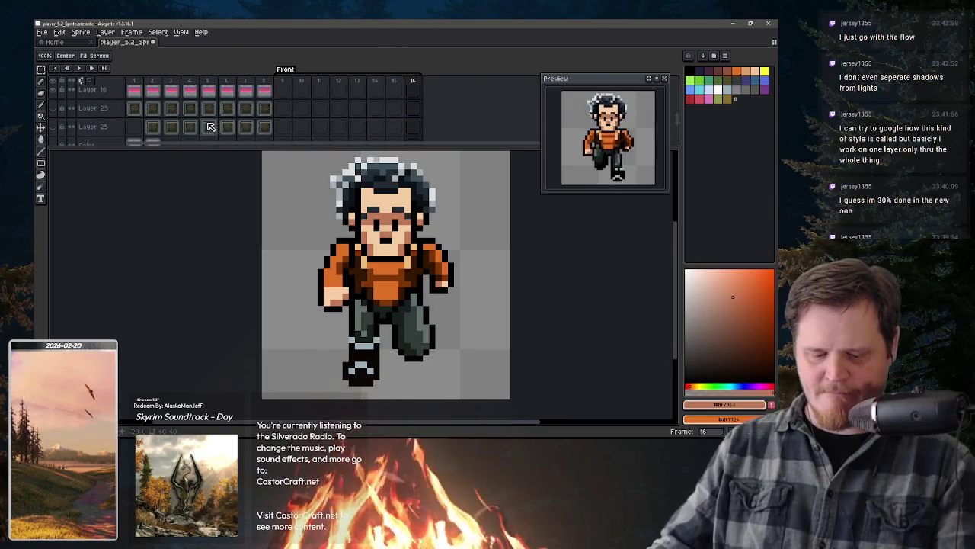
{"action": "scroll", "coordinate": [238, 111], "scroll_direction": "down", "scroll_amount": 2}
{"action": "scroll", "coordinate": [238, 113], "scroll_direction": "down", "scroll_amount": 2}
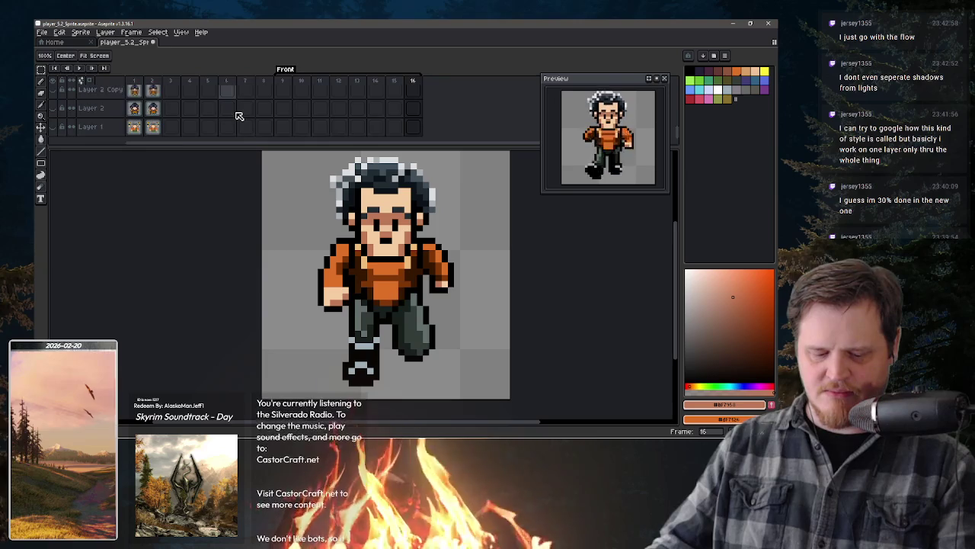
{"action": "scroll", "coordinate": [238, 116], "scroll_direction": "up", "scroll_amount": 5}
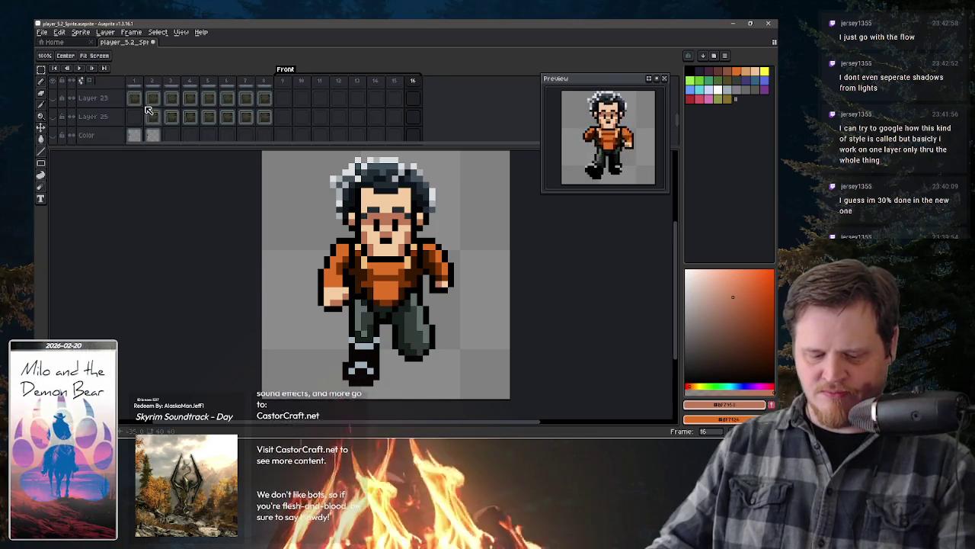
{"action": "left_click_drag", "start_coordinate": [133, 101], "coordinate": [262, 107]}
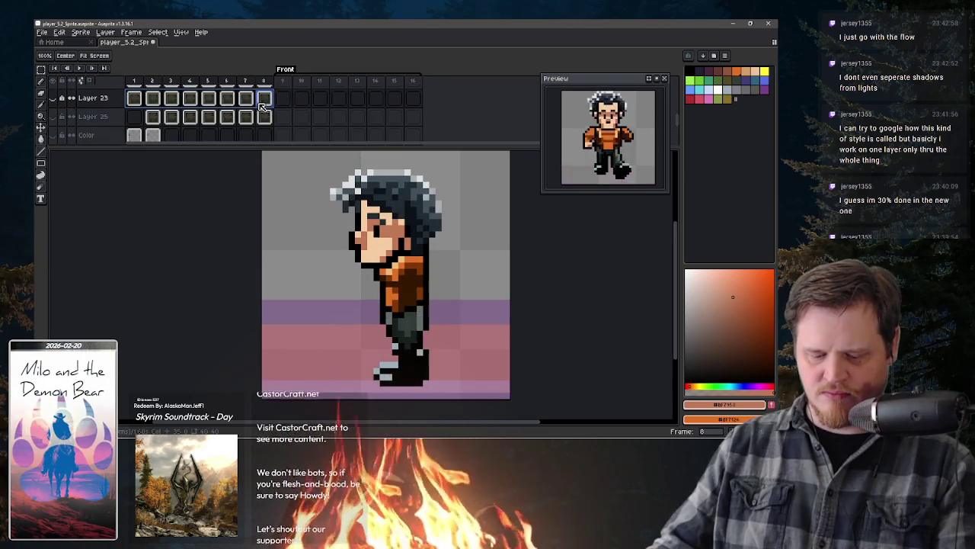
{"action": "left_click", "coordinate": [266, 105]}
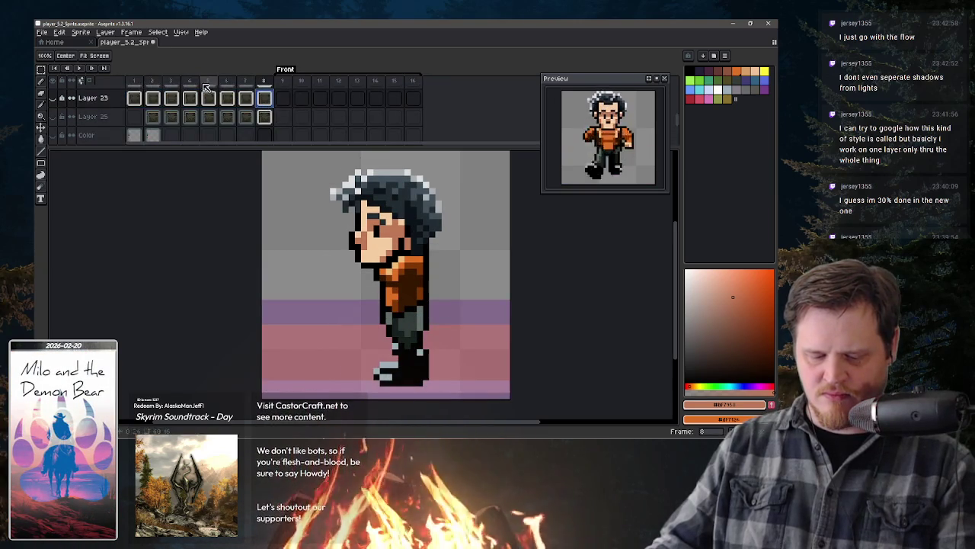
Step: On frame 1, show the rug background layer and select the entire canvas
{"action": "left_click", "coordinate": [135, 82]}
{"action": "left_click", "coordinate": [54, 99]}
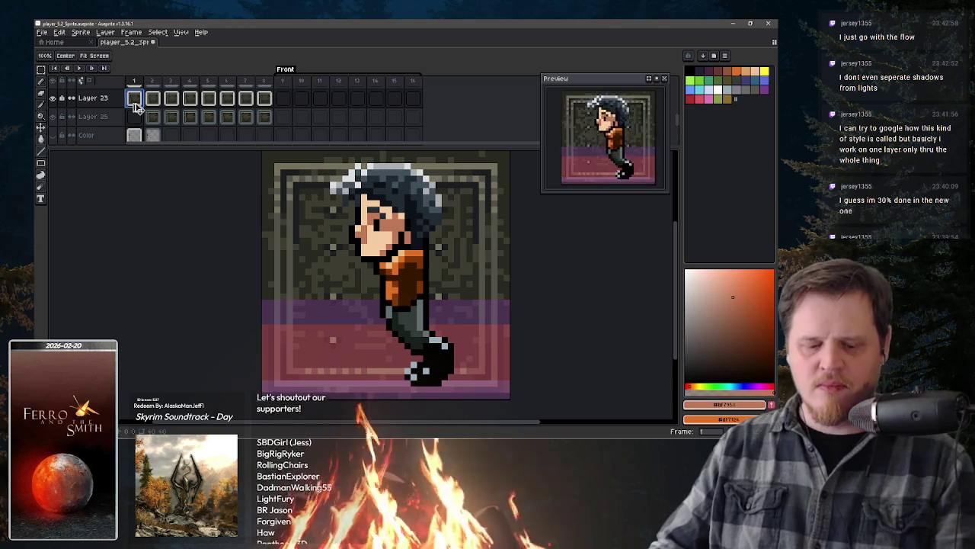
{"action": "key", "text": "ctrl+a"}
{"action": "left_click", "coordinate": [283, 97]}
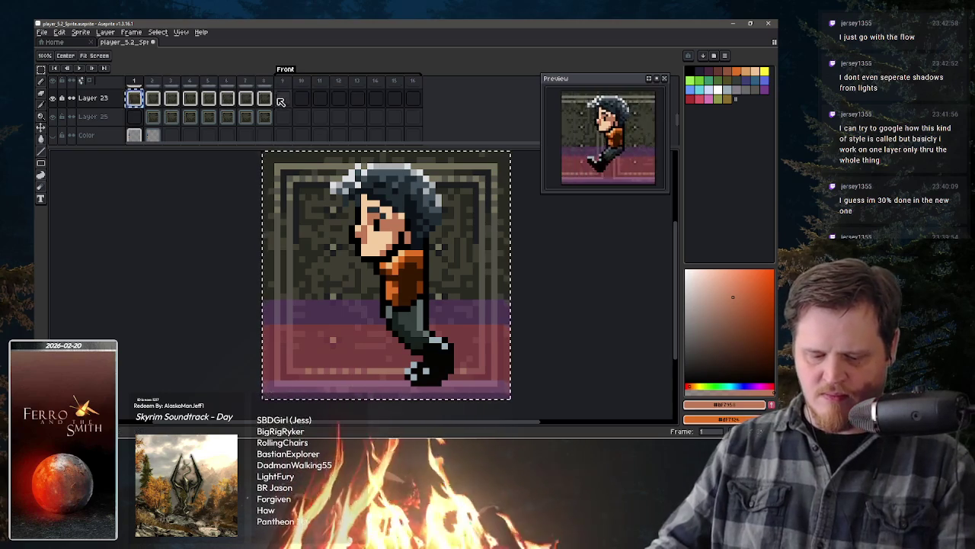
Step: Paste the copied rug background into frames 9, 10, 11 and the later front-view frames
{"action": "key", "text": "ctrl+v"}
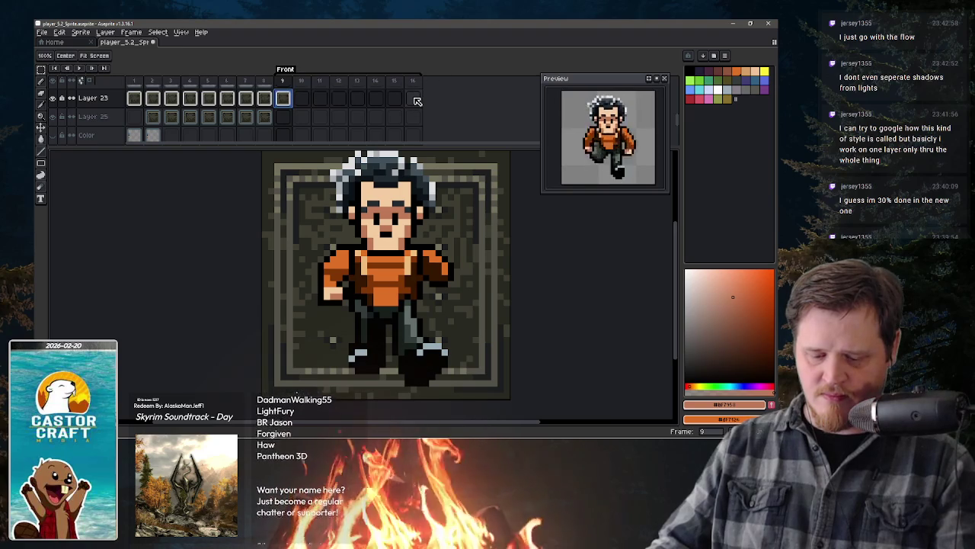
{"action": "left_click", "coordinate": [302, 97]}
{"action": "key", "text": "ctrl+v"}
{"action": "left_click", "coordinate": [321, 97]}
{"action": "key", "text": "ctrl+v"}
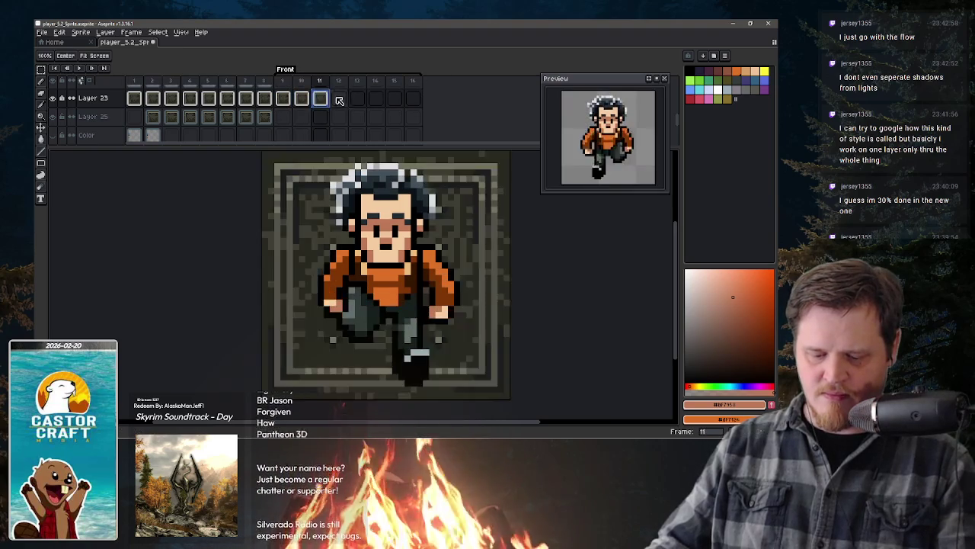
{"action": "left_click", "coordinate": [357, 98]}
{"action": "key", "text": "ctrl+v"}
{"action": "key", "text": "ctrl+v"}
{"action": "left_click", "coordinate": [394, 98]}
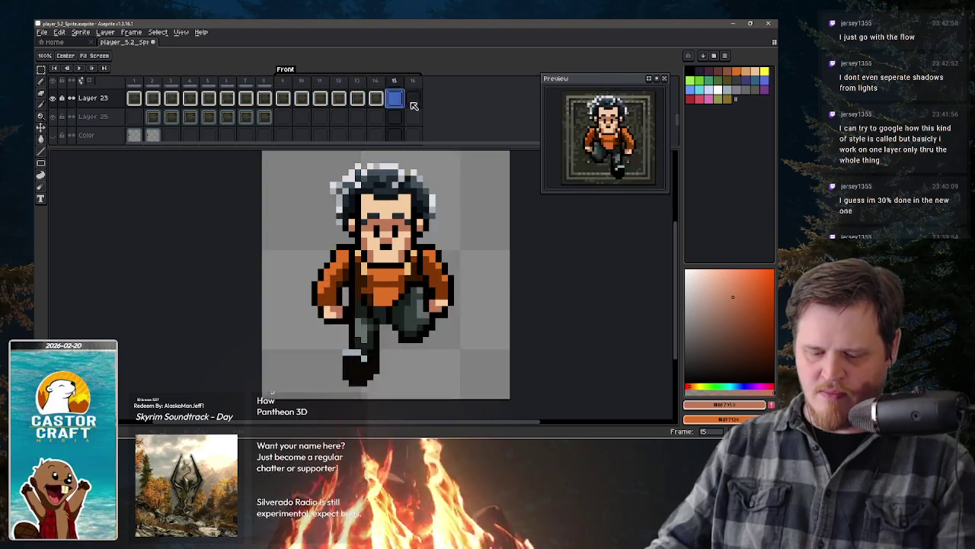
{"action": "key", "text": "ctrl+v"}
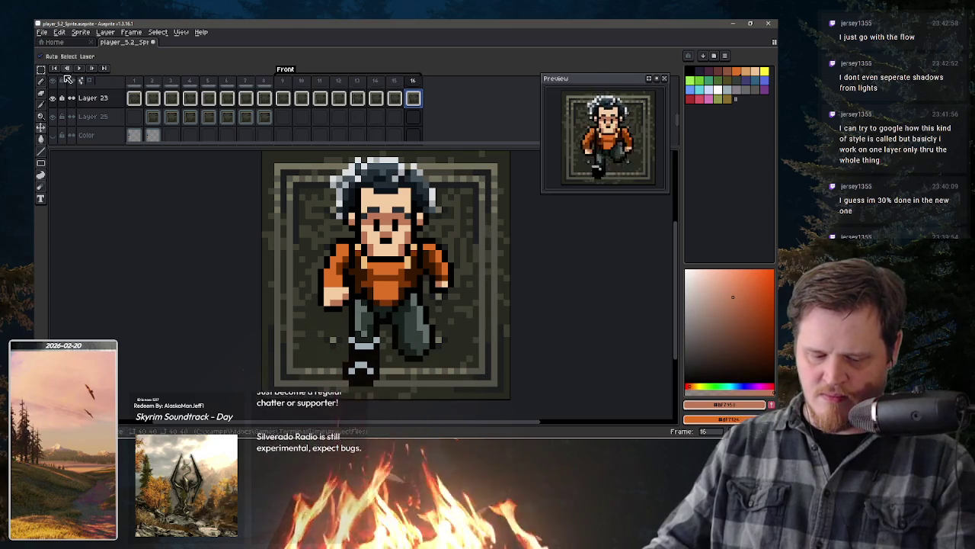
Step: Raise the rug background on frames 16 and 10, comparing against frame 2's backdrop
{"action": "left_click_drag", "start_coordinate": [445, 351], "coordinate": [466, 160]}
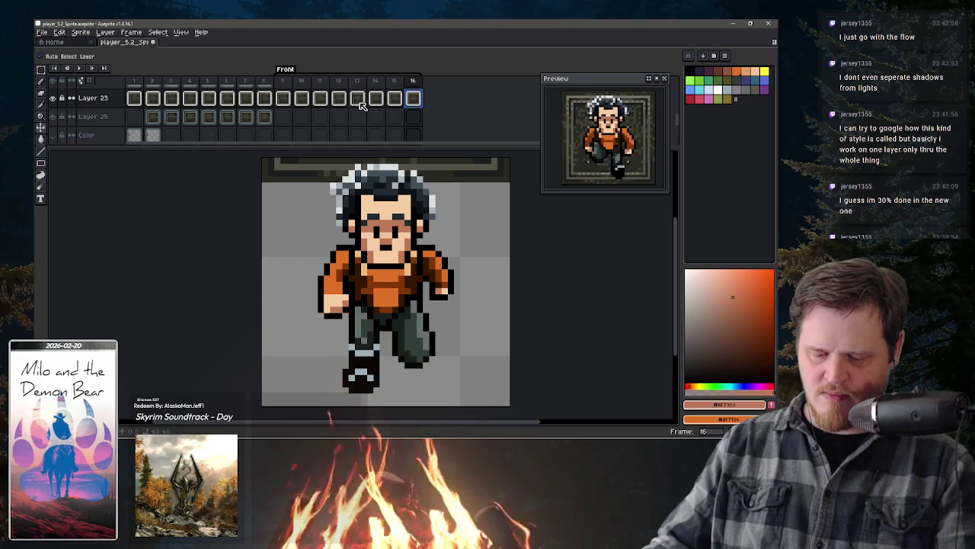
{"action": "left_click", "coordinate": [300, 97]}
{"action": "left_click_drag", "start_coordinate": [472, 392], "coordinate": [471, 379]}
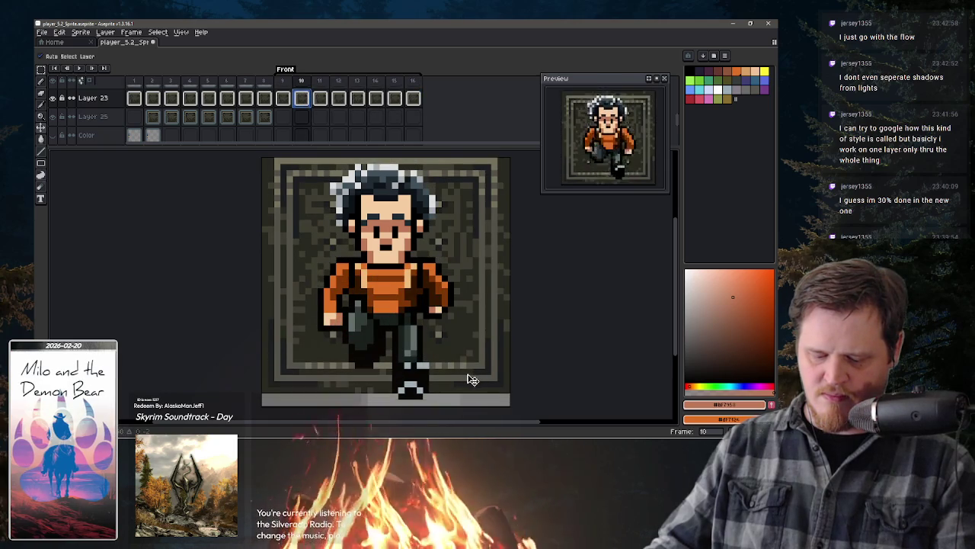
{"action": "left_click", "coordinate": [152, 116]}
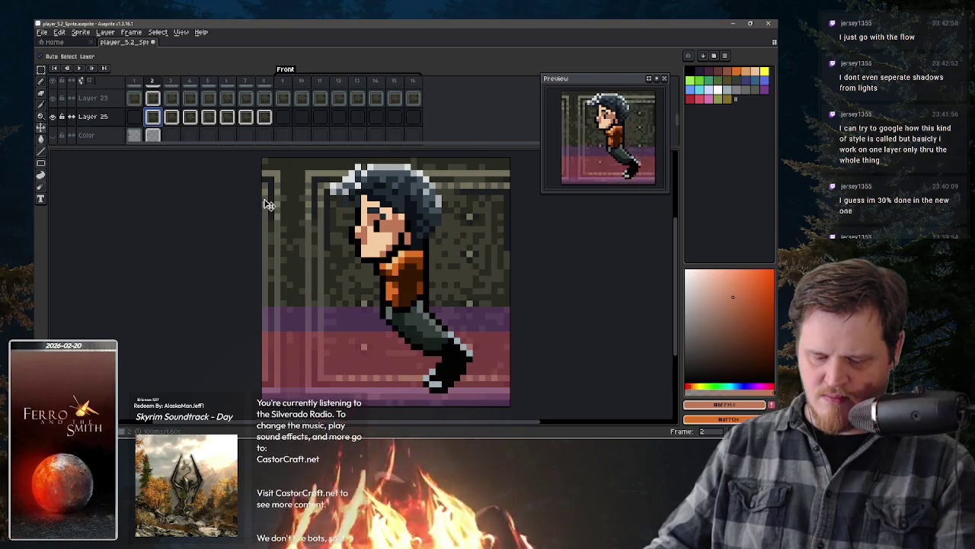
{"action": "left_click", "coordinate": [304, 97]}
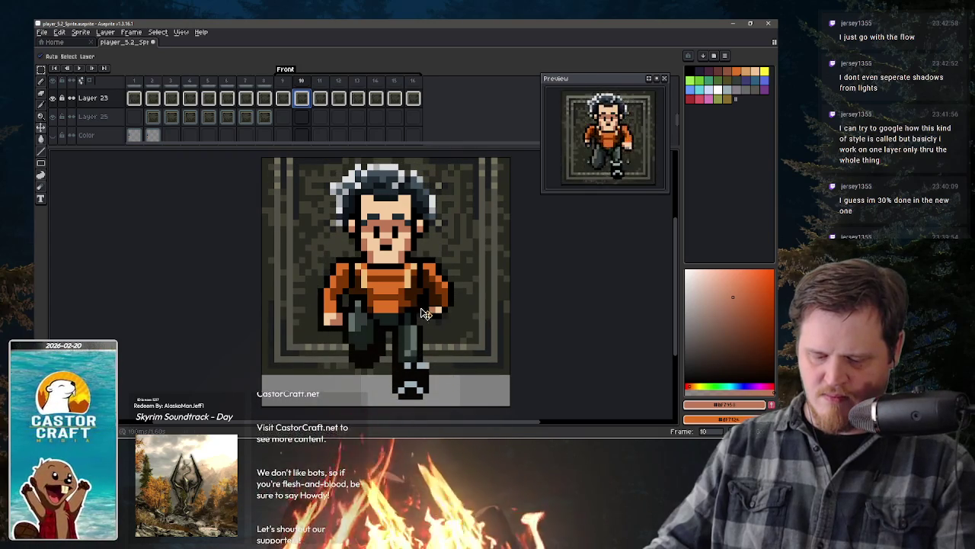
Step: Raise the rug background about 30 px on frame 11 and further on frame 12, with onion skinning on
{"action": "key", "text": "Right"}
{"action": "left_click_drag", "start_coordinate": [460, 377], "coordinate": [460, 338]}
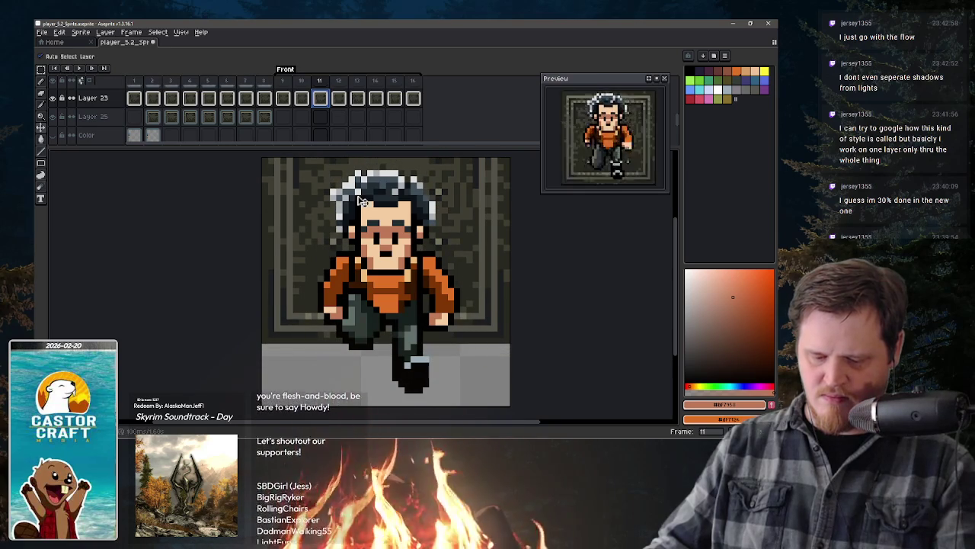
{"action": "left_click", "coordinate": [338, 98]}
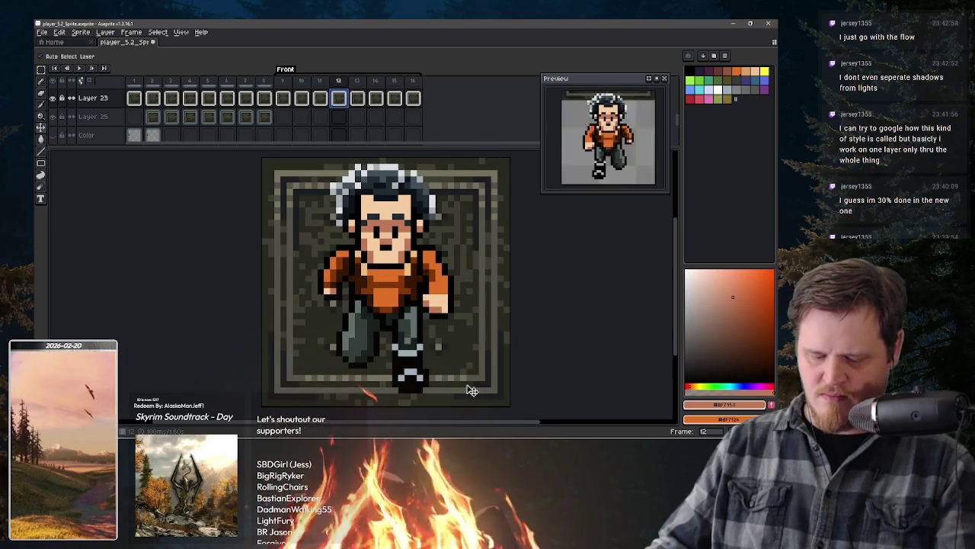
{"action": "mouse_move", "coordinate": [472, 390]}
{"action": "left_mouse_down"}
{"action": "mouse_move", "coordinate": [464, 312]}
{"action": "mouse_move", "coordinate": [464, 328]}
{"action": "left_mouse_up"}
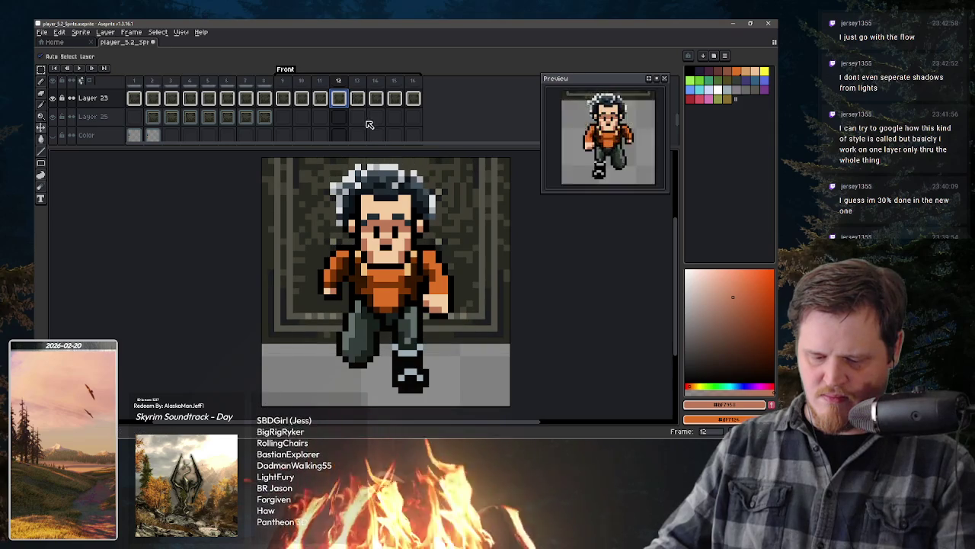
{"action": "key", "text": "F3"}
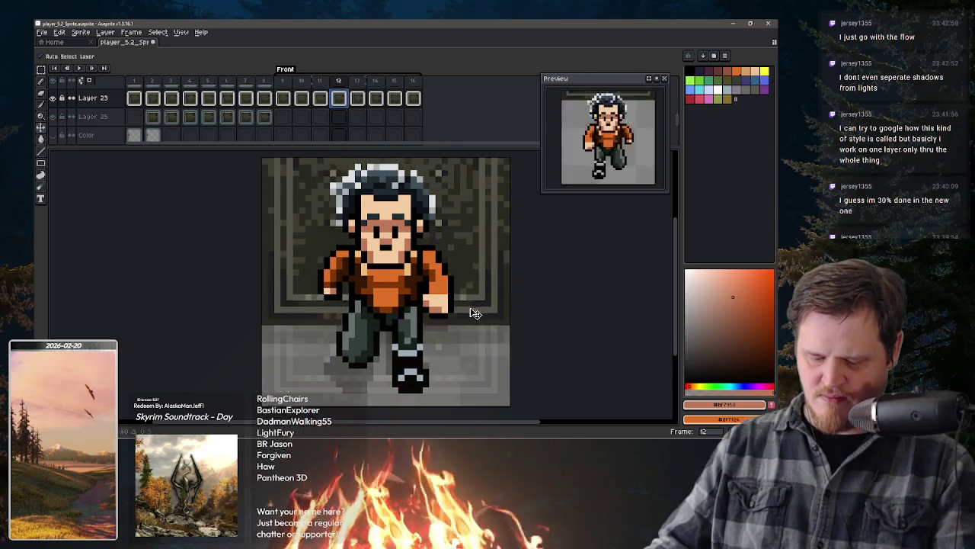
{"action": "left_click_drag", "start_coordinate": [474, 333], "coordinate": [470, 306]}
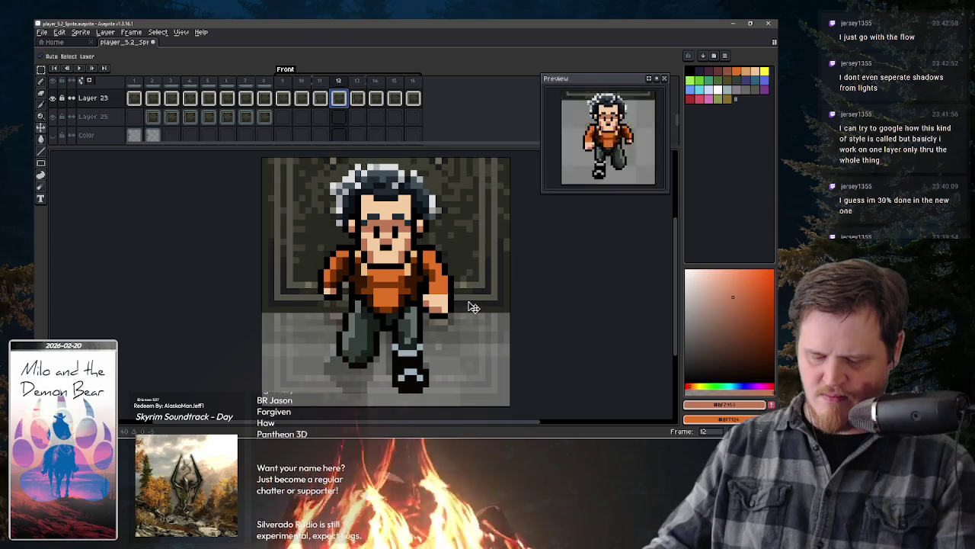
{"action": "left_click", "coordinate": [360, 98]}
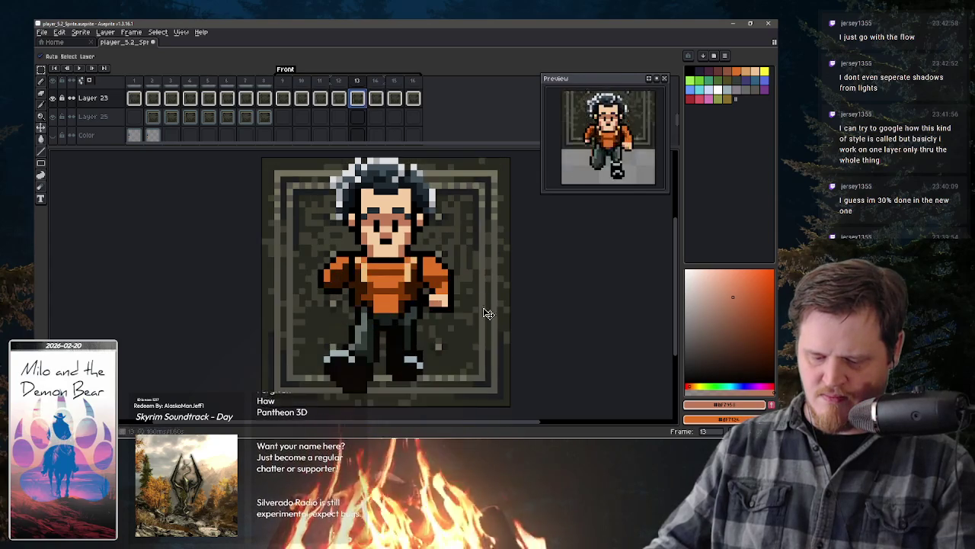
Step: Raise the rug background on frame 13 and readjust its height on frame 14
{"action": "left_click_drag", "start_coordinate": [480, 374], "coordinate": [472, 291]}
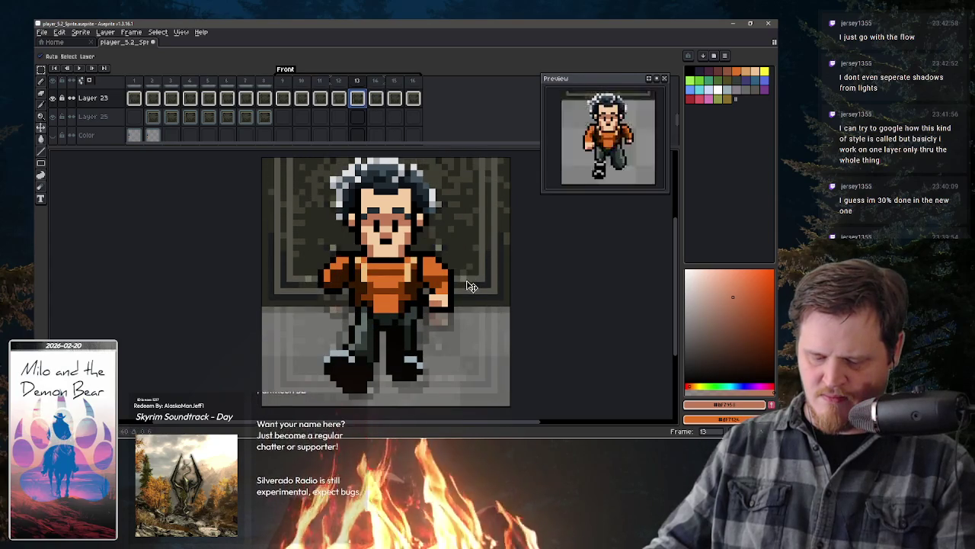
{"action": "left_click_drag", "start_coordinate": [470, 291], "coordinate": [477, 268]}
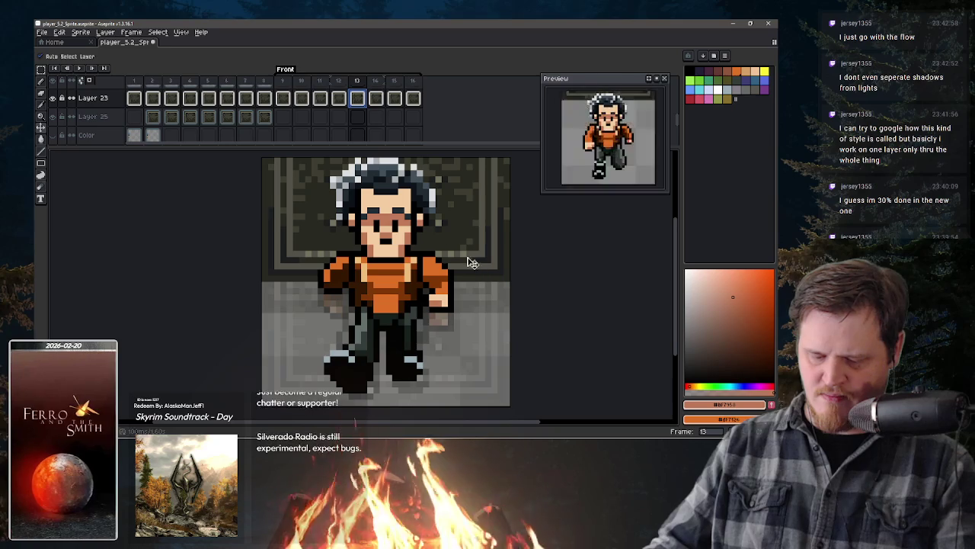
{"action": "left_click", "coordinate": [376, 99]}
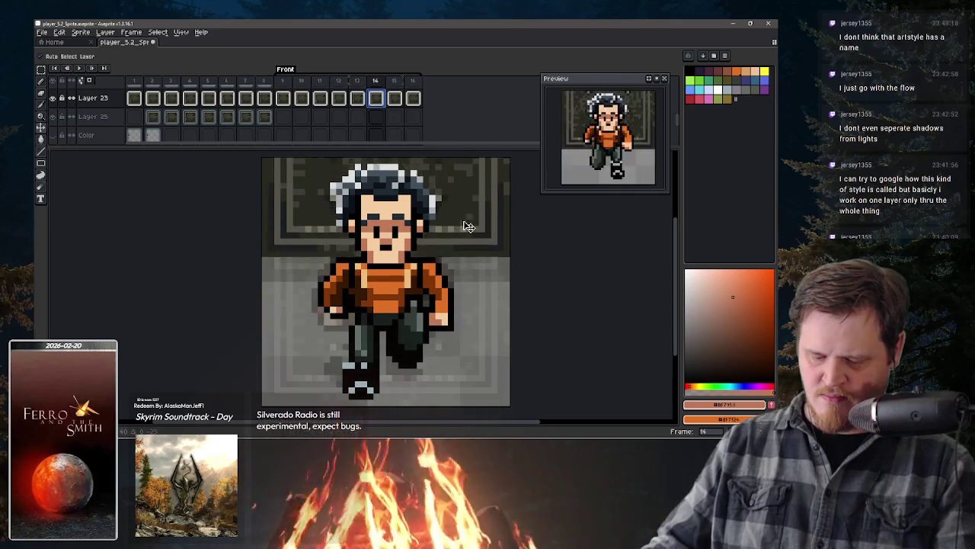
{"action": "left_click_drag", "start_coordinate": [472, 221], "coordinate": [471, 255]}
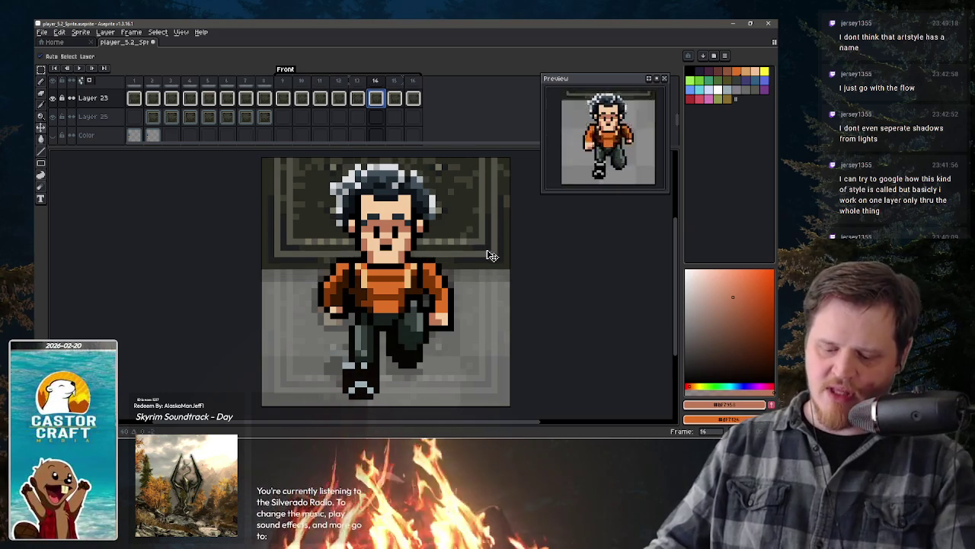
{"action": "left_click_drag", "start_coordinate": [492, 252], "coordinate": [489, 237]}
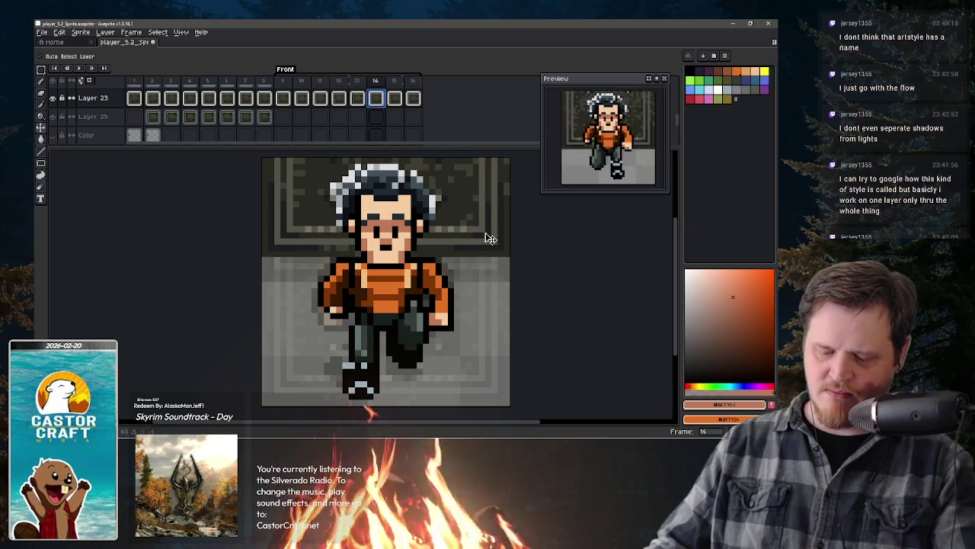
Step: Raise the rug background on frame 15 and shift it slightly down on frame 16
{"action": "left_click", "coordinate": [394, 98]}
{"action": "left_click_drag", "start_coordinate": [457, 315], "coordinate": [470, 198]}
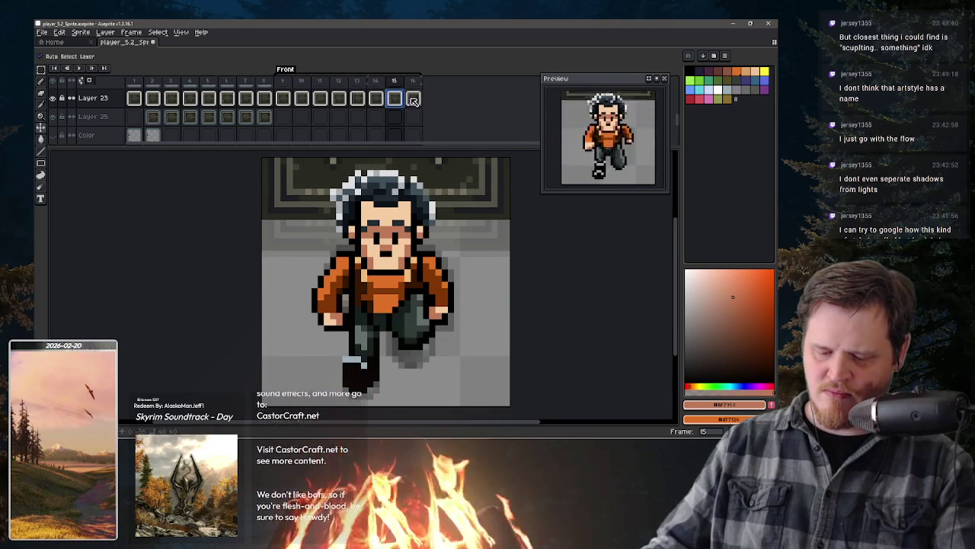
{"action": "left_click", "coordinate": [412, 98]}
{"action": "mouse_move", "coordinate": [476, 173]}
{"action": "left_mouse_down"}
{"action": "mouse_move", "coordinate": [478, 208]}
{"action": "mouse_move", "coordinate": [479, 178]}
{"action": "left_mouse_up"}
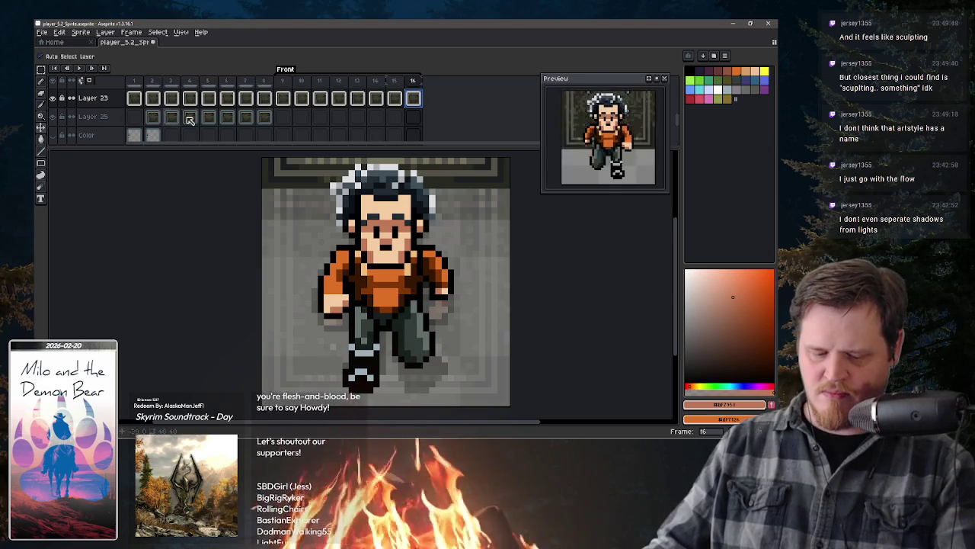
{"action": "left_click", "coordinate": [284, 100]}
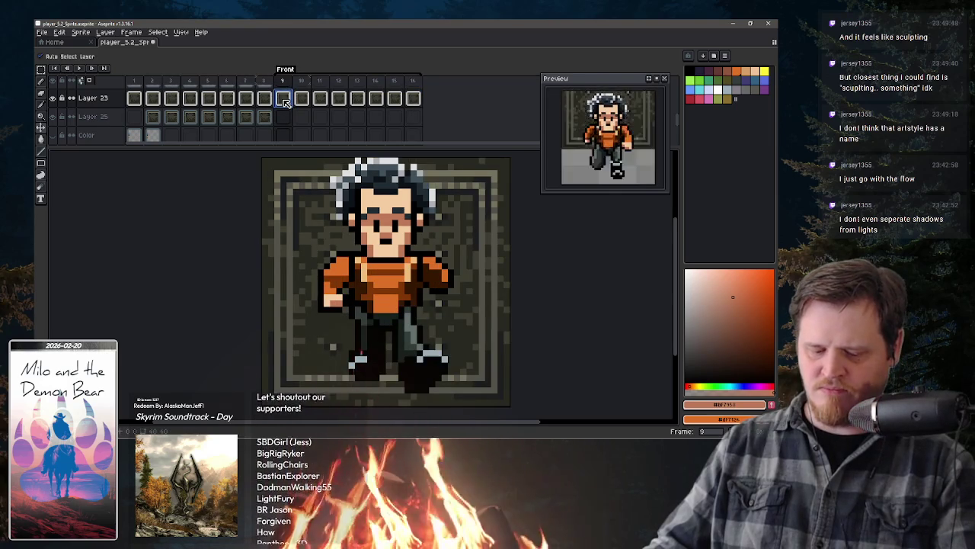
Step: Select the floor background cels in frames 9 and 10, undoing and redoing accidental moves
{"action": "key", "text": "ctrl+a"}
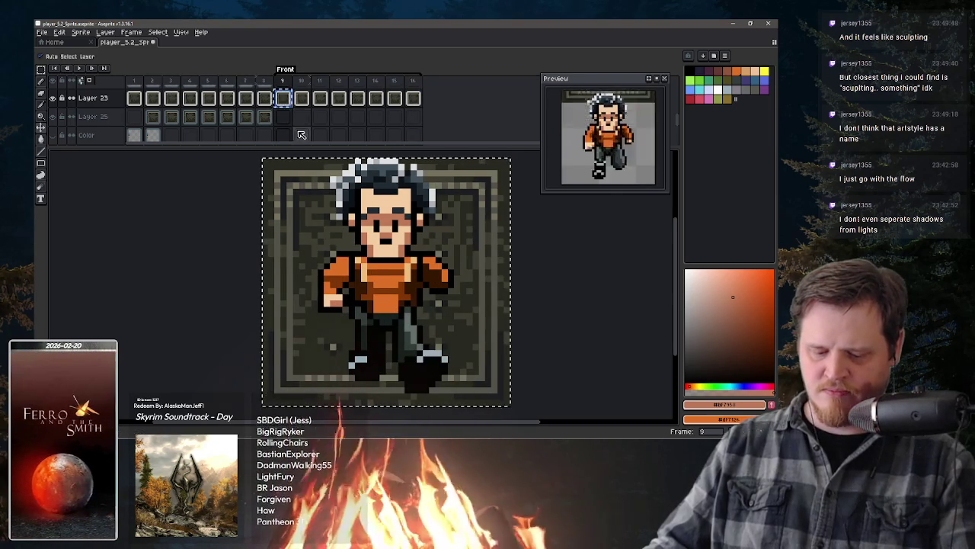
{"action": "left_click", "coordinate": [291, 117]}
{"action": "left_click", "coordinate": [302, 119]}
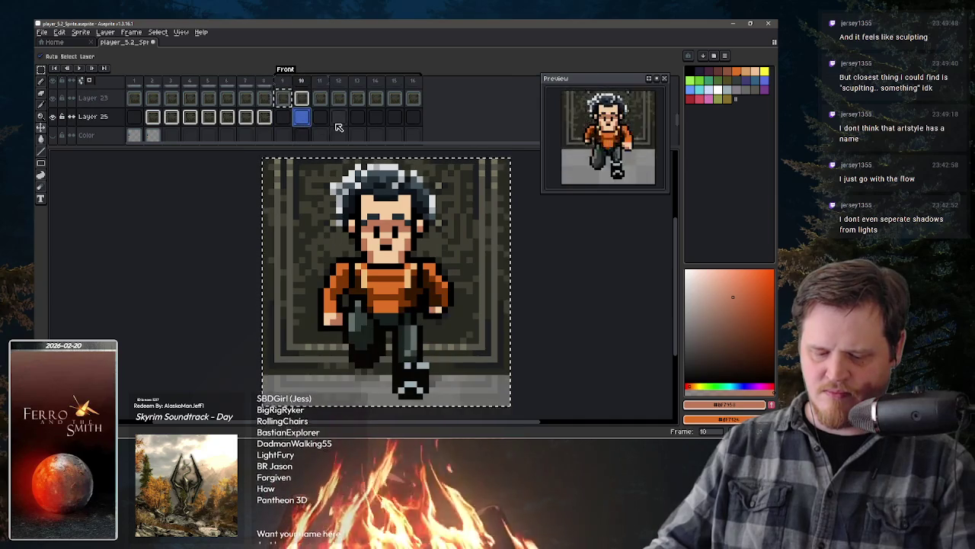
{"action": "key", "text": "ctrl+z"}
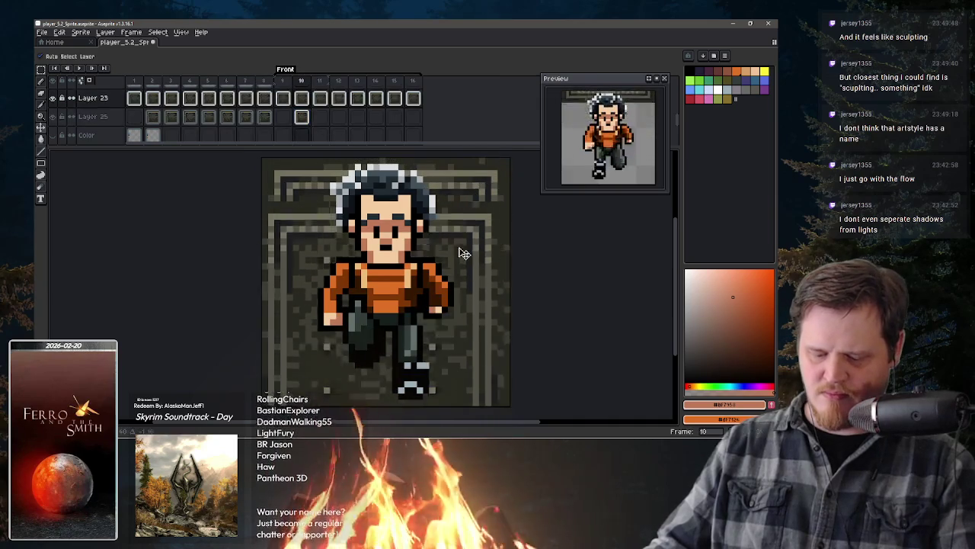
{"action": "key", "text": "ctrl+z"}
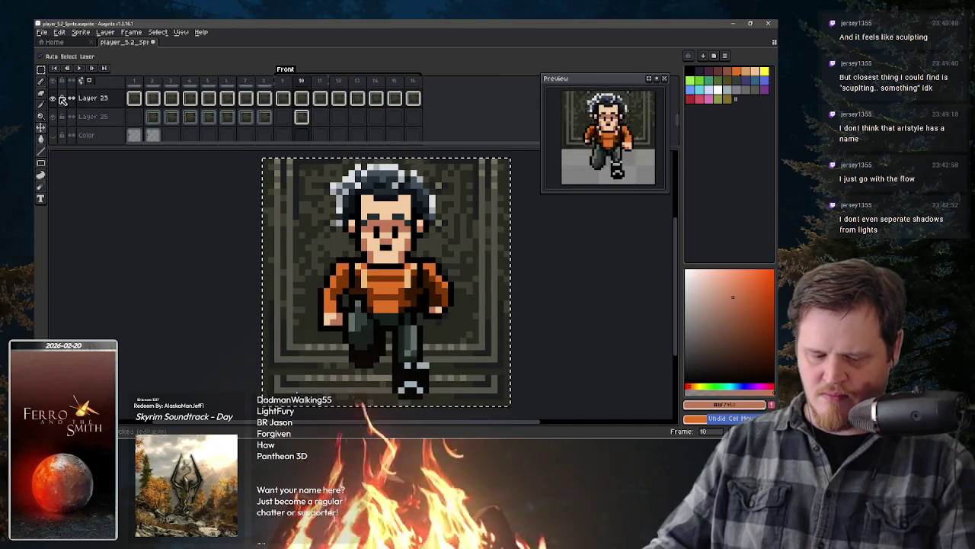
{"action": "left_click", "coordinate": [302, 119]}
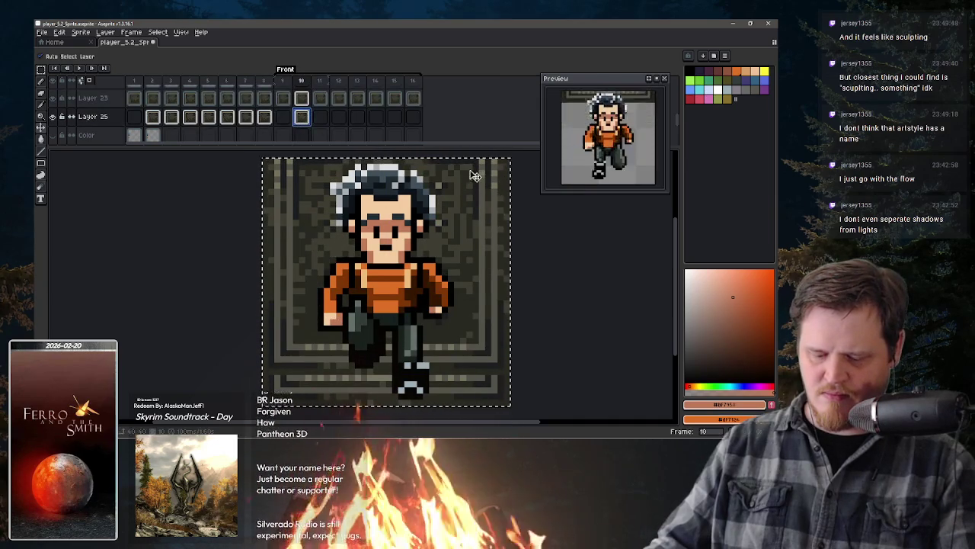
{"action": "key", "text": "ctrl+z"}
{"action": "scroll", "coordinate": [469, 421], "scroll_direction": "down", "scroll_amount": 3}
{"action": "key", "text": "ctrl+z"}
{"action": "key", "text": "ctrl+y"}
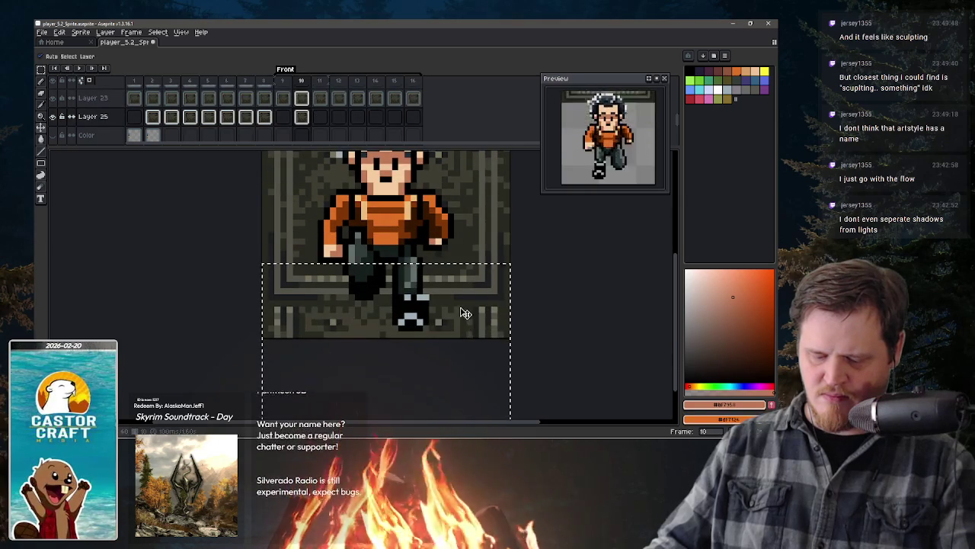
{"action": "key", "text": "ctrl+z"}
{"action": "key", "text": "ctrl+y"}
Step: Shift the floor tiles down in frames 11, 12 (about 35 px) and 13
{"action": "left_click", "coordinate": [320, 116]}
{"action": "key", "text": "ctrl+y"}
{"action": "key", "text": "ctrl+d"}
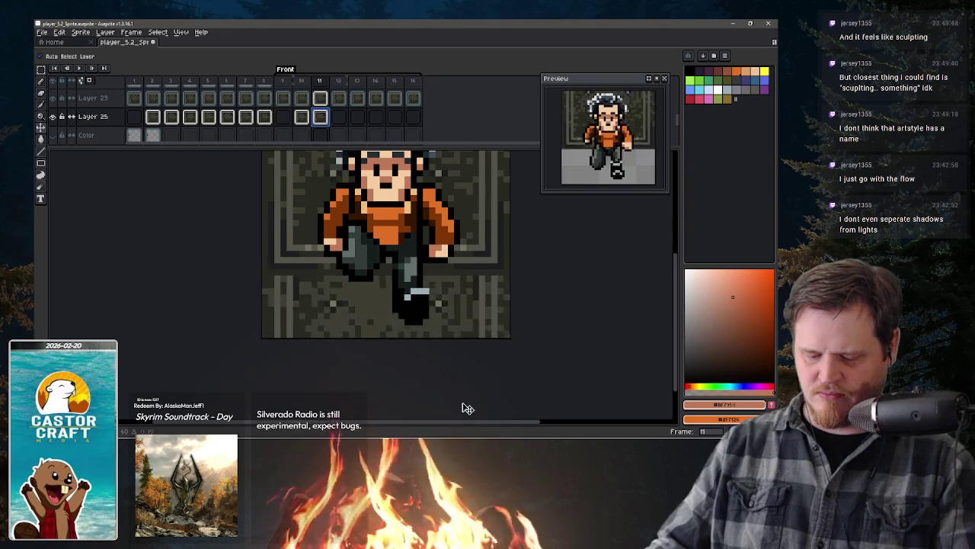
{"action": "scroll", "coordinate": [468, 403], "scroll_direction": "down", "scroll_amount": 2}
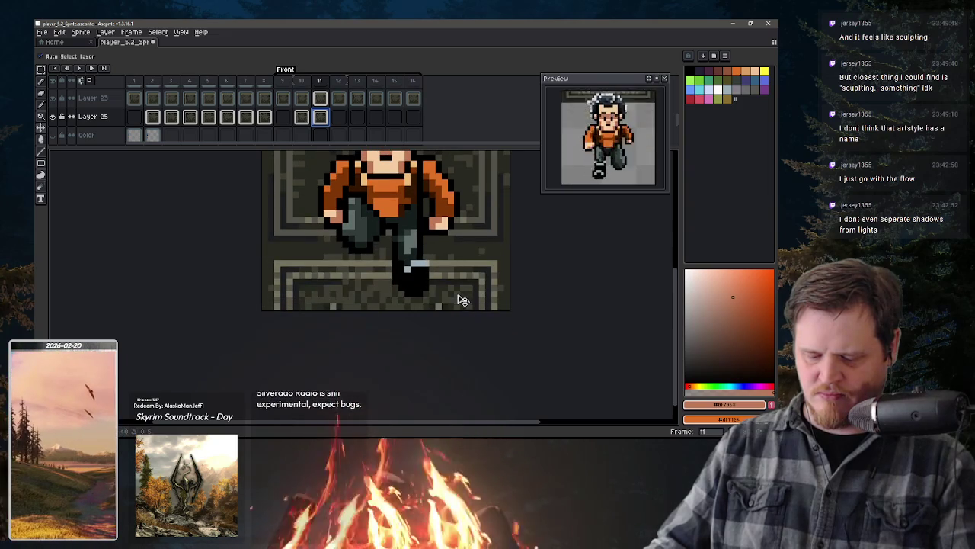
{"action": "left_click", "coordinate": [346, 119]}
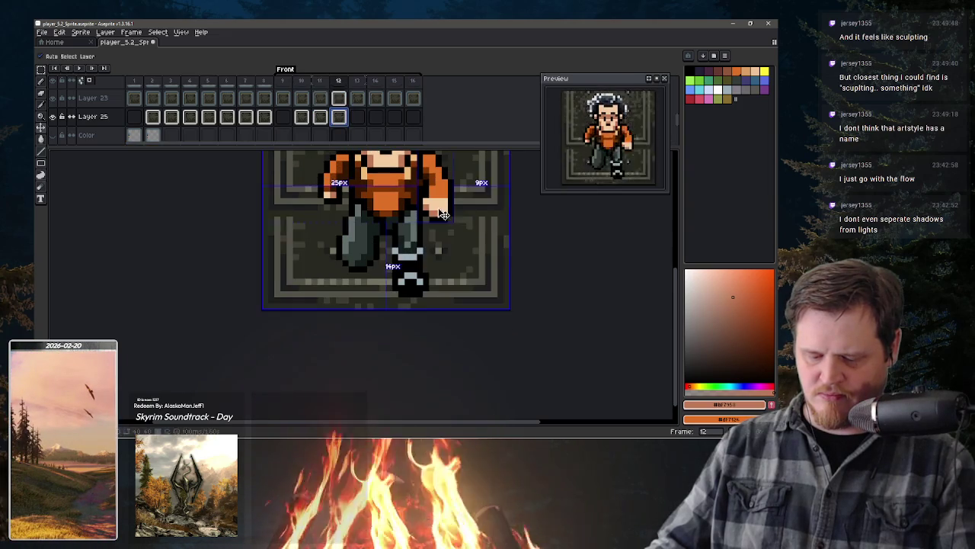
{"action": "left_click_drag", "start_coordinate": [482, 228], "coordinate": [475, 274]}
{"action": "left_click", "coordinate": [357, 117]}
{"action": "mouse_move", "coordinate": [483, 224]}
{"action": "left_mouse_down"}
{"action": "mouse_move", "coordinate": [469, 326]}
{"action": "mouse_move", "coordinate": [412, 196]}
{"action": "left_mouse_up"}
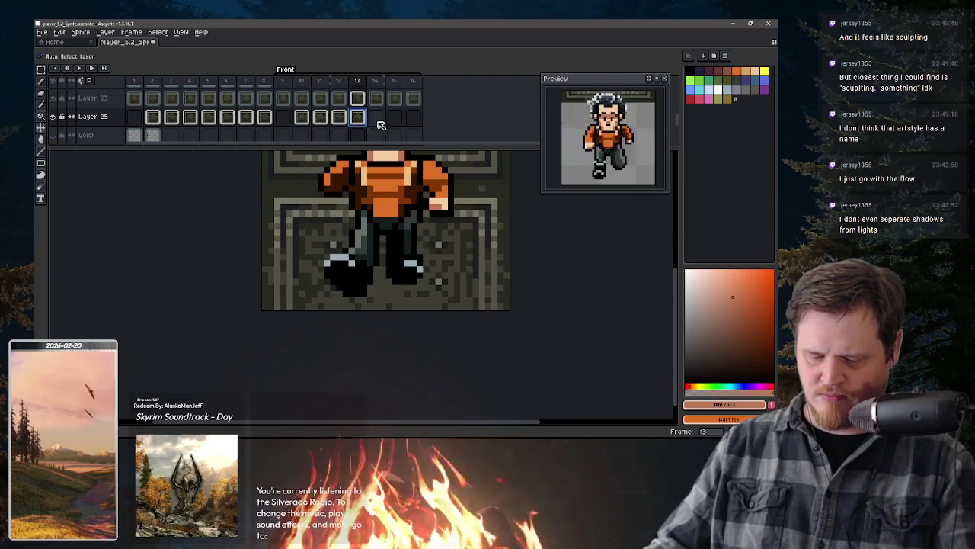
Step: Shift the floor tiles down in frames 14 and 15 and review frame 16's floor position
{"action": "left_click", "coordinate": [377, 117]}
{"action": "key", "text": "ctrl+v"}
{"action": "left_click_drag", "start_coordinate": [470, 178], "coordinate": [473, 255]}
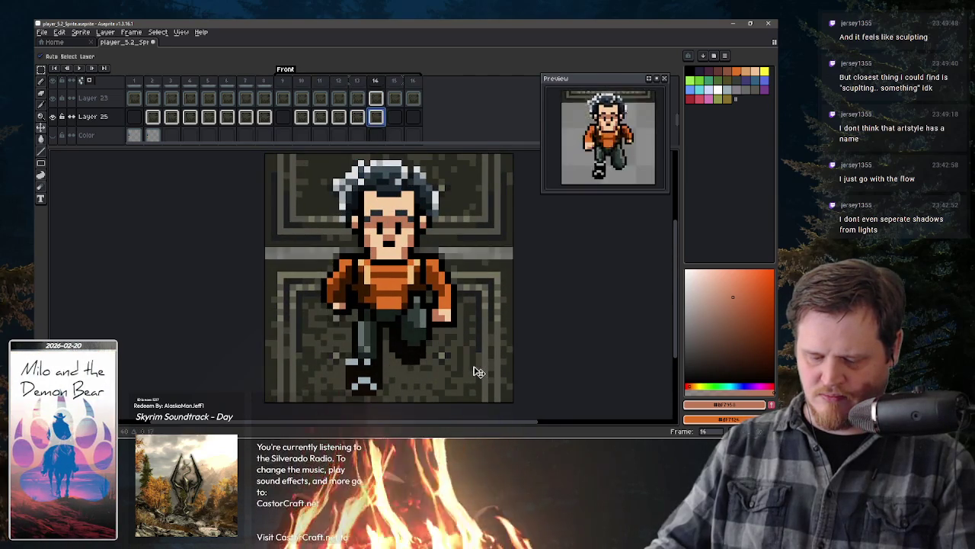
{"action": "left_click", "coordinate": [395, 116]}
{"action": "key", "text": "ctrl+v"}
{"action": "mouse_move", "coordinate": [496, 230]}
{"action": "left_mouse_down"}
{"action": "mouse_move", "coordinate": [492, 320]}
{"action": "mouse_move", "coordinate": [490, 296]}
{"action": "left_mouse_up"}
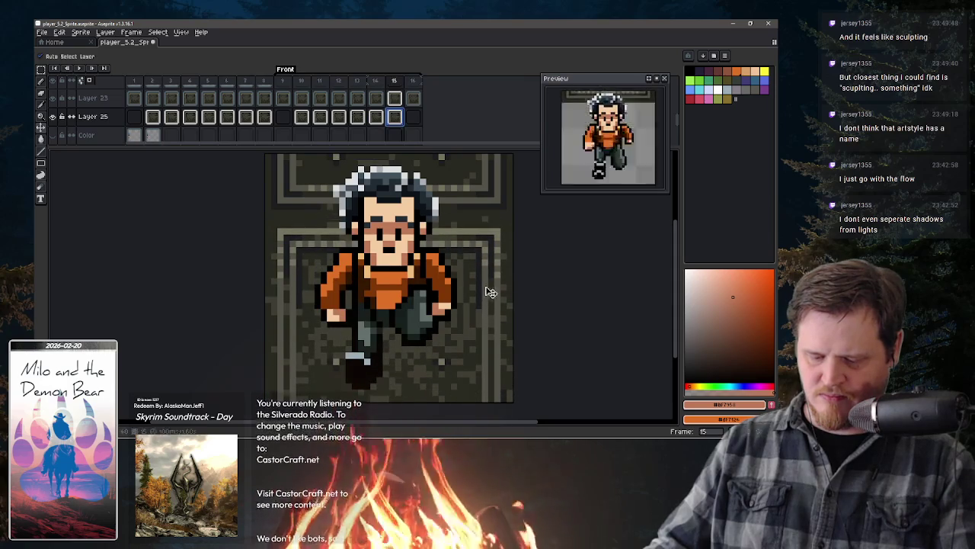
{"action": "left_click", "coordinate": [413, 118]}
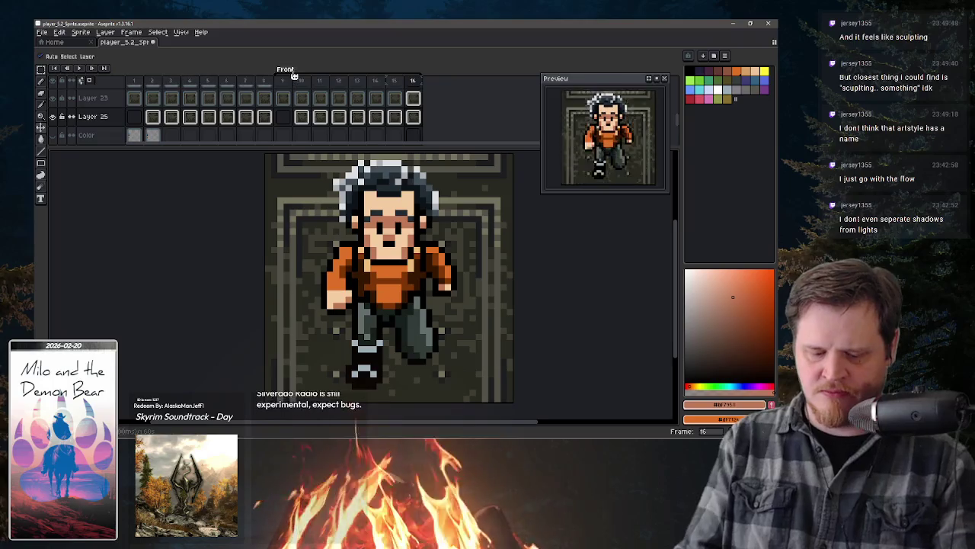
Step: Create a tag named 'Left' on frame 2 and review its tag properties
{"action": "double_click", "coordinate": [152, 81]}
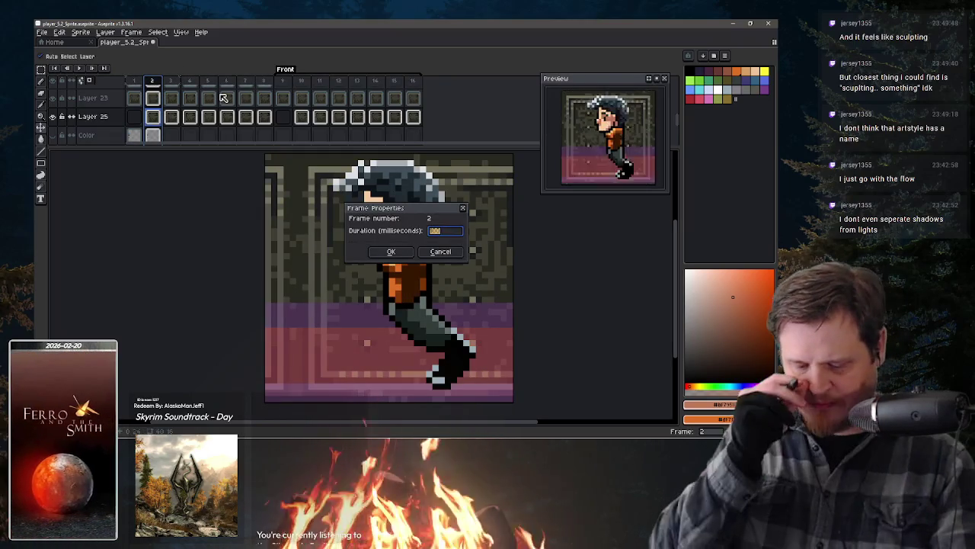
{"action": "left_click", "coordinate": [440, 251]}
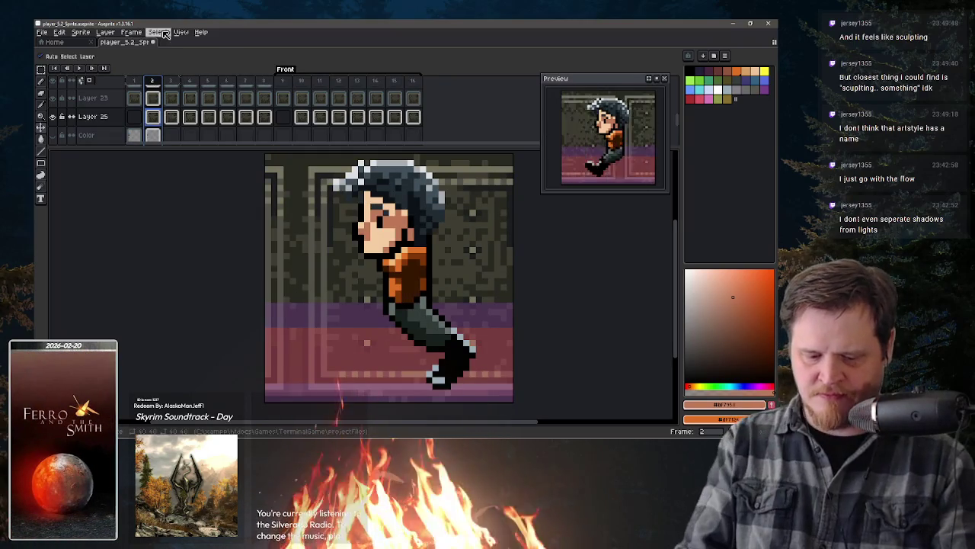
{"action": "left_click", "coordinate": [131, 32]}
{"action": "mouse_move", "coordinate": [175, 117]}
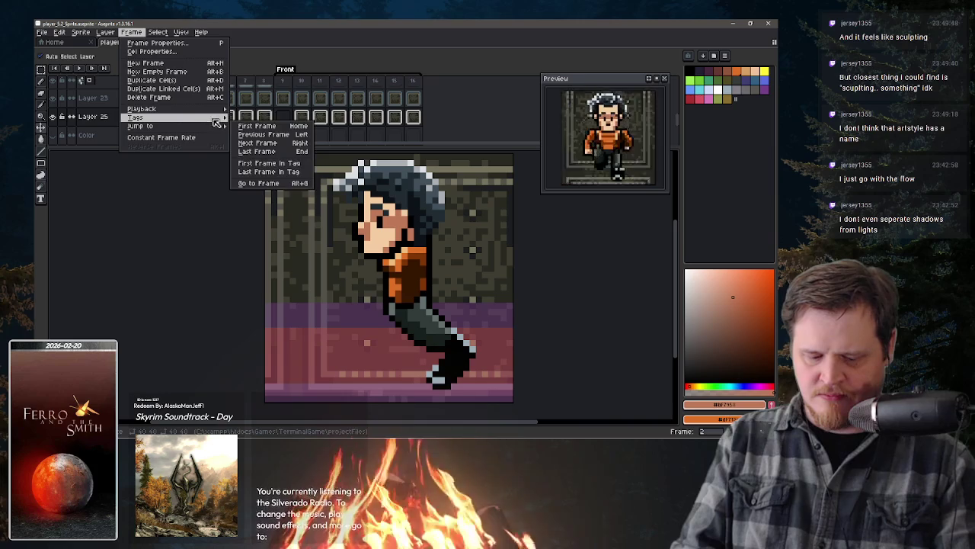
{"action": "left_click", "coordinate": [293, 132]}
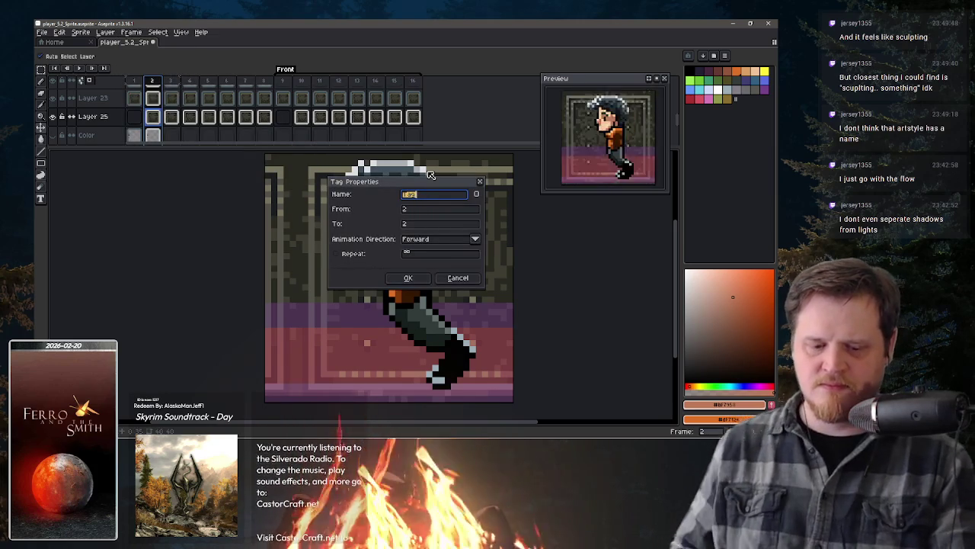
{"action": "type", "text": "Left"}
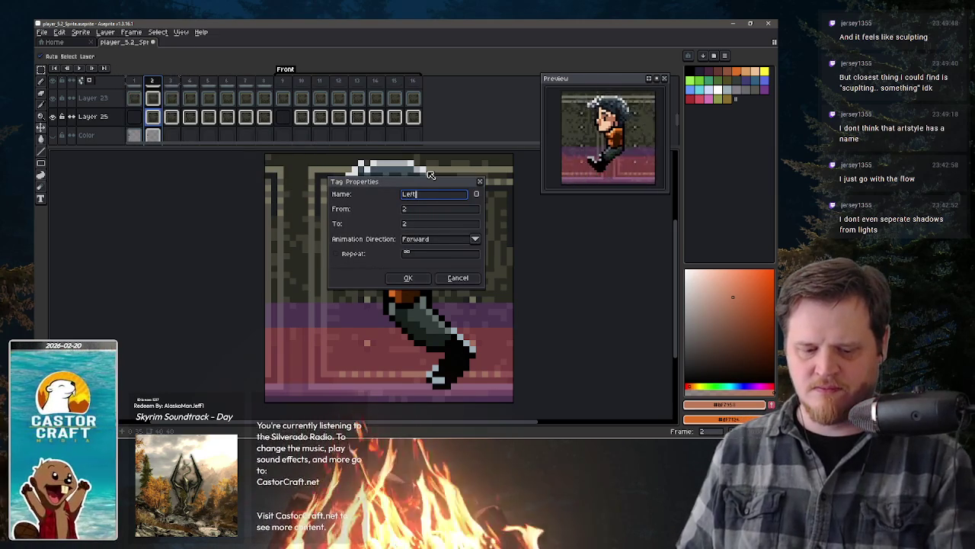
{"action": "key", "text": "Return"}
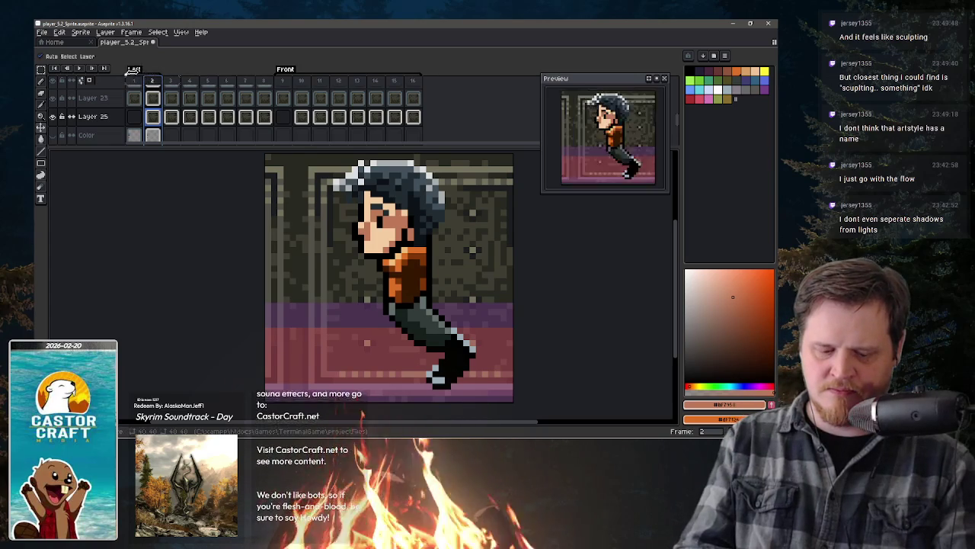
{"action": "double_click", "coordinate": [132, 69]}
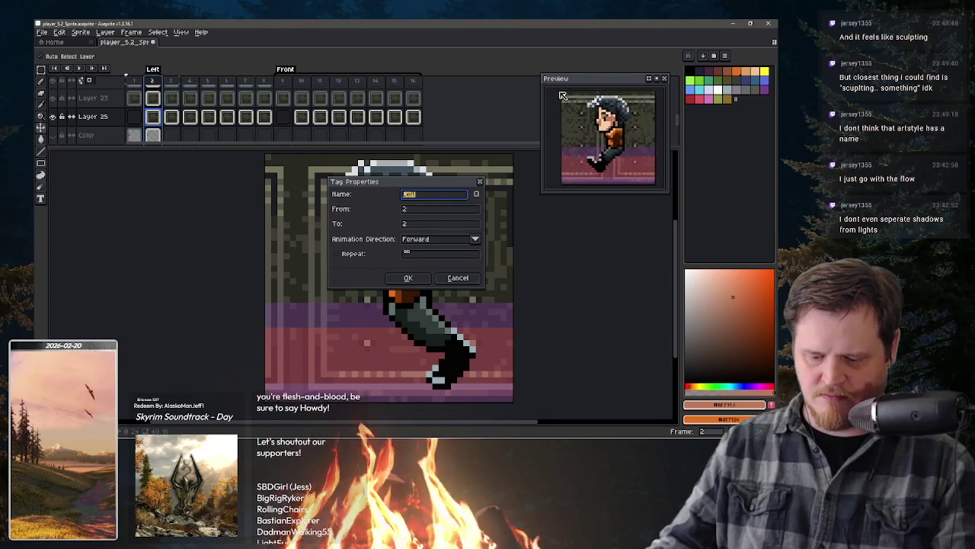
{"action": "left_click", "coordinate": [467, 279]}
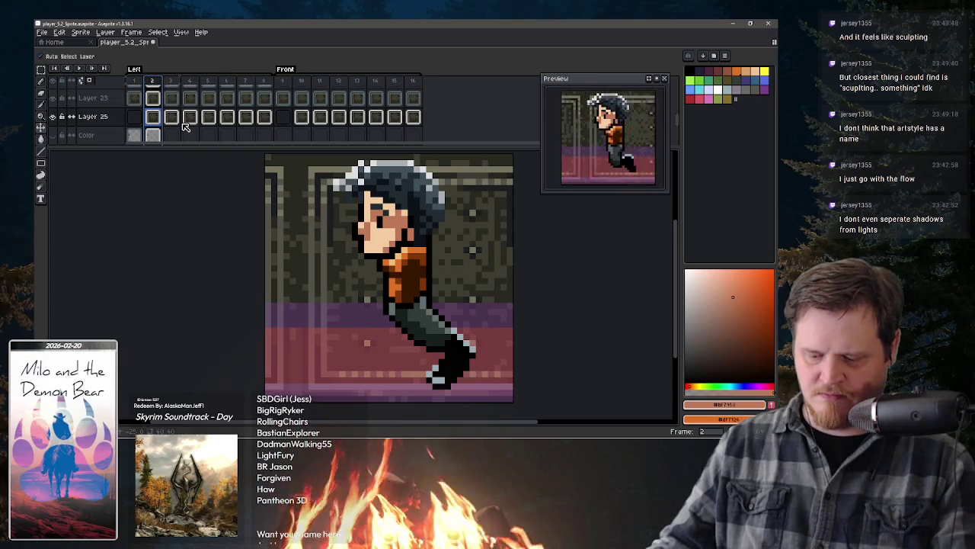
Step: Scroll the layer list, show the dark arm layer, and select Layer 22 Copy
{"action": "scroll", "coordinate": [118, 116], "scroll_direction": "down", "scroll_amount": 2}
{"action": "scroll", "coordinate": [118, 116], "scroll_direction": "down", "scroll_amount": 2}
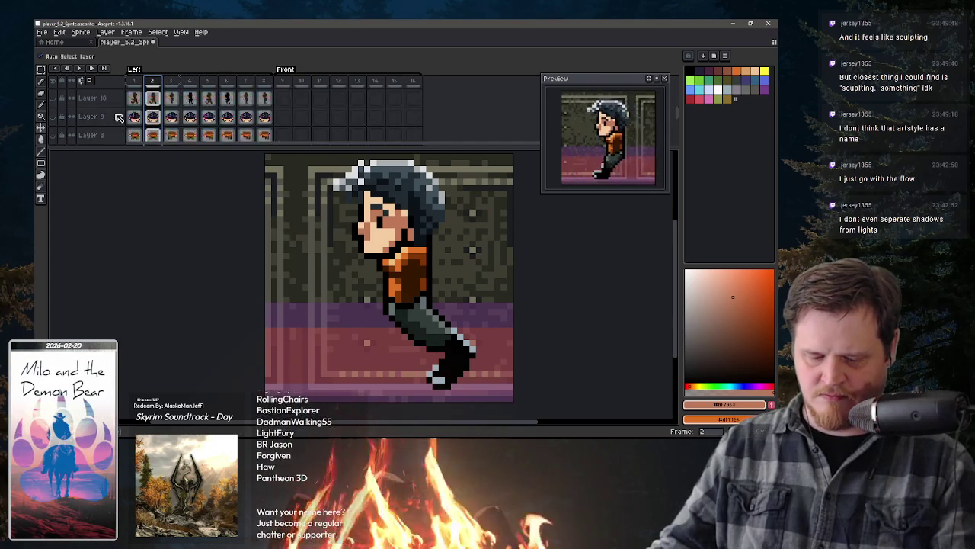
{"action": "scroll", "coordinate": [118, 116], "scroll_direction": "down", "scroll_amount": 2}
{"action": "scroll", "coordinate": [107, 116], "scroll_direction": "up", "scroll_amount": 1}
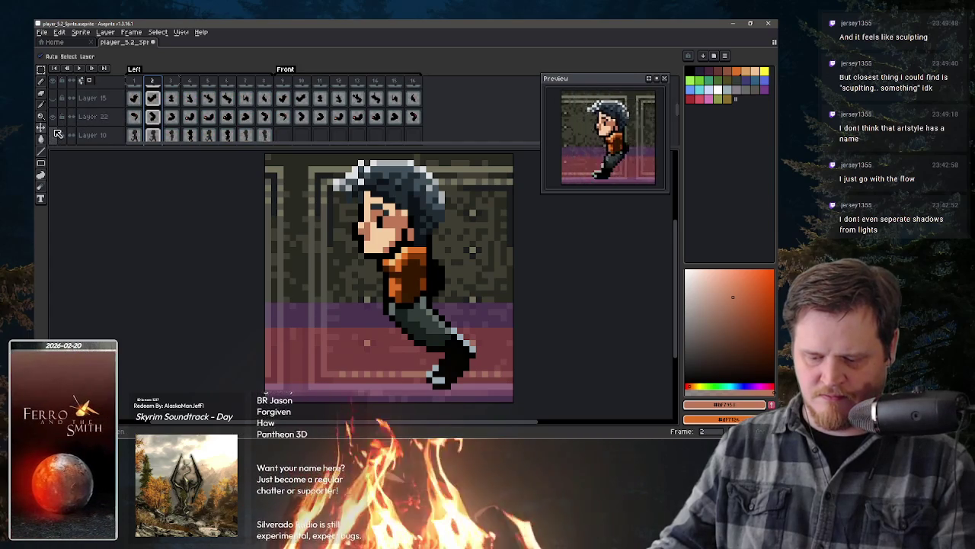
{"action": "scroll", "coordinate": [60, 133], "scroll_direction": "down", "scroll_amount": 1}
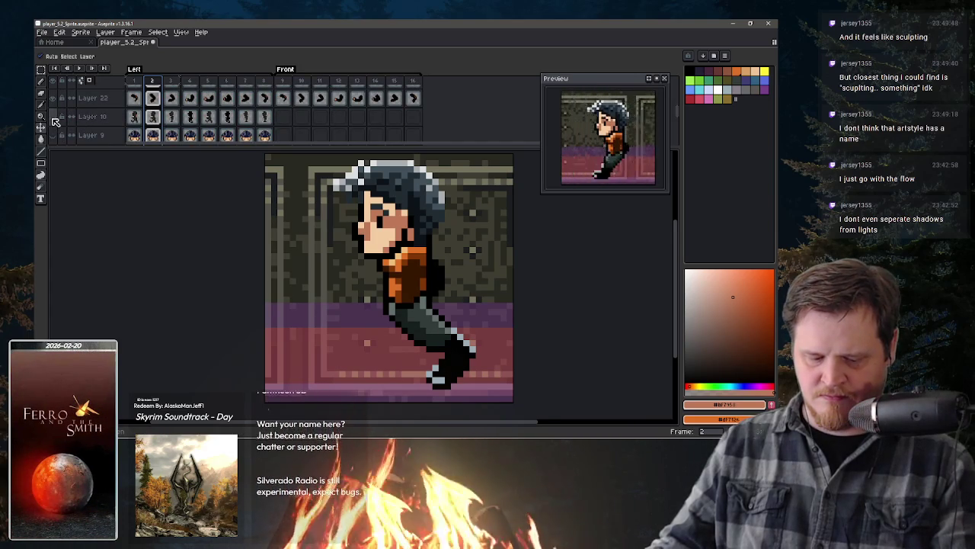
{"action": "scroll", "coordinate": [61, 131], "scroll_direction": "up", "scroll_amount": 1}
{"action": "scroll", "coordinate": [64, 127], "scroll_direction": "up", "scroll_amount": 2}
{"action": "scroll", "coordinate": [66, 123], "scroll_direction": "up", "scroll_amount": 1}
{"action": "scroll", "coordinate": [67, 122], "scroll_direction": "up", "scroll_amount": 1}
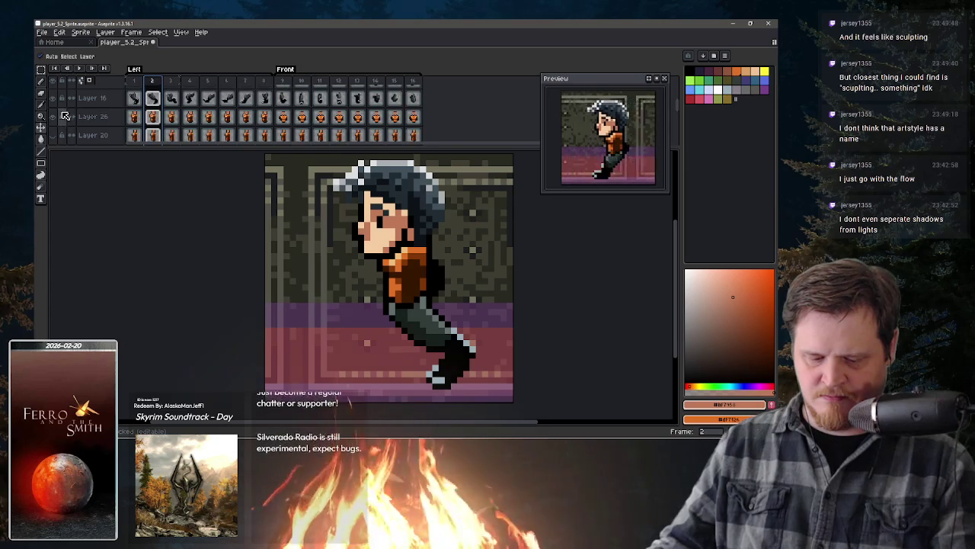
{"action": "scroll", "coordinate": [60, 120], "scroll_direction": "down", "scroll_amount": 1}
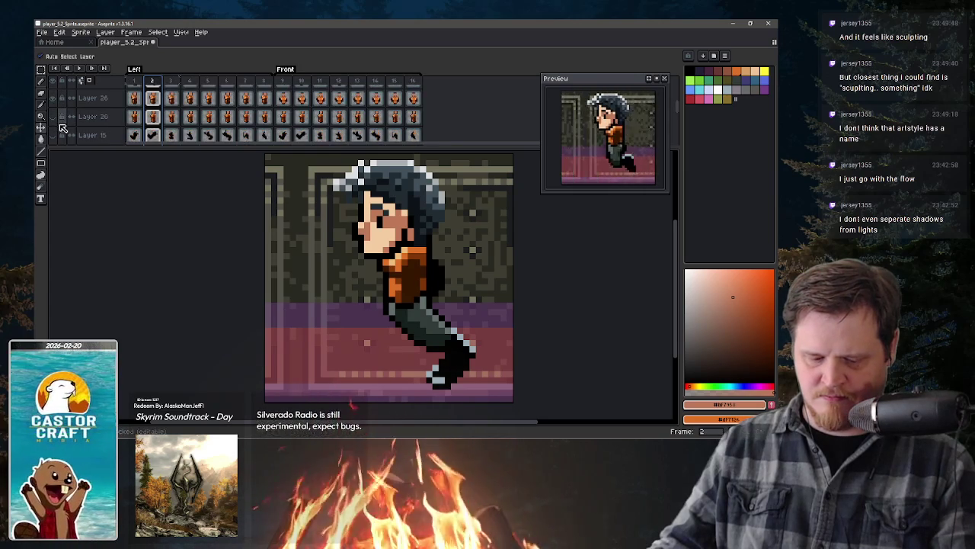
{"action": "left_click", "coordinate": [60, 137]}
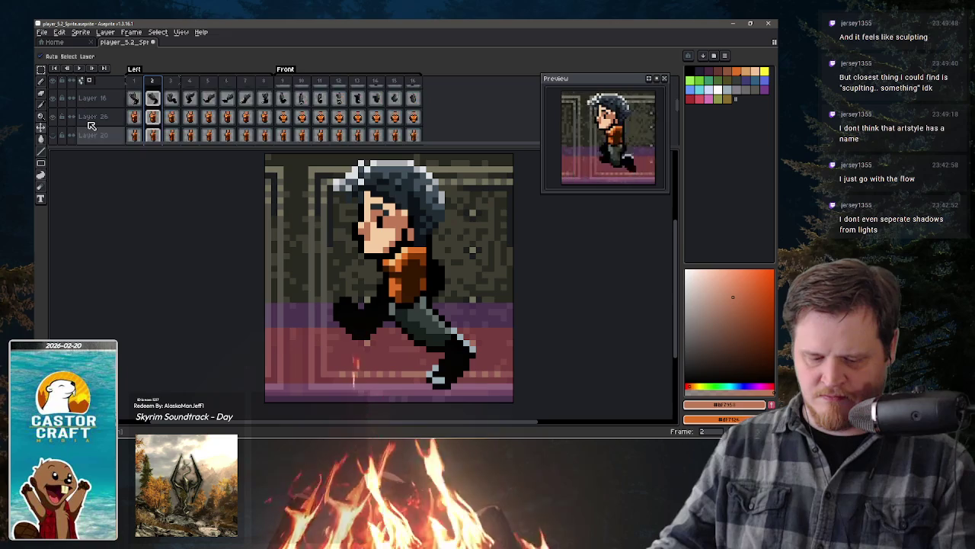
{"action": "scroll", "coordinate": [84, 128], "scroll_direction": "up", "scroll_amount": 1}
{"action": "scroll", "coordinate": [84, 126], "scroll_direction": "up", "scroll_amount": 3}
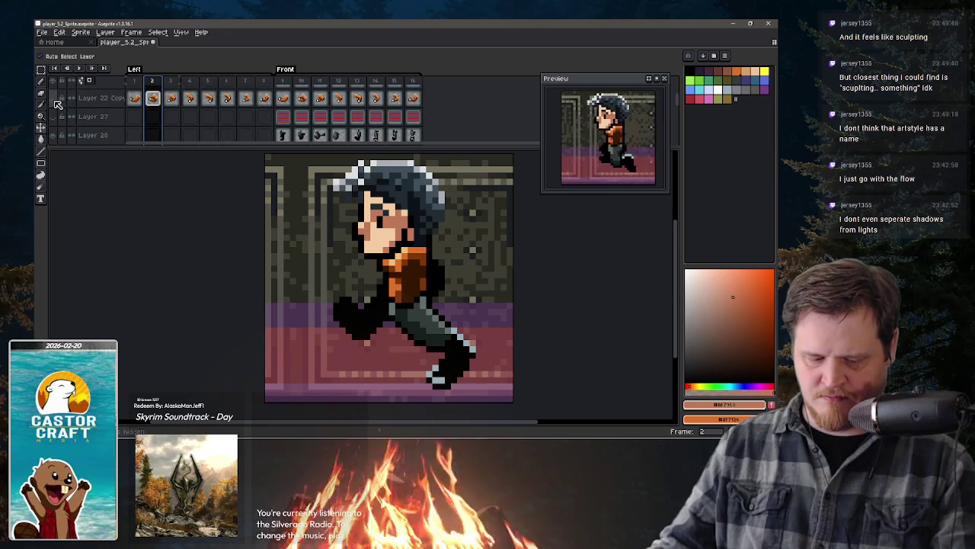
{"action": "left_click", "coordinate": [93, 97]}
Step: Raise Layer 22 Copy's opacity so it is solid, and clear its cels in frames 9–16
{"action": "double_click", "coordinate": [93, 98]}
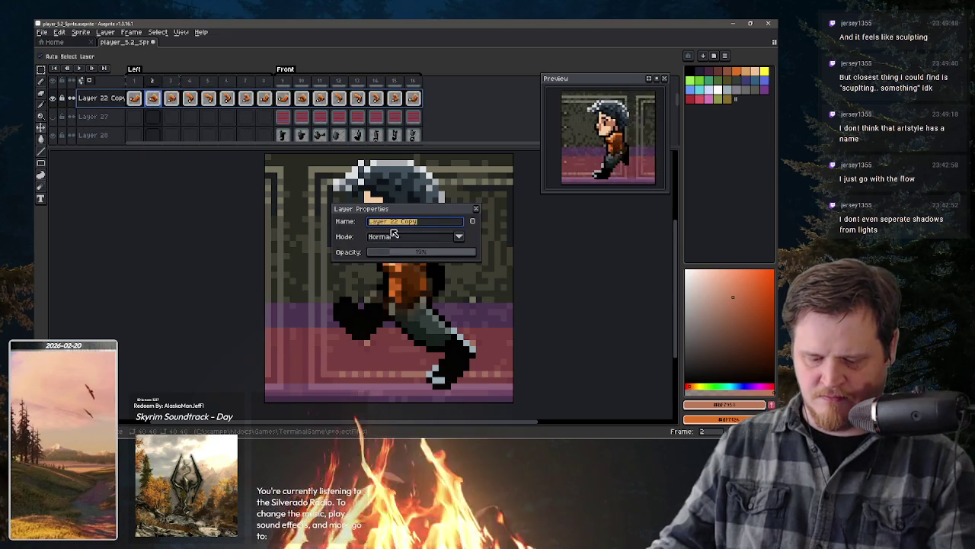
{"action": "left_click_drag", "start_coordinate": [404, 255], "coordinate": [477, 253]}
{"action": "left_click", "coordinate": [476, 208]}
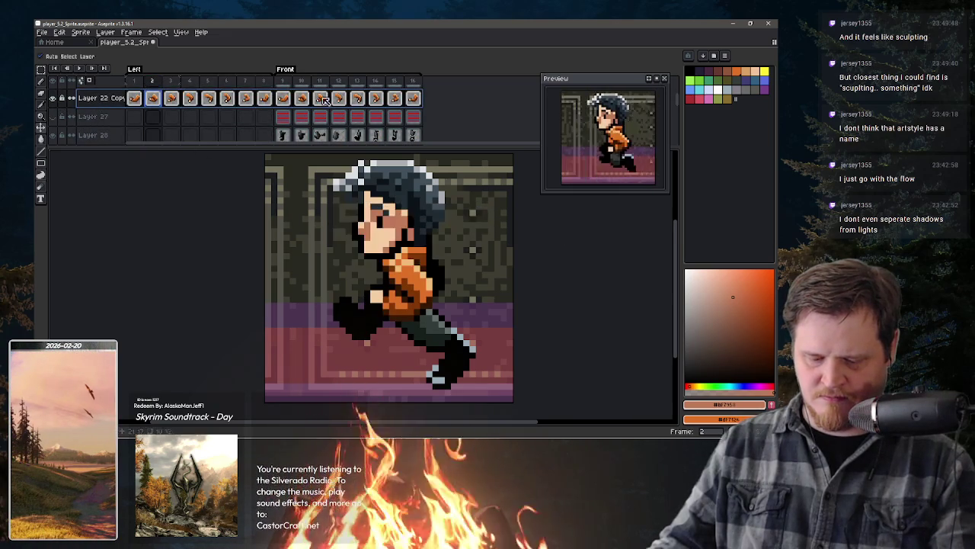
{"action": "left_click", "coordinate": [283, 97]}
{"action": "left_click_drag", "start_coordinate": [282, 97], "coordinate": [414, 99]}
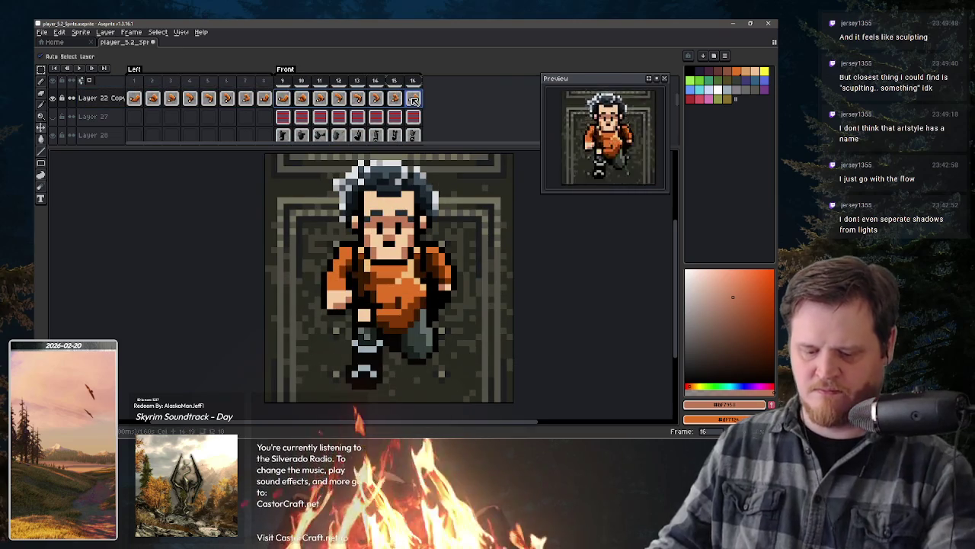
{"action": "right_click", "coordinate": [414, 99]}
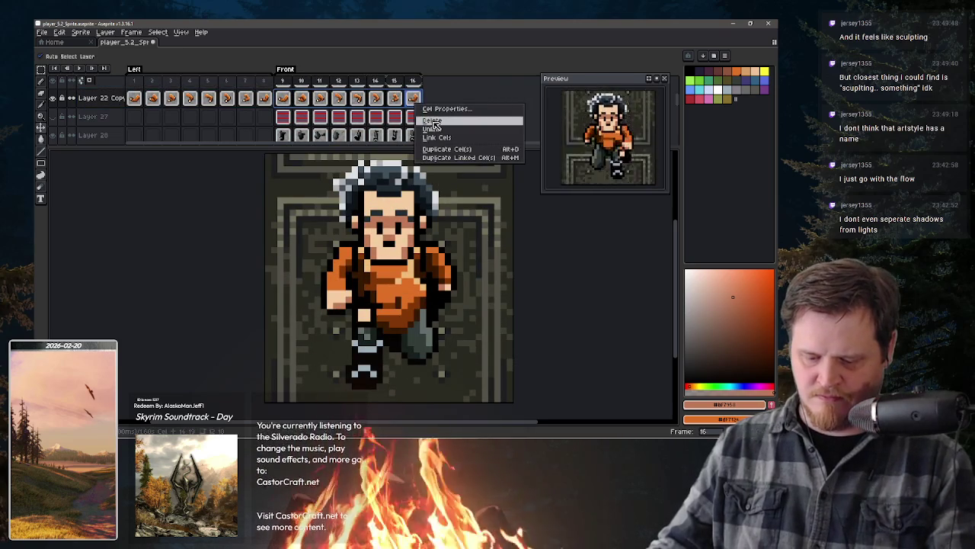
{"action": "left_click", "coordinate": [434, 125]}
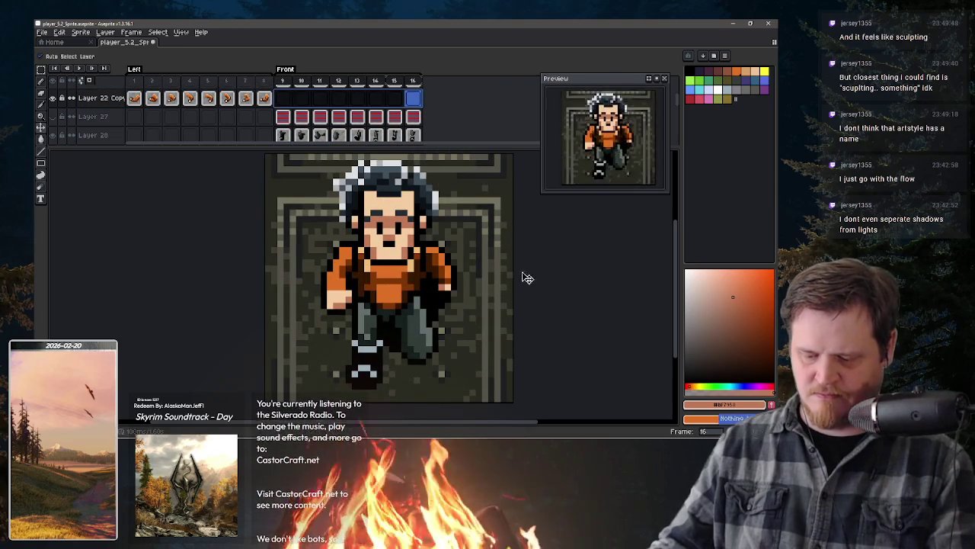
Step: Select and clear the front-view cels on Layers 22, 15 and 20, reviewing frames 15 and 4
{"action": "mouse_move", "coordinate": [376, 122]}
{"action": "left_mouse_down"}
{"action": "mouse_move", "coordinate": [376, 40]}
{"action": "mouse_move", "coordinate": [396, 34]}
{"action": "left_mouse_up"}
{"action": "scroll", "coordinate": [401, 92], "scroll_direction": "down", "scroll_amount": 1}
{"action": "scroll", "coordinate": [402, 91], "scroll_direction": "down", "scroll_amount": 1}
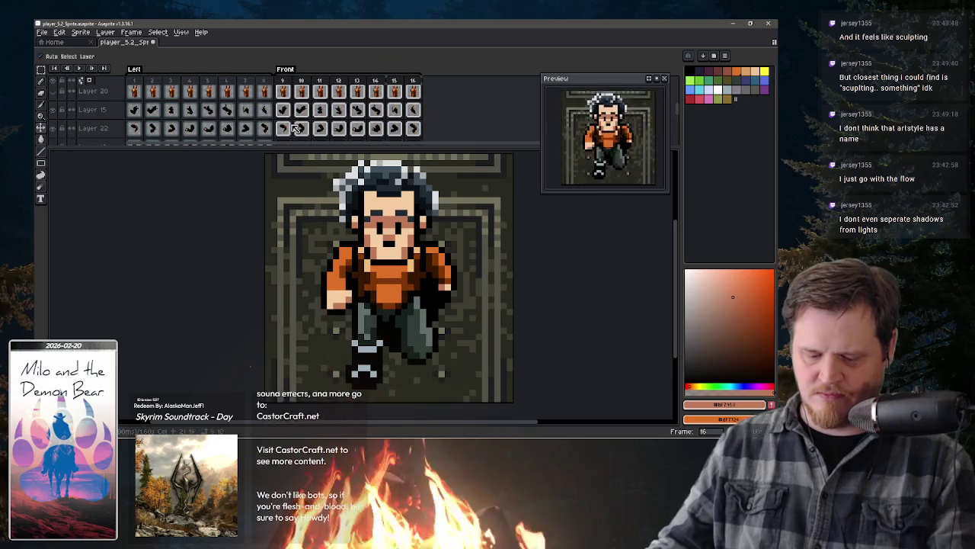
{"action": "left_click", "coordinate": [394, 128]}
{"action": "left_click", "coordinate": [412, 128]}
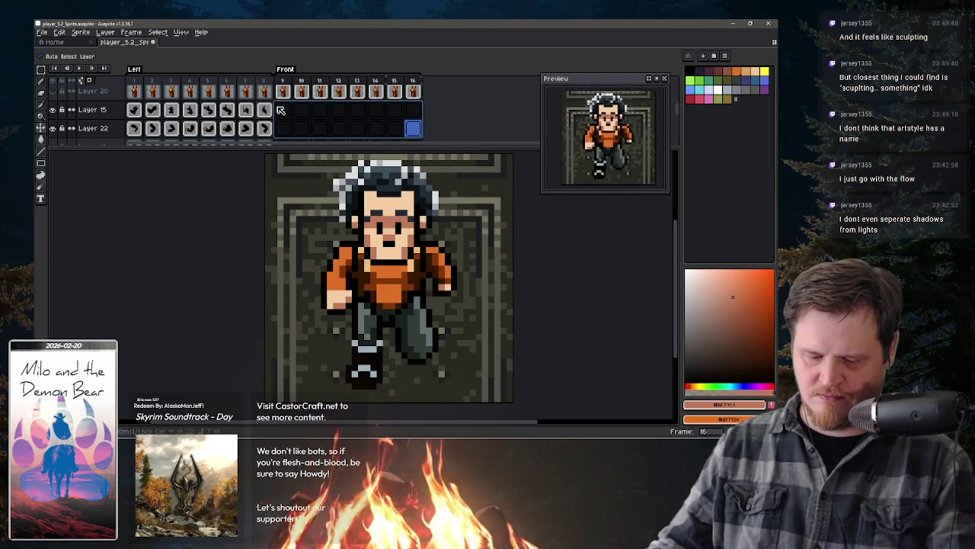
{"action": "left_click", "coordinate": [394, 110]}
{"action": "scroll", "coordinate": [427, 121], "scroll_direction": "up", "scroll_amount": 1}
{"action": "key", "text": "Right"}
{"action": "key", "text": "Up"}
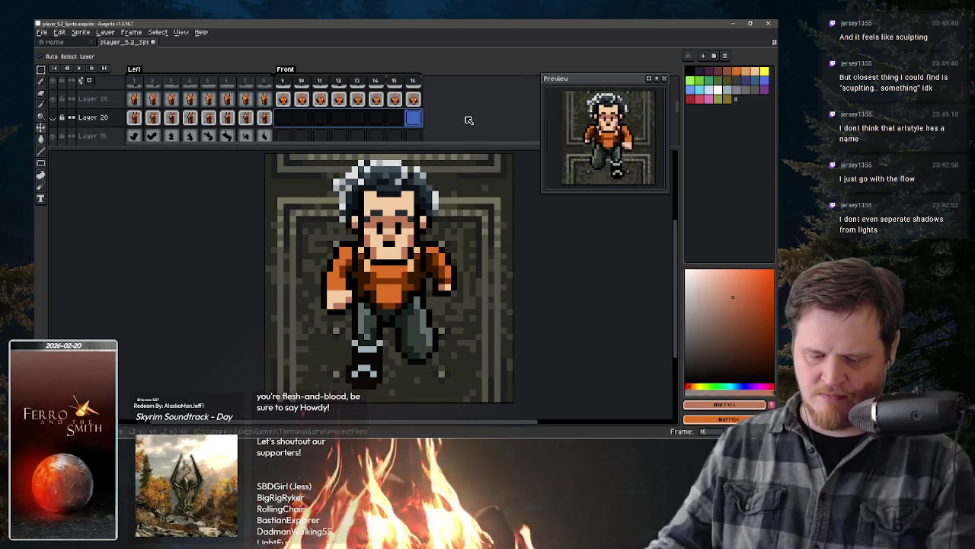
{"action": "left_click", "coordinate": [411, 122]}
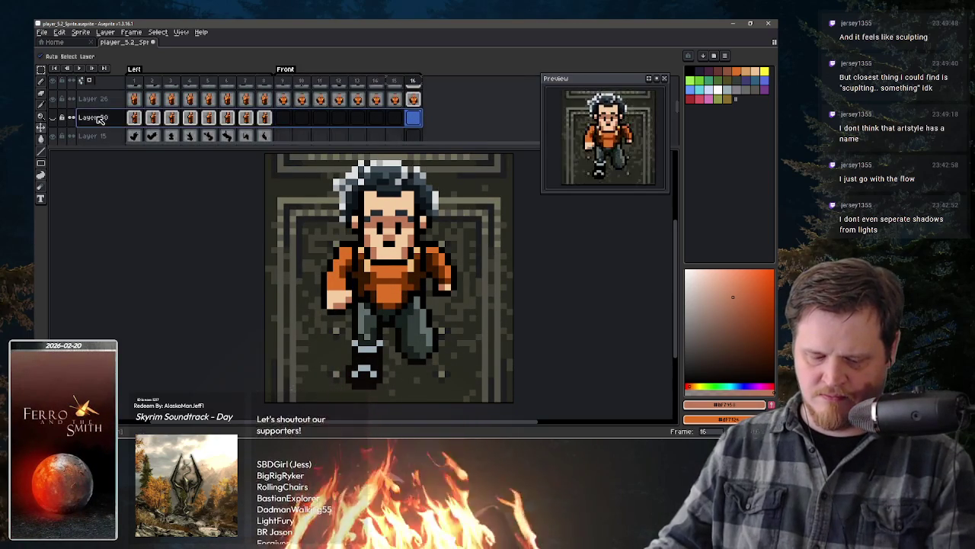
{"action": "left_click", "coordinate": [396, 134]}
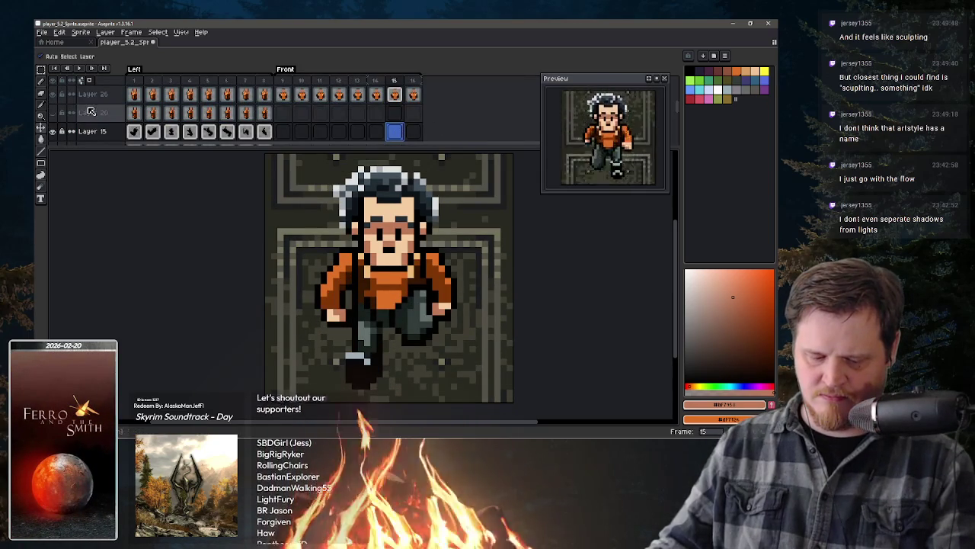
{"action": "left_click", "coordinate": [189, 80]}
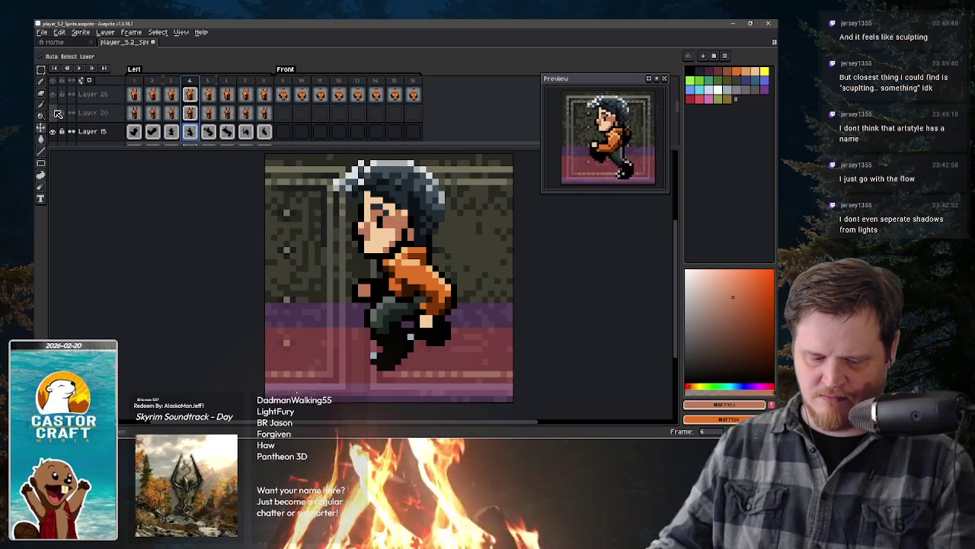
{"action": "right_click", "coordinate": [82, 113]}
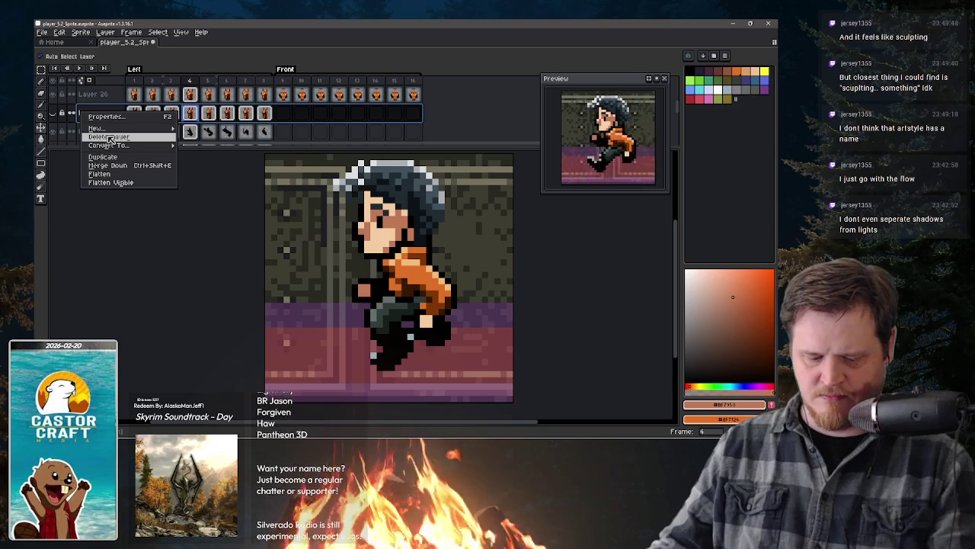
Step: Delete Layer 20 and review the result on frames 10, 4 and 14
{"action": "left_click", "coordinate": [110, 138]}
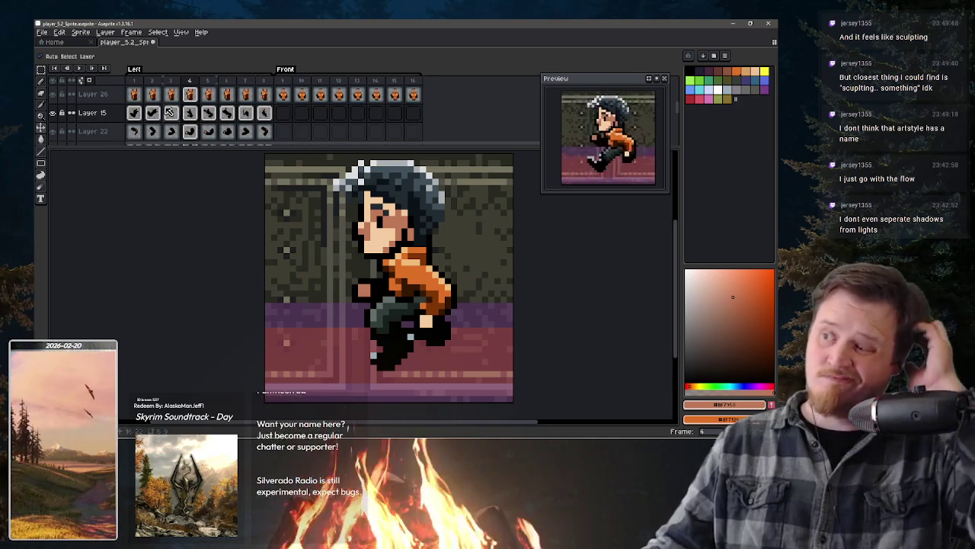
{"action": "left_click", "coordinate": [302, 113]}
{"action": "left_click", "coordinate": [191, 112]}
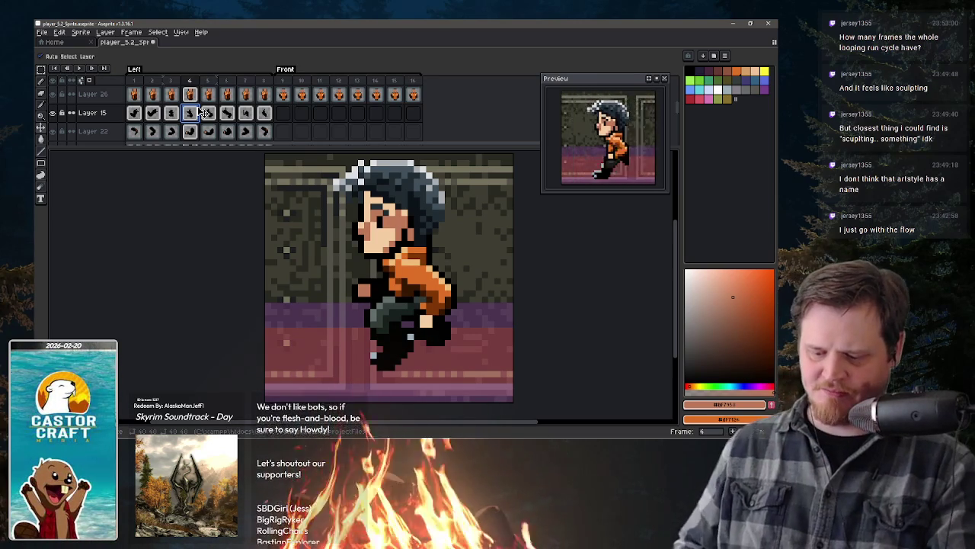
{"action": "left_click", "coordinate": [370, 114]}
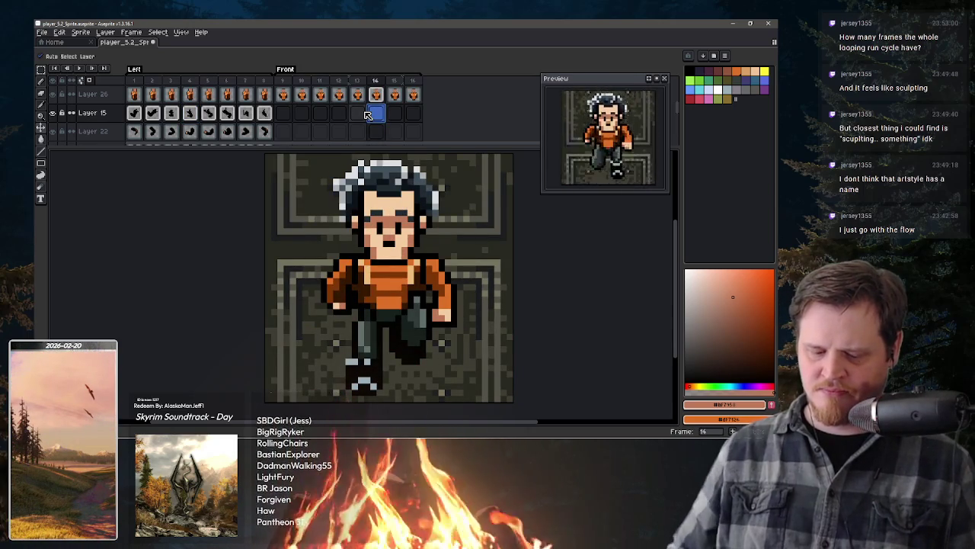
Step: Review frames 7 and 15, then enlarge the timeline to show more layers
{"action": "left_click", "coordinate": [245, 113]}
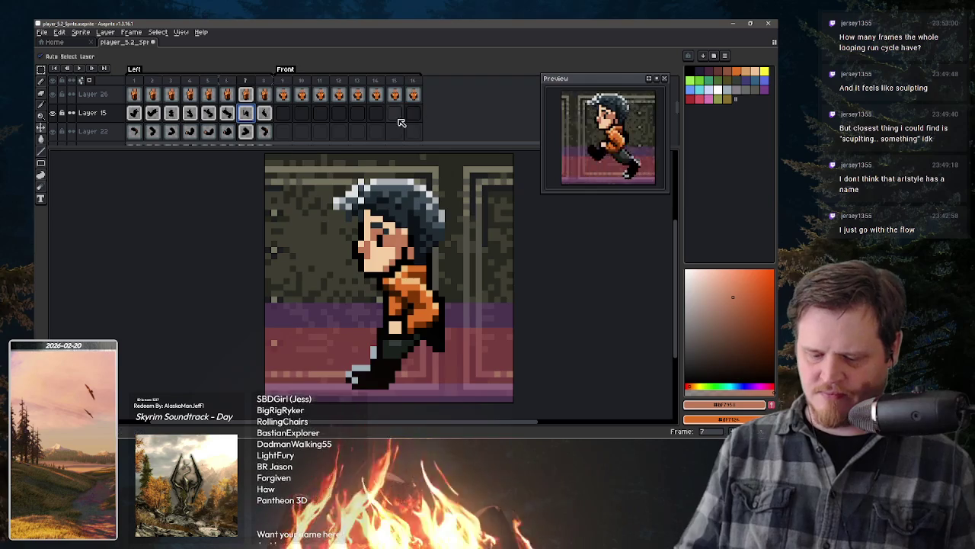
{"action": "left_click", "coordinate": [394, 120]}
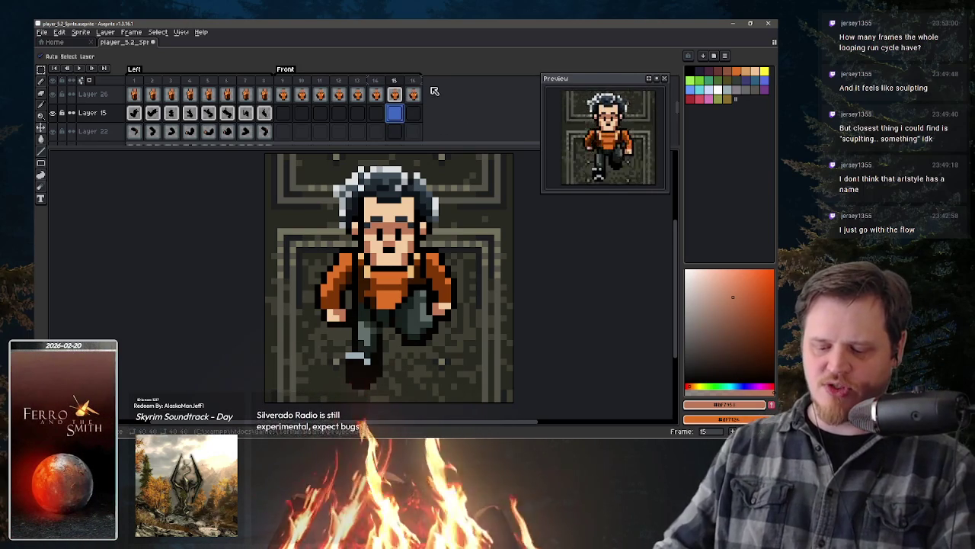
{"action": "scroll", "coordinate": [433, 90], "scroll_direction": "up", "scroll_amount": 1}
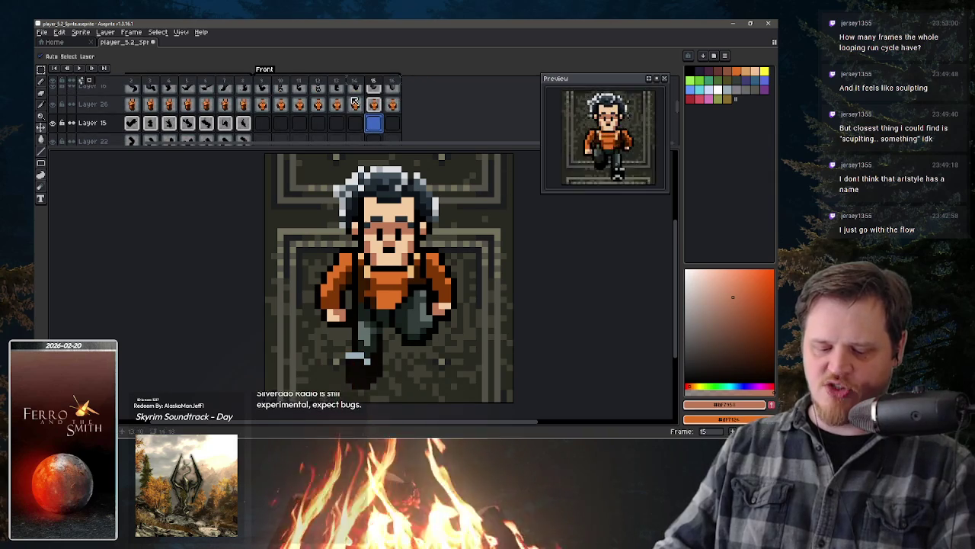
{"action": "scroll", "coordinate": [351, 101], "scroll_direction": "down", "scroll_amount": 3}
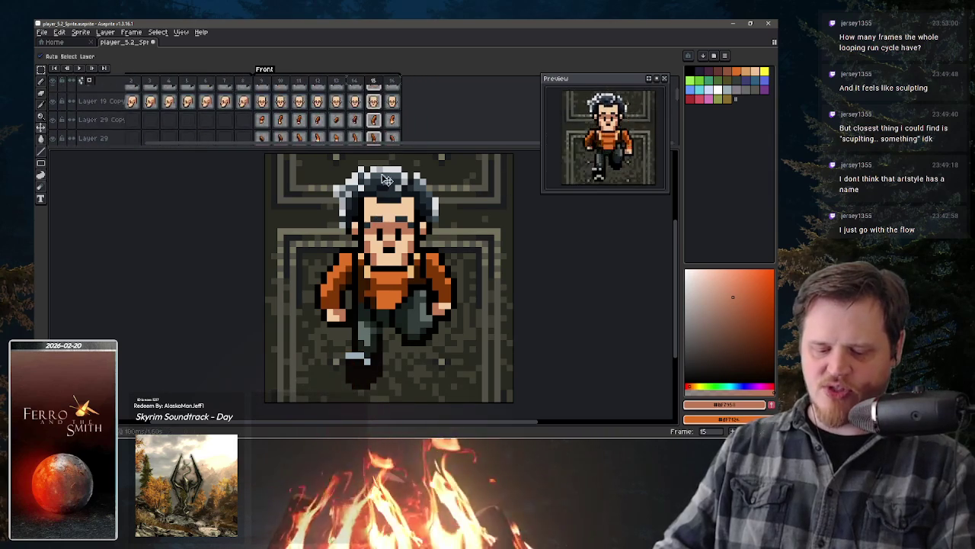
{"action": "left_click_drag", "start_coordinate": [393, 145], "coordinate": [389, 212]}
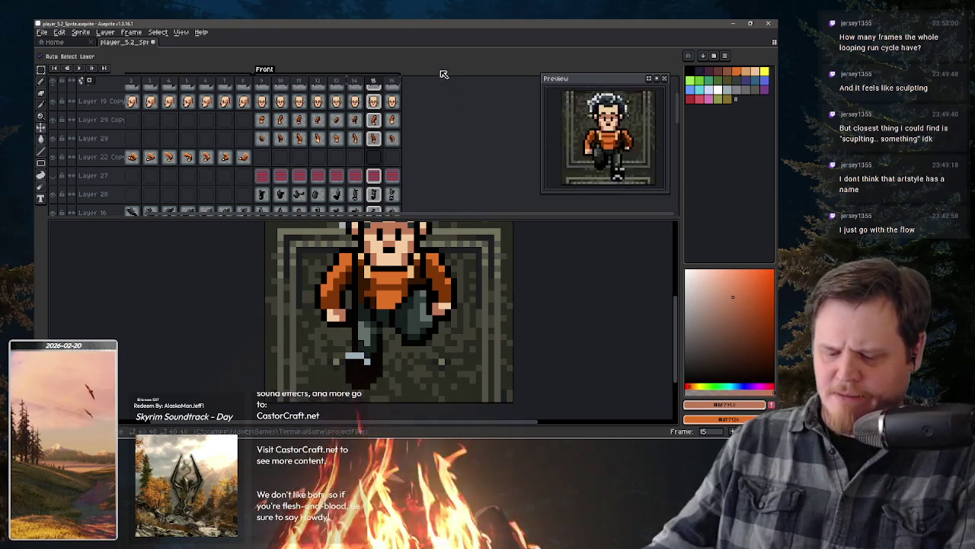
{"action": "scroll", "coordinate": [352, 156], "scroll_direction": "up", "scroll_amount": 1}
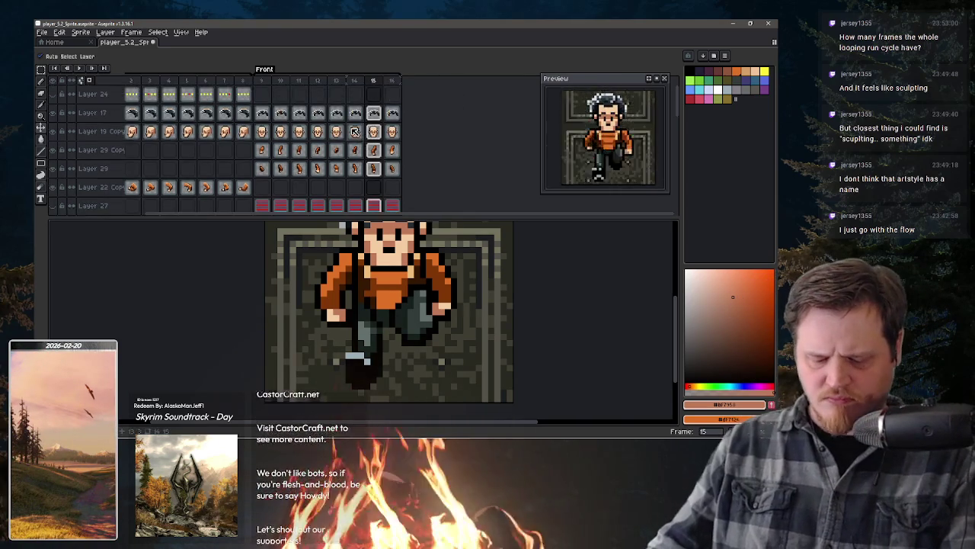
{"action": "scroll", "coordinate": [282, 198], "scroll_direction": "down", "scroll_amount": 2}
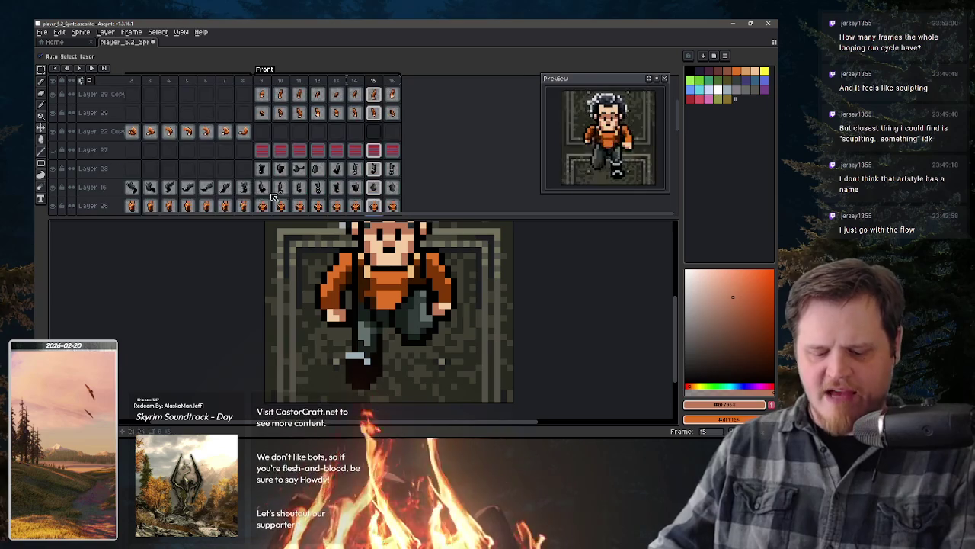
Step: Drag Layer 27 below Layer 26, then undo changes back to the Left tag's first frame
{"action": "left_click", "coordinate": [106, 151]}
{"action": "right_click", "coordinate": [105, 151]}
{"action": "key", "text": "Escape"}
{"action": "left_click_drag", "start_coordinate": [102, 155], "coordinate": [116, 205]}
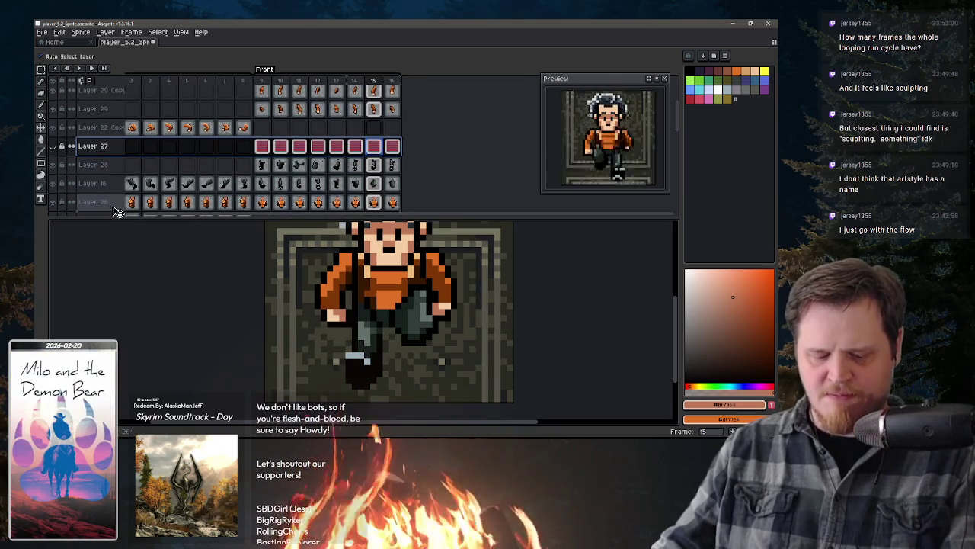
{"action": "scroll", "coordinate": [114, 210], "scroll_direction": "down", "scroll_amount": 3}
{"action": "scroll", "coordinate": [114, 202], "scroll_direction": "down", "scroll_amount": 2}
{"action": "key", "text": "ctrl+z"}
{"action": "scroll", "coordinate": [107, 133], "scroll_direction": "up", "scroll_amount": 2}
{"action": "scroll", "coordinate": [106, 132], "scroll_direction": "up", "scroll_amount": 2}
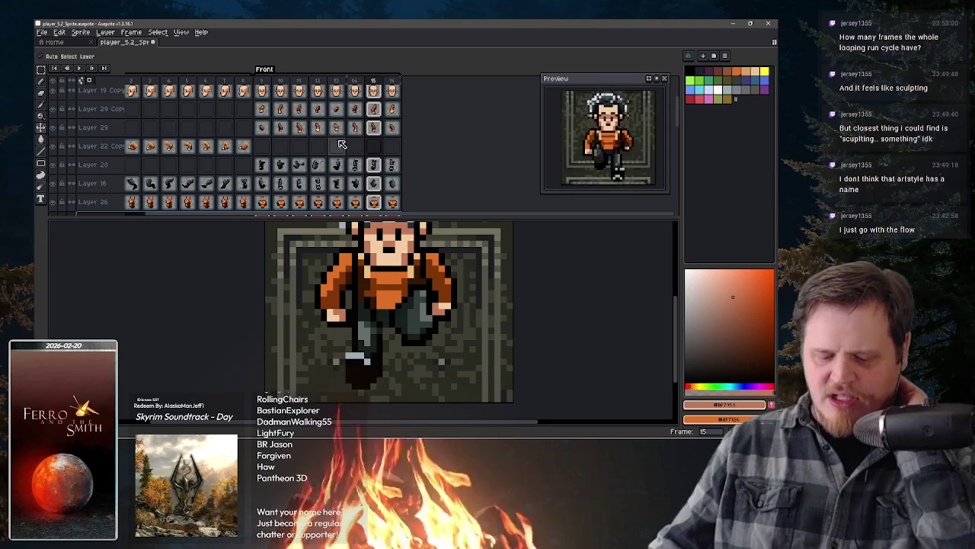
{"action": "scroll", "coordinate": [339, 137], "scroll_direction": "up", "scroll_amount": 2}
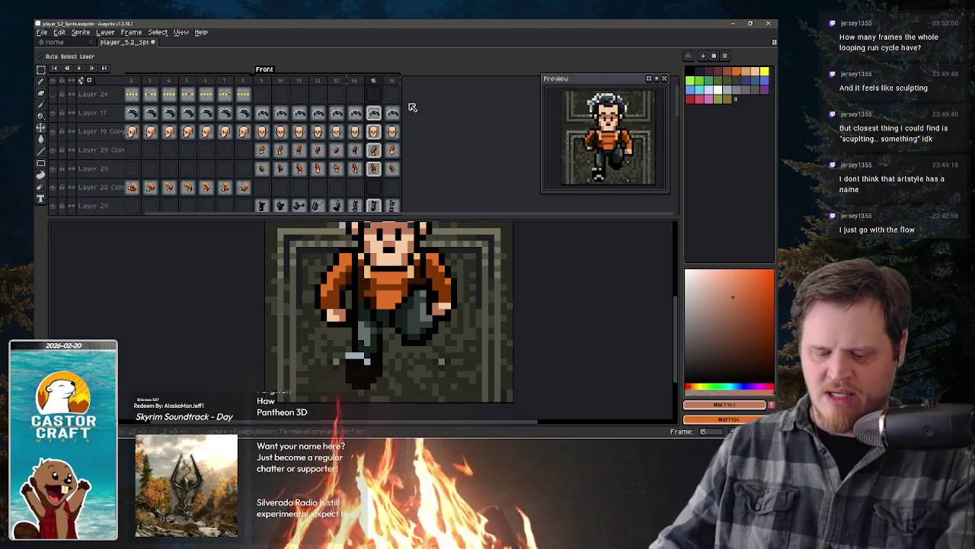
{"action": "key", "text": "ctrl+z"}
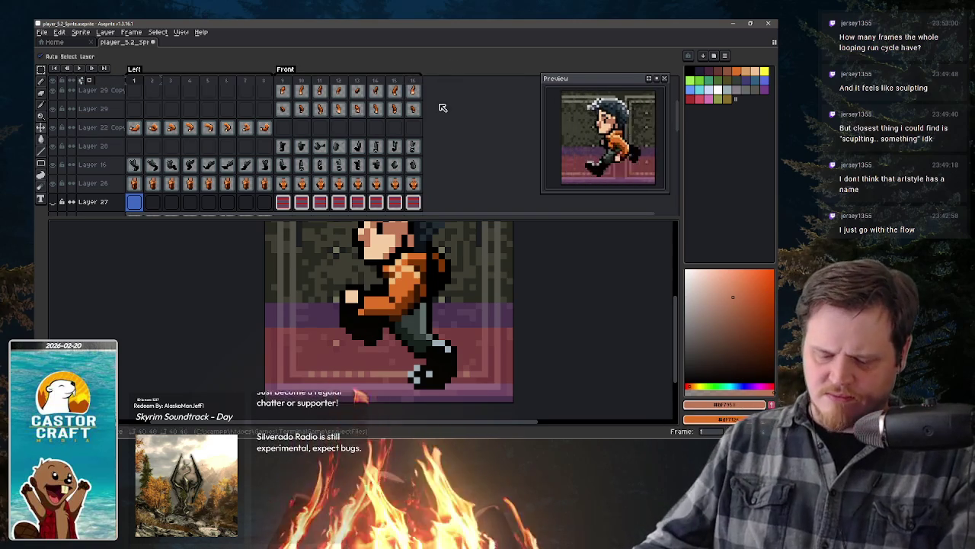
{"action": "scroll", "coordinate": [381, 130], "scroll_direction": "right", "scroll_amount": 1}
Step: Add a new empty frame 17 after front frame 16, undoing an accidental normal frame first
{"action": "left_click", "coordinate": [394, 82]}
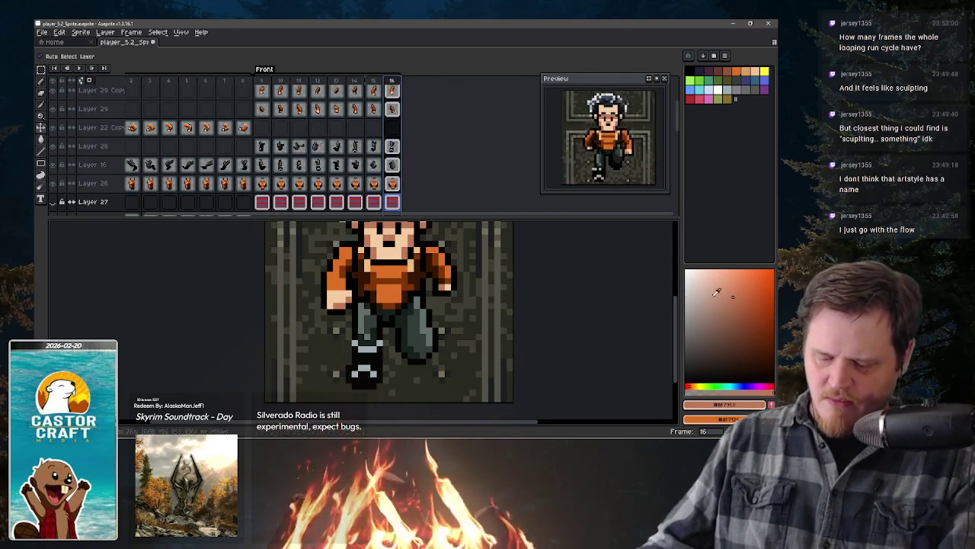
{"action": "right_click", "coordinate": [770, 405]}
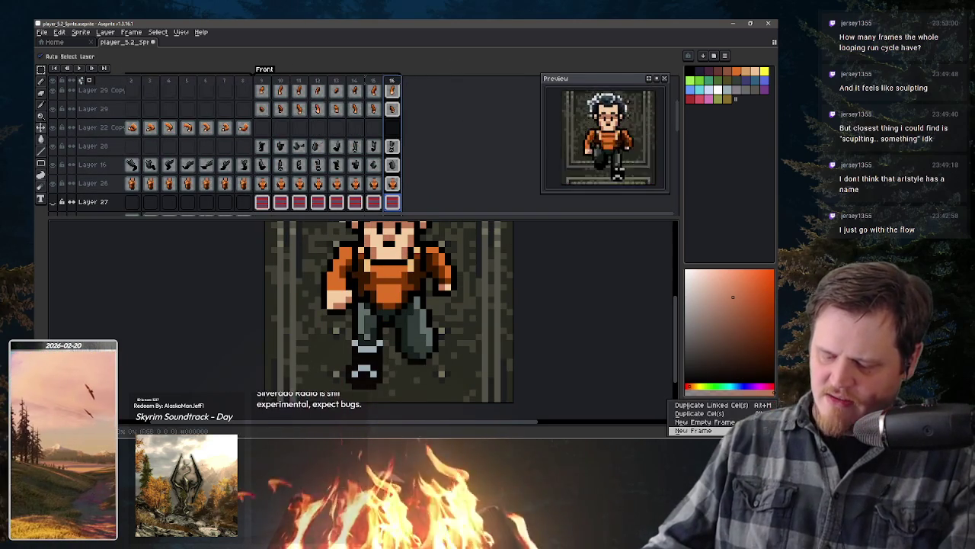
{"action": "left_click", "coordinate": [693, 430]}
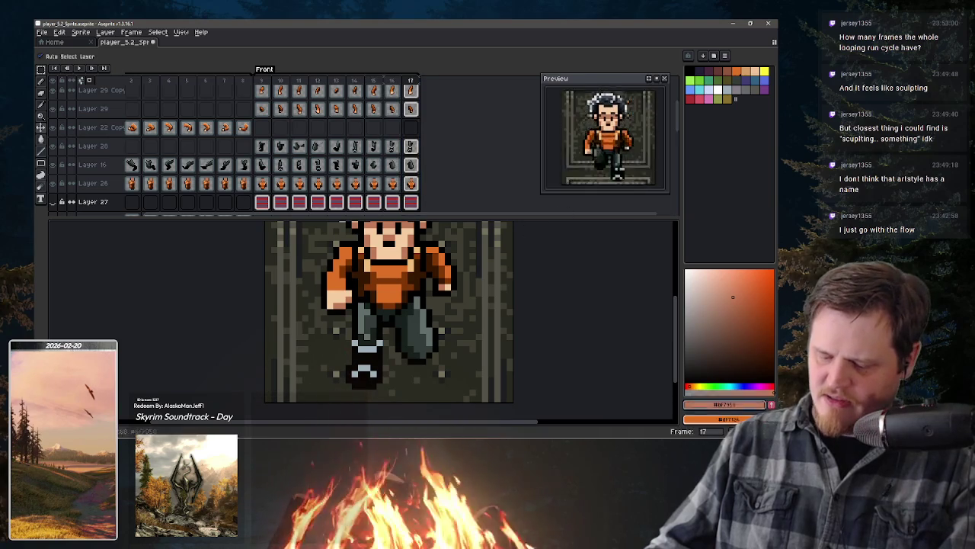
{"action": "key", "text": "ctrl+z"}
{"action": "right_click", "coordinate": [771, 404]}
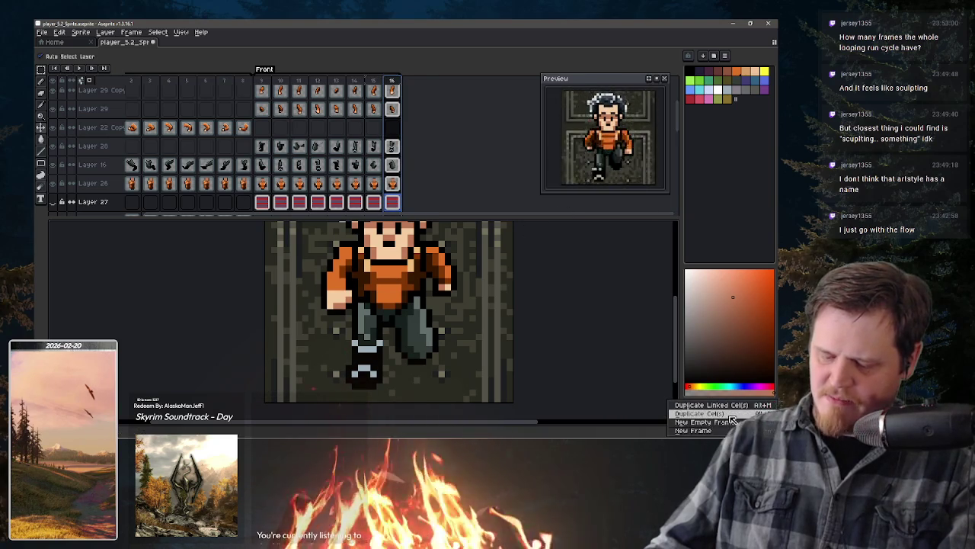
{"action": "left_click", "coordinate": [701, 422]}
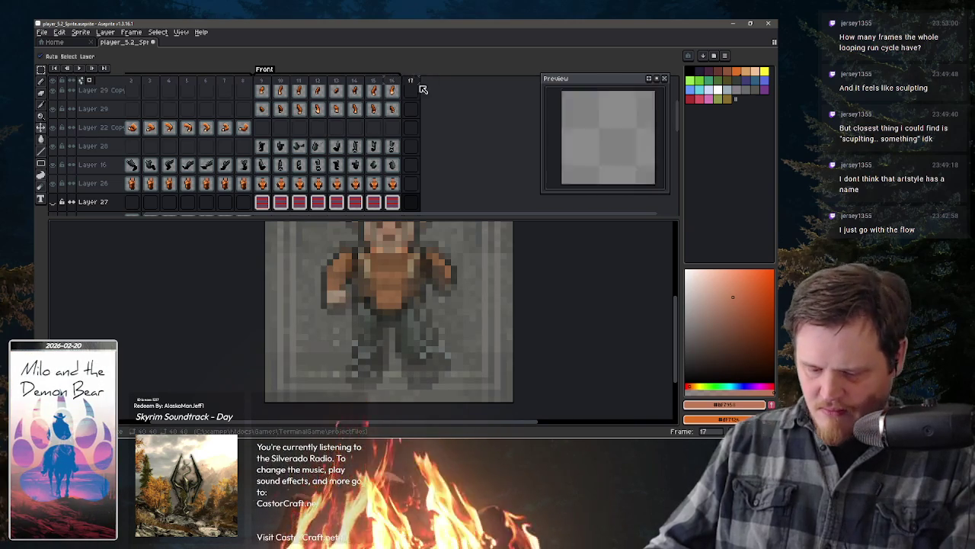
Step: Select the whole frame 17 column in the timeline
{"action": "left_click", "coordinate": [413, 93]}
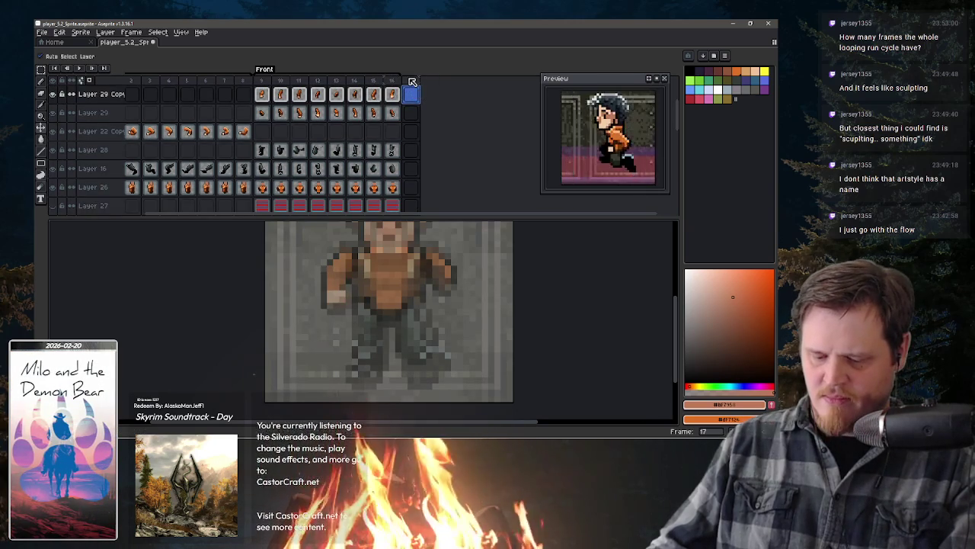
{"action": "left_click", "coordinate": [413, 82]}
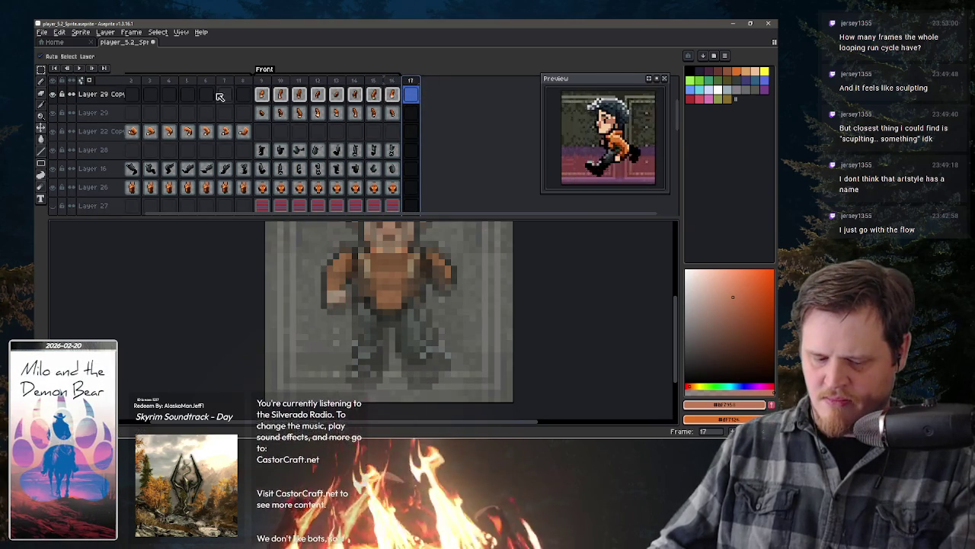
{"action": "scroll", "coordinate": [320, 137], "scroll_direction": "left", "scroll_amount": 1}
{"action": "scroll", "coordinate": [393, 173], "scroll_direction": "up", "scroll_amount": 2}
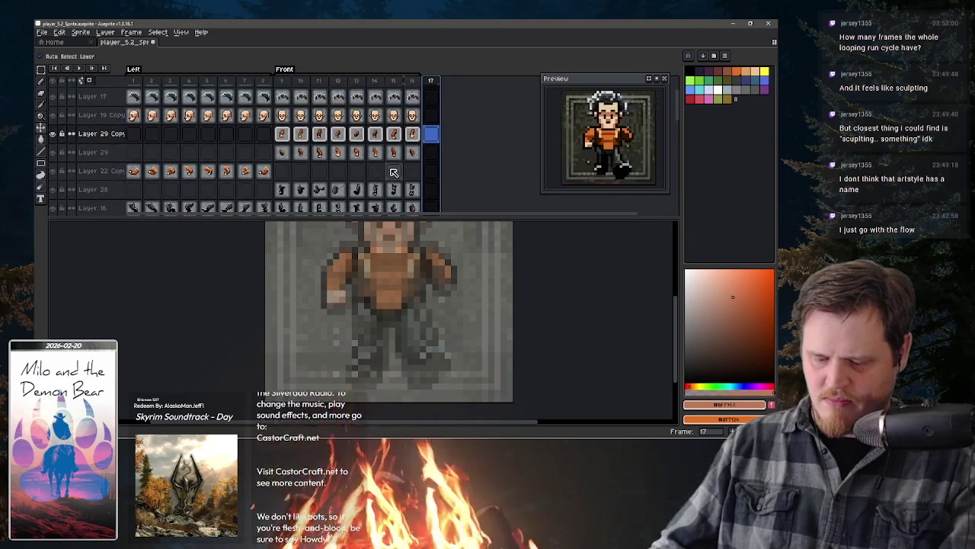
{"action": "scroll", "coordinate": [393, 172], "scroll_direction": "up", "scroll_amount": 1}
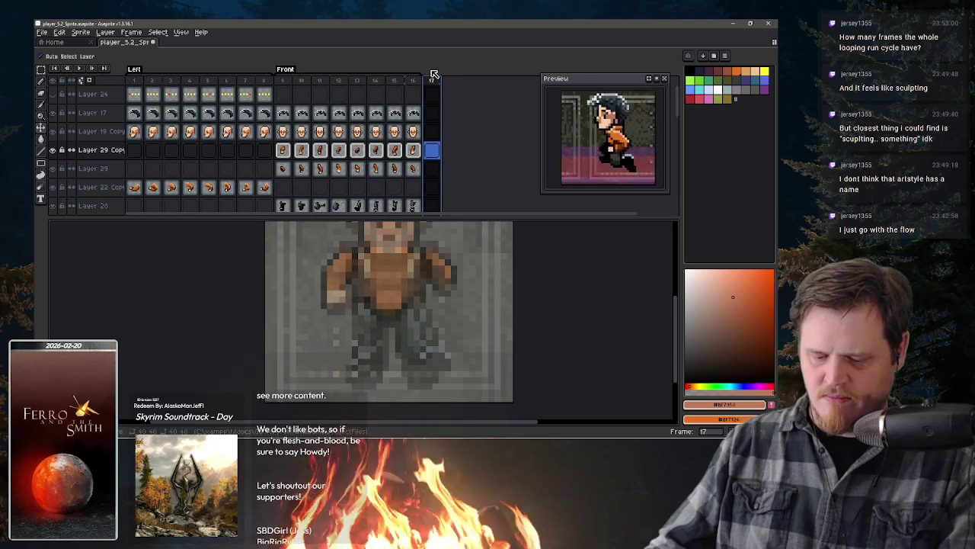
{"action": "left_click", "coordinate": [108, 34]}
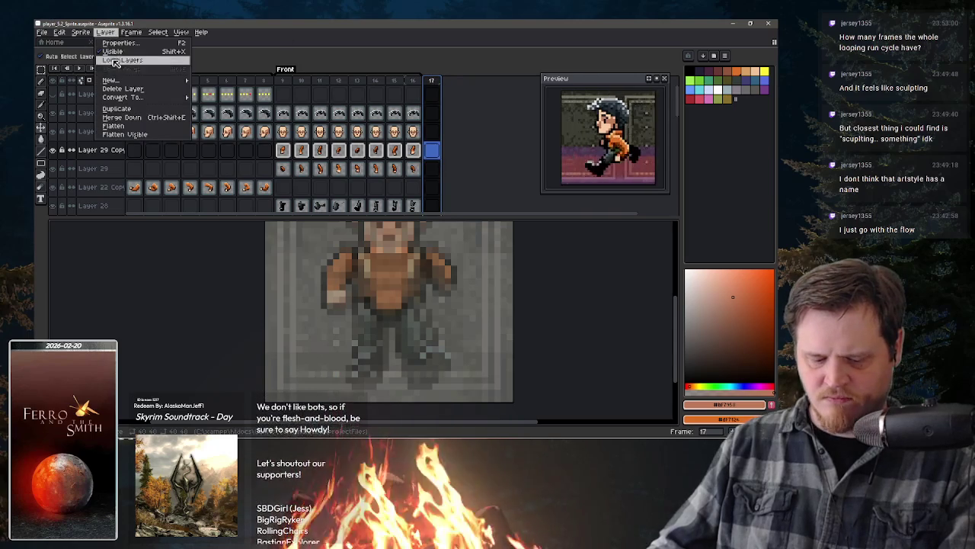
{"action": "mouse_move", "coordinate": [131, 32]}
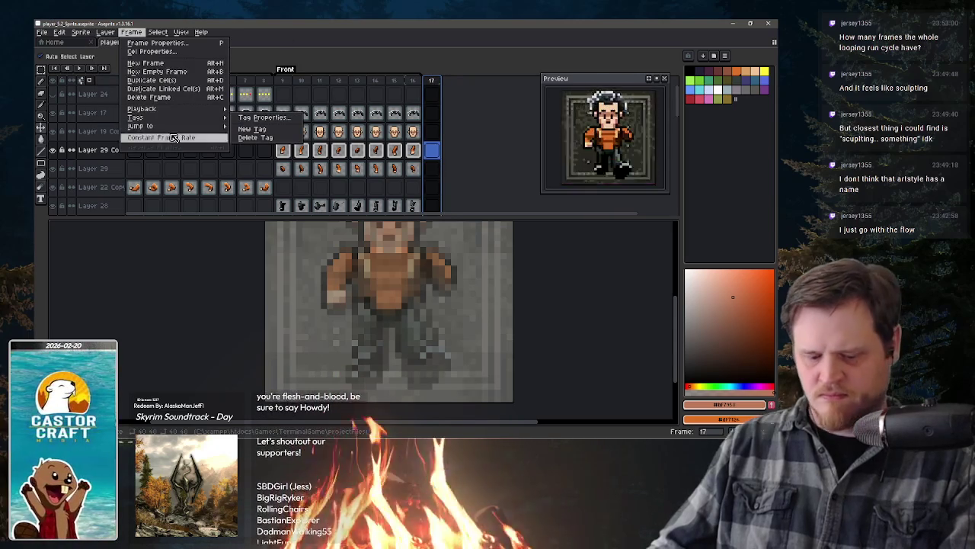
Step: Create a new tag named Back starting at frame 17
{"action": "left_click", "coordinate": [271, 131]}
{"action": "type", "text": "Bac"}
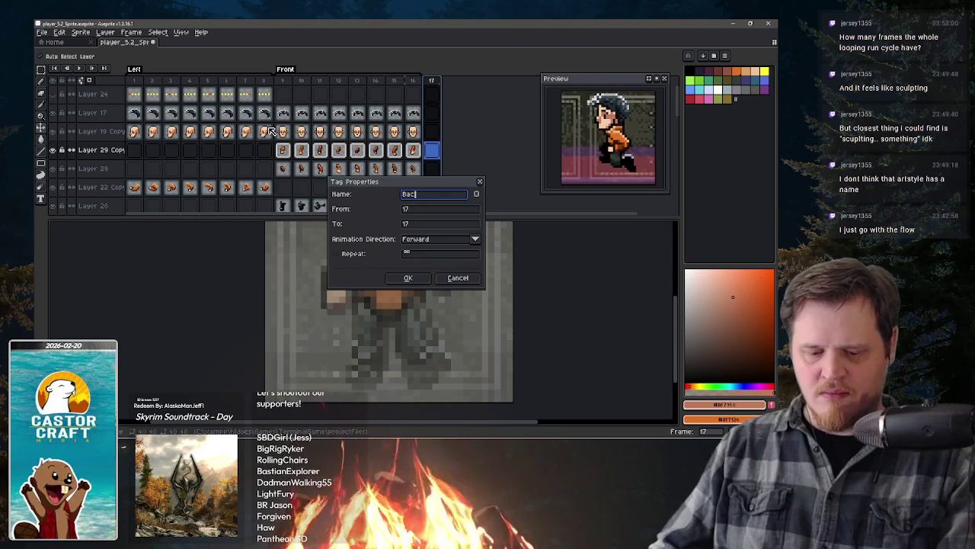
{"action": "type", "text": "k"}
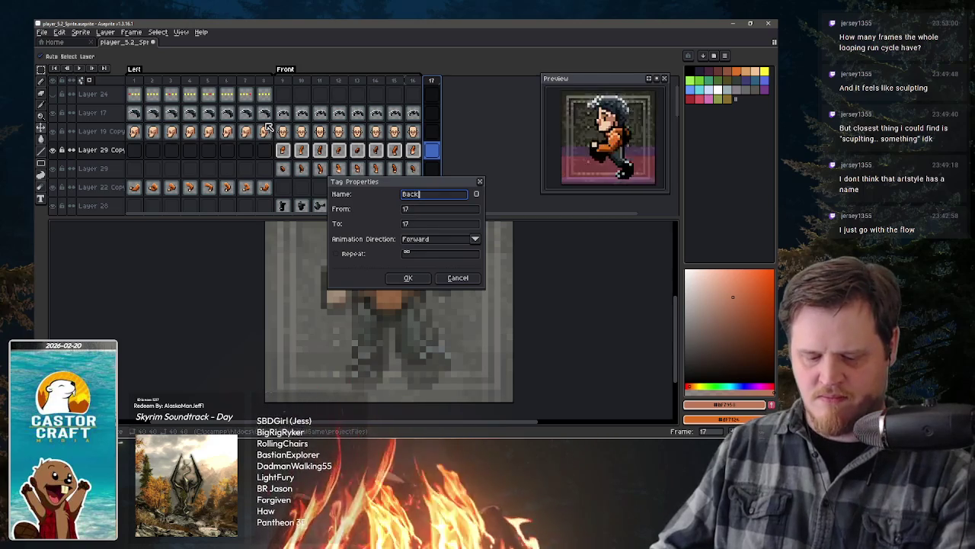
{"action": "left_click", "coordinate": [398, 282]}
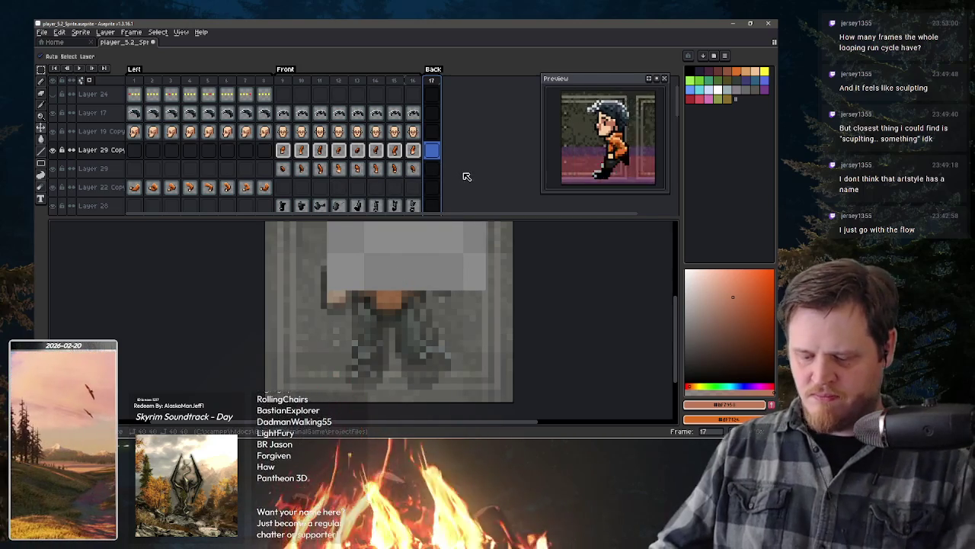
Step: Keep adding empty frames after frame 17 until the timeline reaches frame 21
{"action": "right_click", "coordinate": [438, 83]}
{"action": "left_click", "coordinate": [469, 99]}
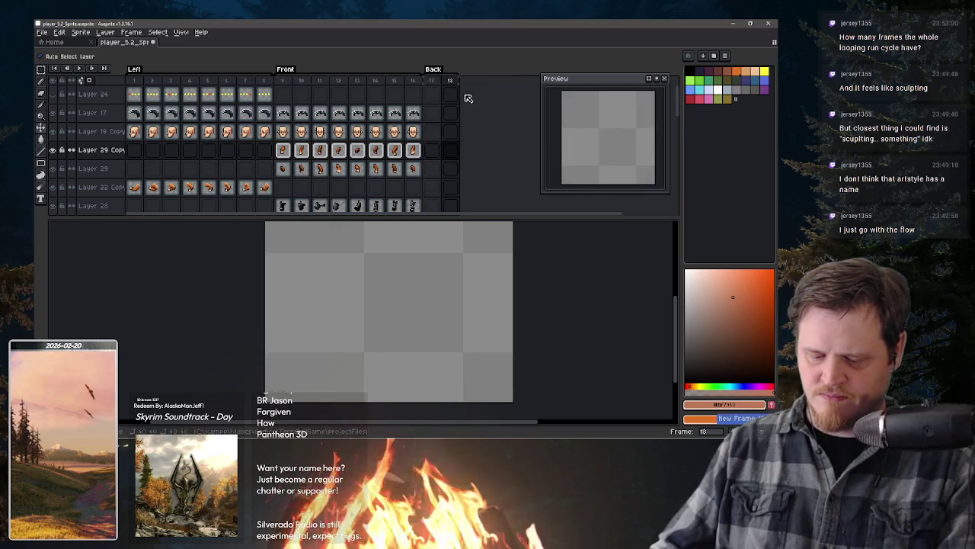
{"action": "right_click", "coordinate": [456, 85]}
{"action": "left_click", "coordinate": [489, 106]}
{"action": "right_click", "coordinate": [470, 84]}
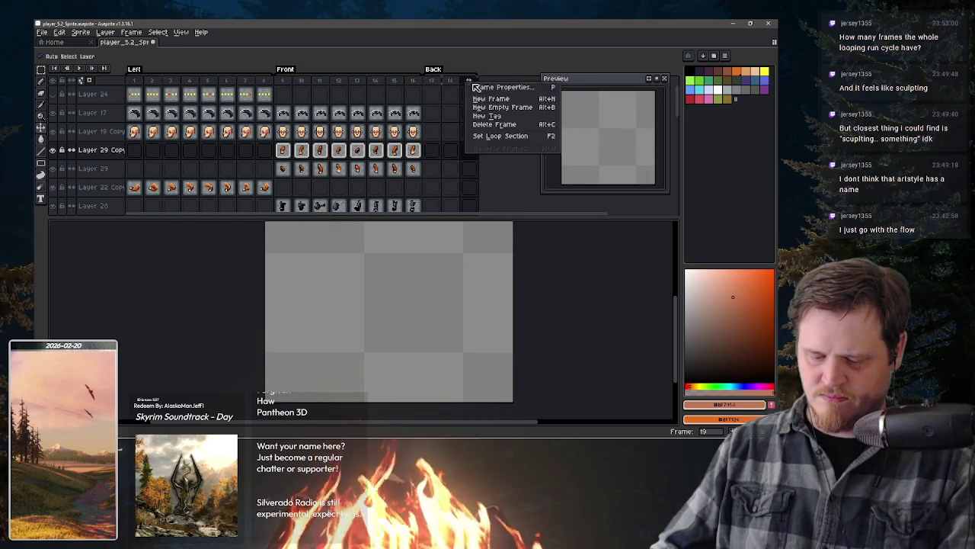
{"action": "left_click", "coordinate": [492, 99]}
{"action": "left_click", "coordinate": [468, 82]}
{"action": "right_click", "coordinate": [483, 82]}
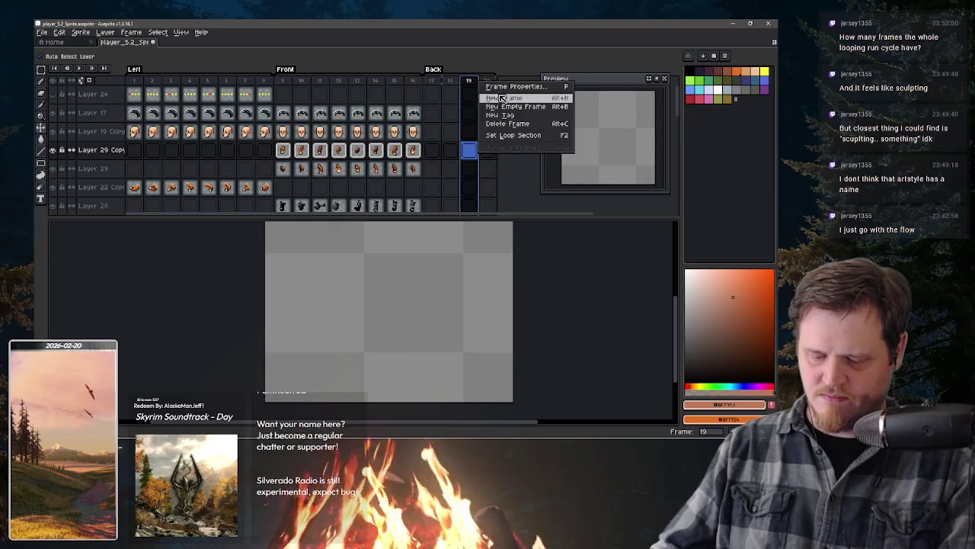
{"action": "left_click", "coordinate": [496, 99]}
{"action": "right_click", "coordinate": [483, 82]}
{"action": "left_click", "coordinate": [467, 82]}
{"action": "right_click", "coordinate": [471, 82]}
{"action": "left_click", "coordinate": [496, 98]}
{"action": "right_click", "coordinate": [490, 83]}
{"action": "left_click", "coordinate": [497, 98]}
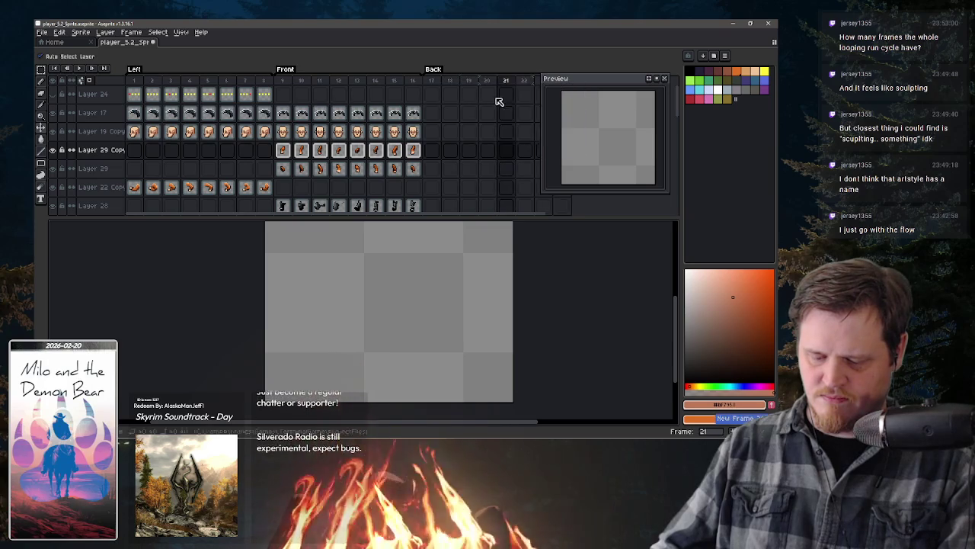
{"action": "scroll", "coordinate": [344, 117], "scroll_direction": "right", "scroll_amount": 3}
{"action": "left_click_drag", "start_coordinate": [344, 117], "coordinate": [406, 118]}
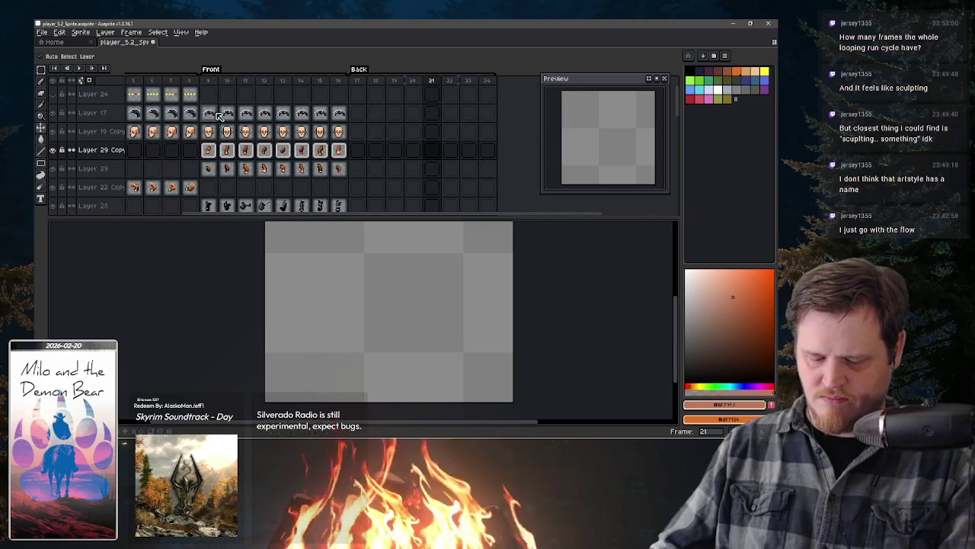
Step: Select the Front frames' cels from the upper layers down to Layer 26
{"action": "left_click_drag", "start_coordinate": [216, 113], "coordinate": [339, 191]}
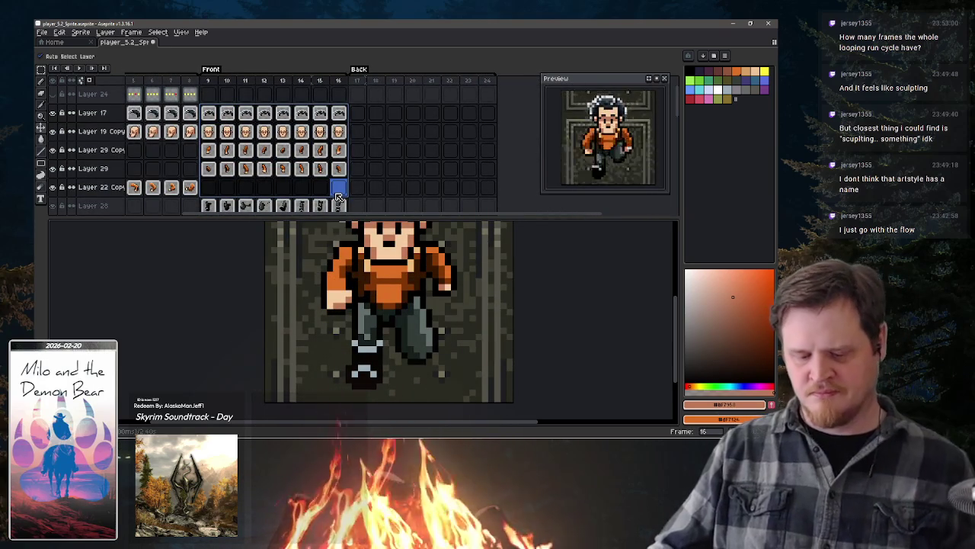
{"action": "left_click", "coordinate": [338, 94]}
{"action": "scroll", "coordinate": [339, 126], "scroll_direction": "down", "scroll_amount": 4}
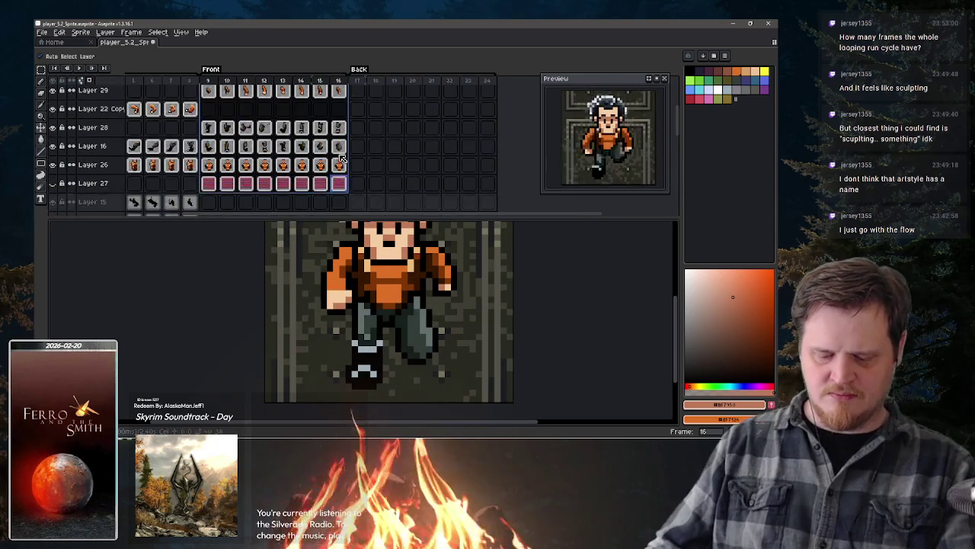
{"action": "mouse_move", "coordinate": [209, 89]}
{"action": "left_mouse_down"}
{"action": "mouse_move", "coordinate": [346, 171]}
{"action": "mouse_move", "coordinate": [362, 113]}
{"action": "left_mouse_up"}
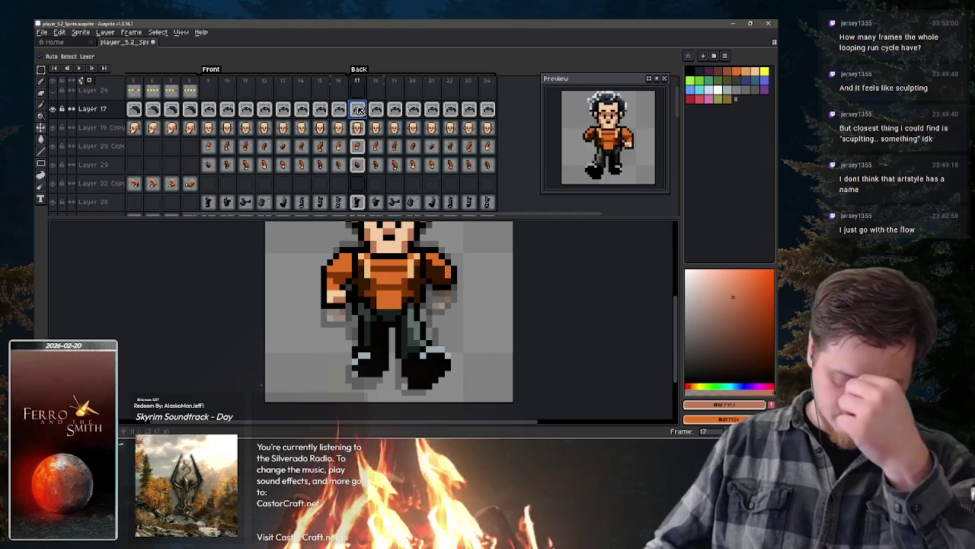
{"action": "scroll", "coordinate": [362, 122], "scroll_direction": "down", "scroll_amount": 2}
{"action": "scroll", "coordinate": [361, 160], "scroll_direction": "down", "scroll_amount": 4}
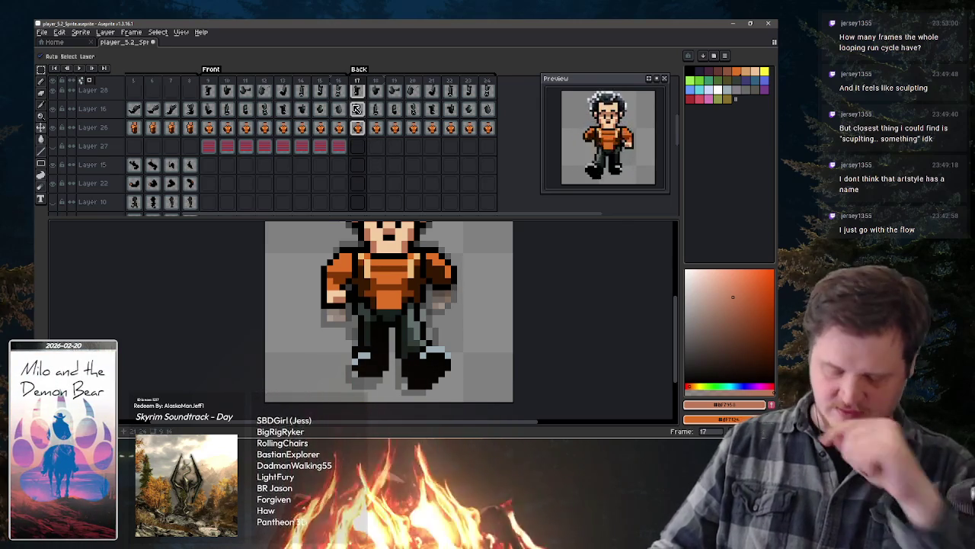
Step: Select the frame 17 cels of Layer 27 and Layer 19 Copy, then shrink the timeline
{"action": "left_click", "coordinate": [357, 147]}
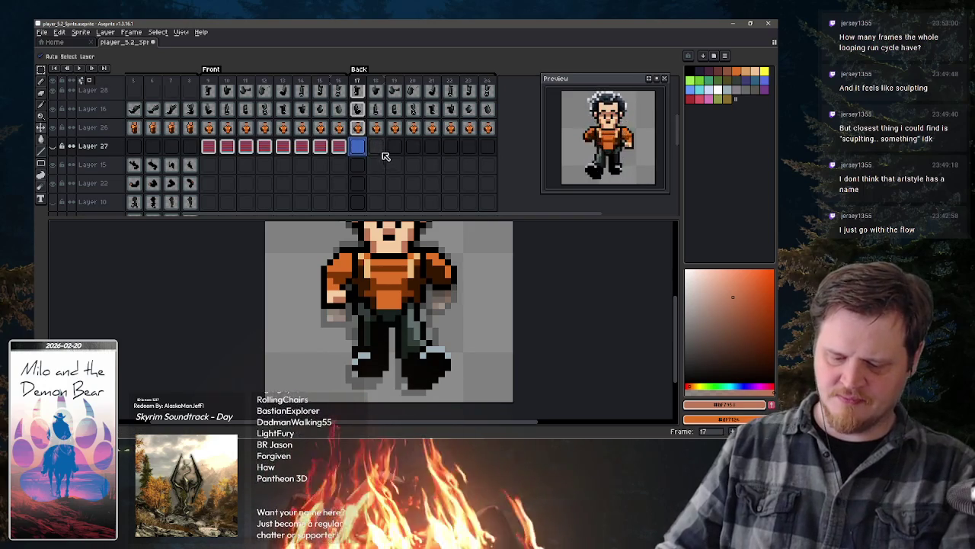
{"action": "scroll", "coordinate": [383, 149], "scroll_direction": "up", "scroll_amount": 2}
{"action": "scroll", "coordinate": [383, 148], "scroll_direction": "up", "scroll_amount": 2}
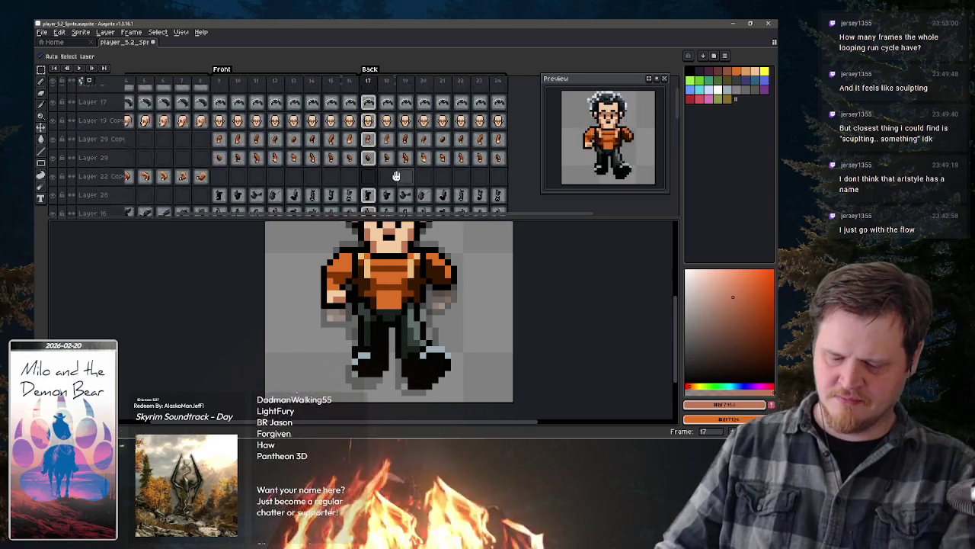
{"action": "scroll", "coordinate": [384, 143], "scroll_direction": "up", "scroll_amount": 2}
{"action": "left_click", "coordinate": [368, 129]}
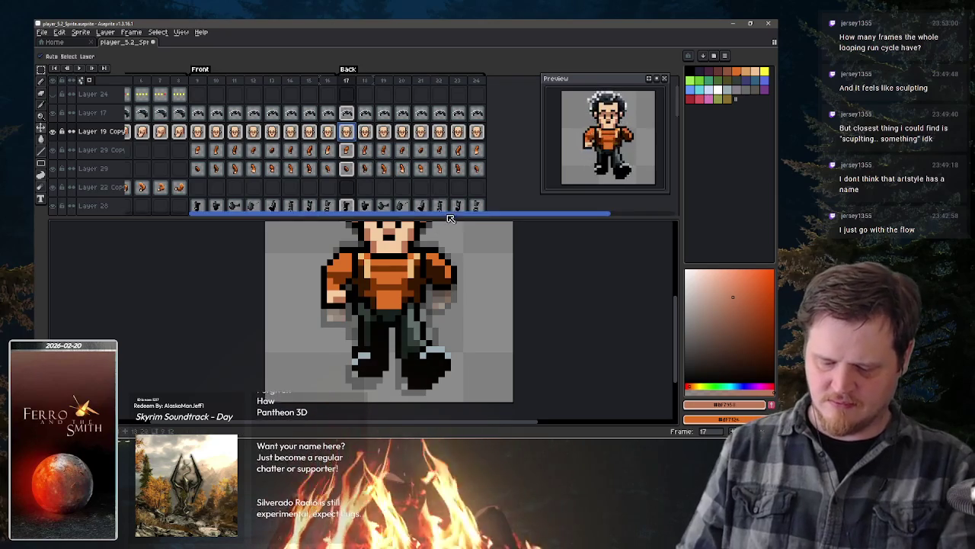
{"action": "left_click_drag", "start_coordinate": [446, 217], "coordinate": [442, 153]}
Step: Eyedrop the dark hair and skin tone colours from the frame 17 sprite
{"action": "key", "text": "Up"}
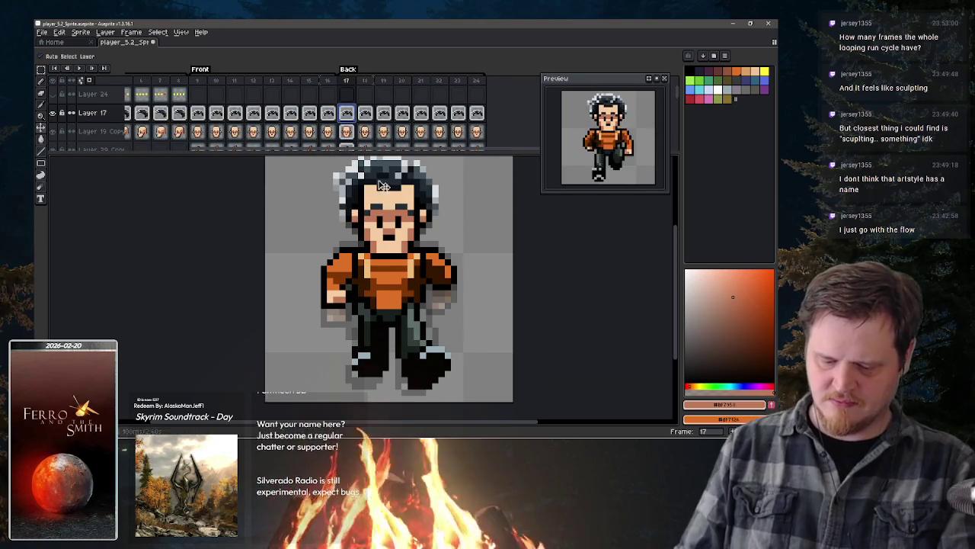
{"action": "key", "text": "i"}
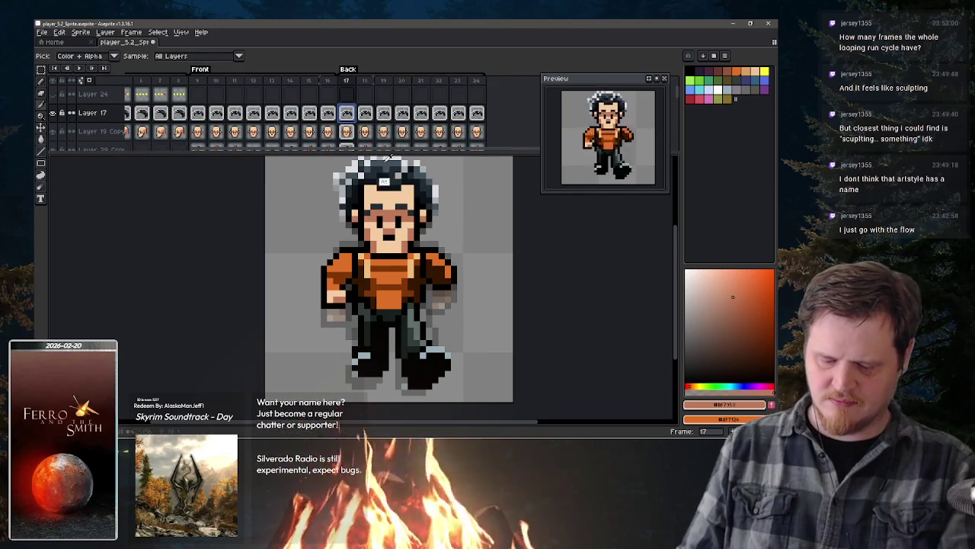
{"action": "left_click", "coordinate": [374, 173], "text": "alt"}
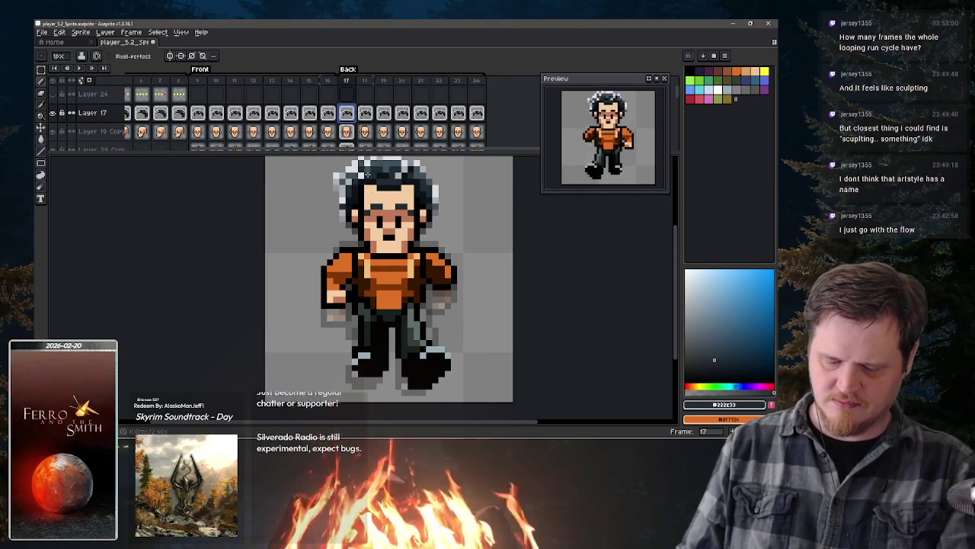
{"action": "left_click", "coordinate": [346, 131]}
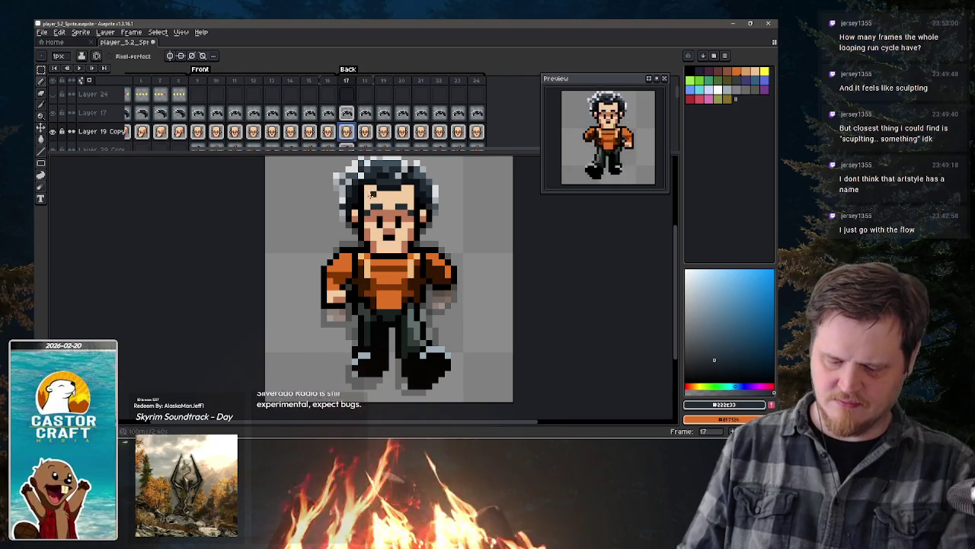
{"action": "left_click", "coordinate": [369, 205], "text": "alt"}
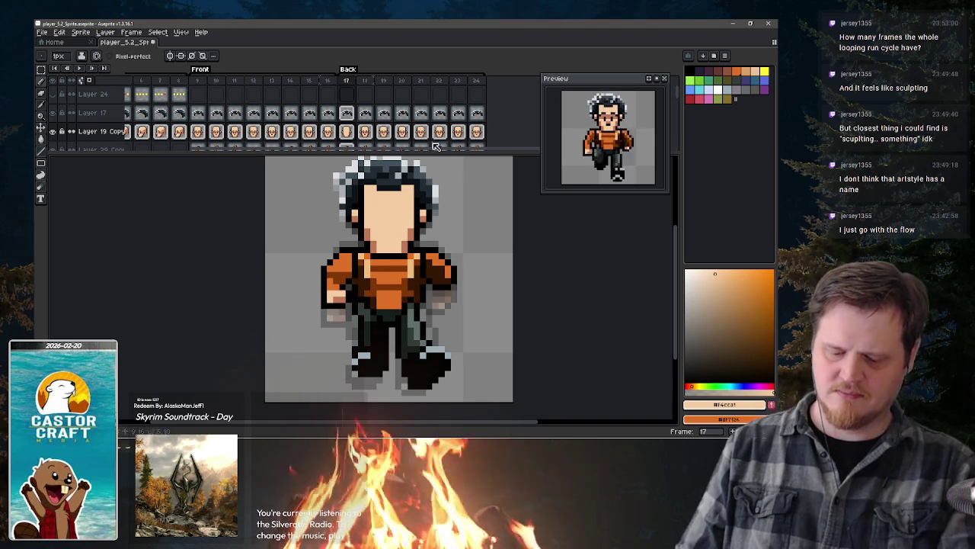
Step: On the hair layer, paint dark hair down over the face, undoing one bad stroke
{"action": "left_click", "coordinate": [347, 112]}
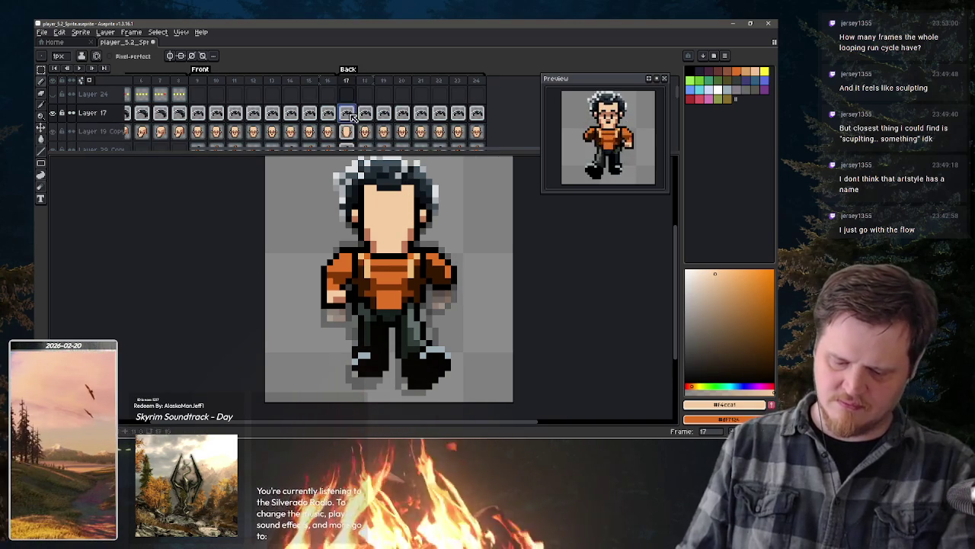
{"action": "left_click", "coordinate": [369, 186], "text": "alt"}
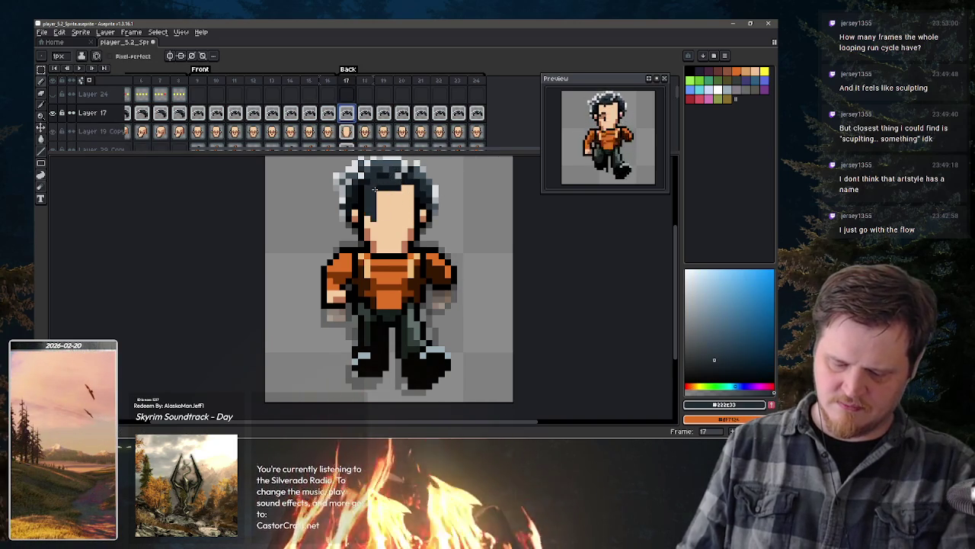
{"action": "left_click_drag", "start_coordinate": [374, 185], "coordinate": [387, 198]}
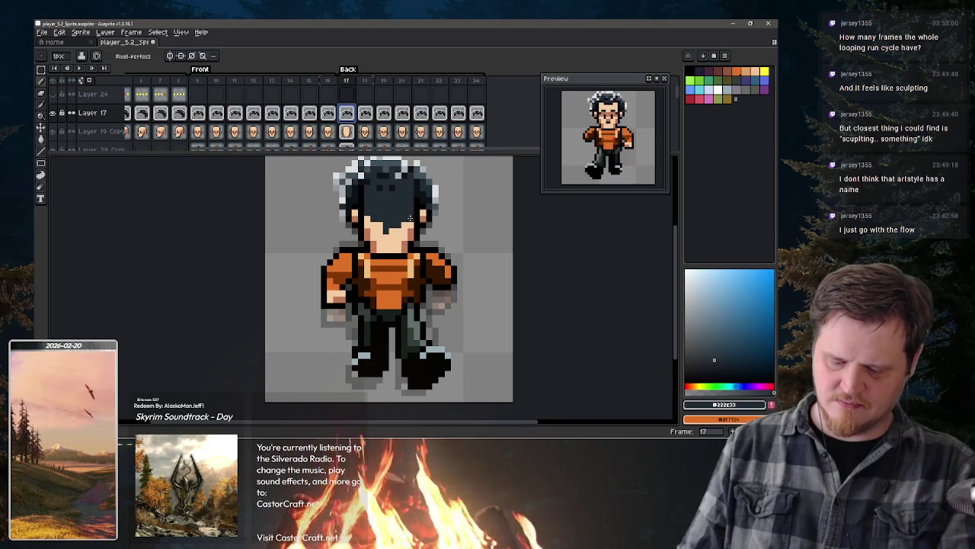
{"action": "left_click_drag", "start_coordinate": [379, 237], "coordinate": [376, 222]}
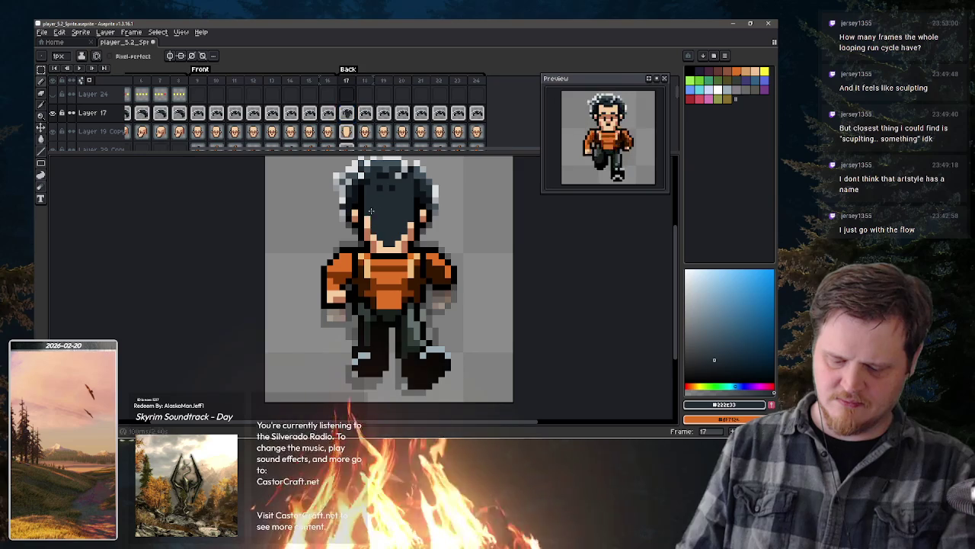
{"action": "key", "text": "ctrl+z"}
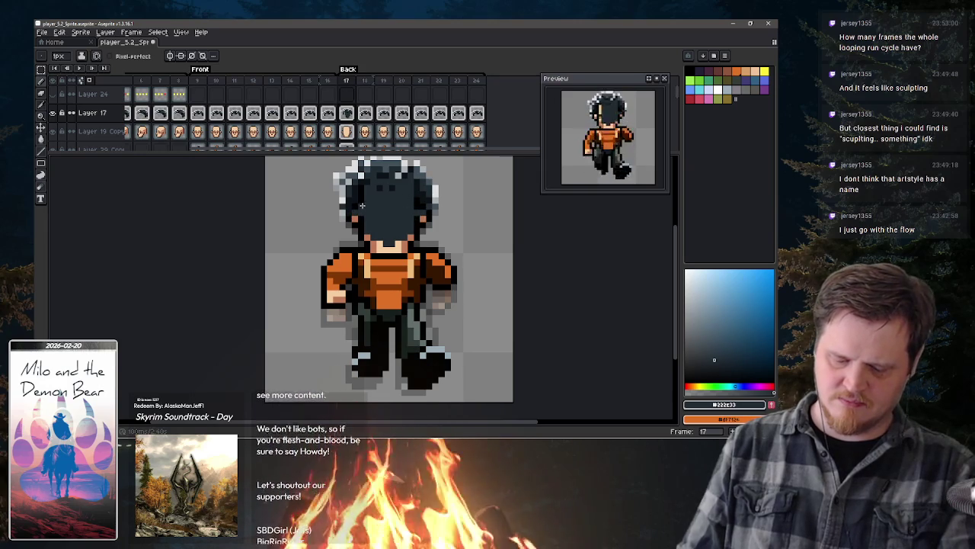
Step: Pick a darker hair shade, lower the view, and select then deselect the canvas
{"action": "left_click", "coordinate": [375, 231], "text": "alt"}
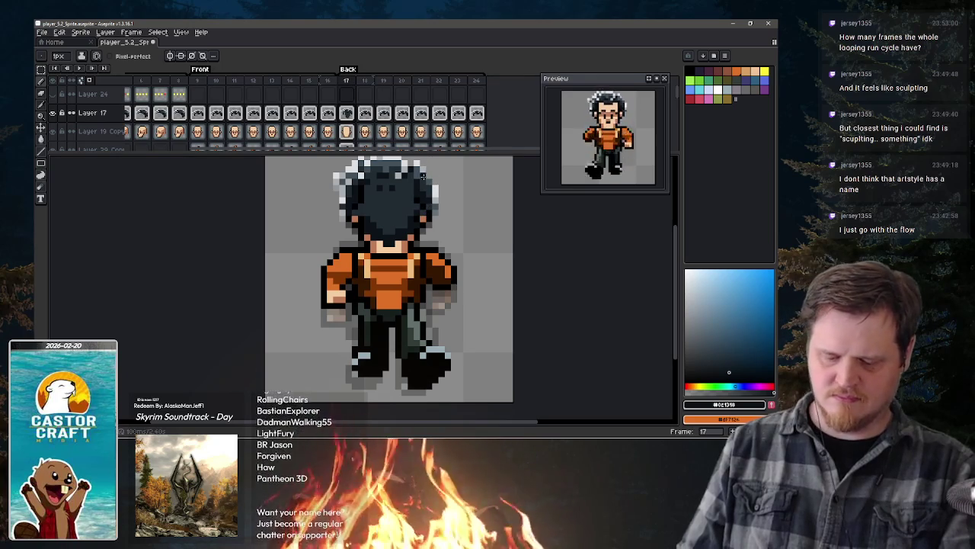
{"action": "left_click_drag", "start_coordinate": [422, 171], "coordinate": [419, 196]}
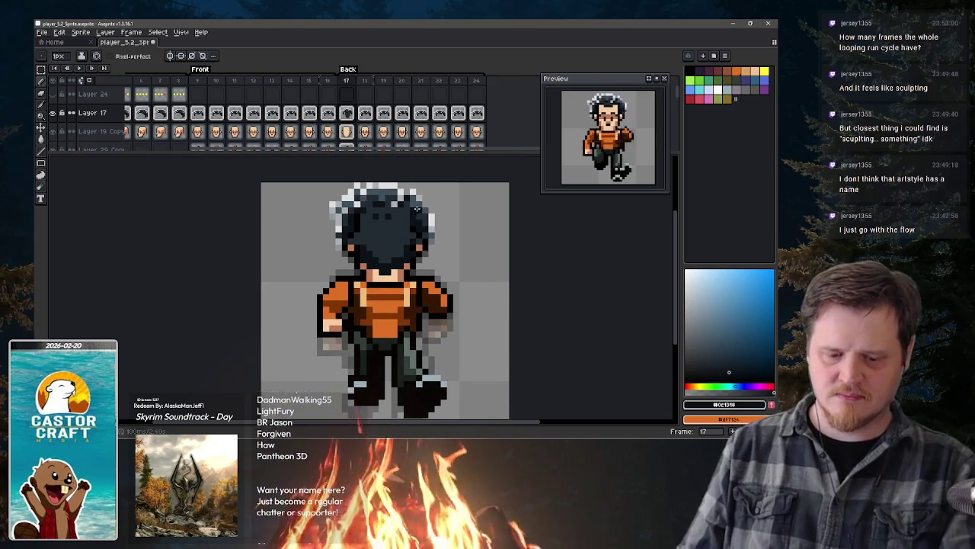
{"action": "key", "text": "ctrl+a"}
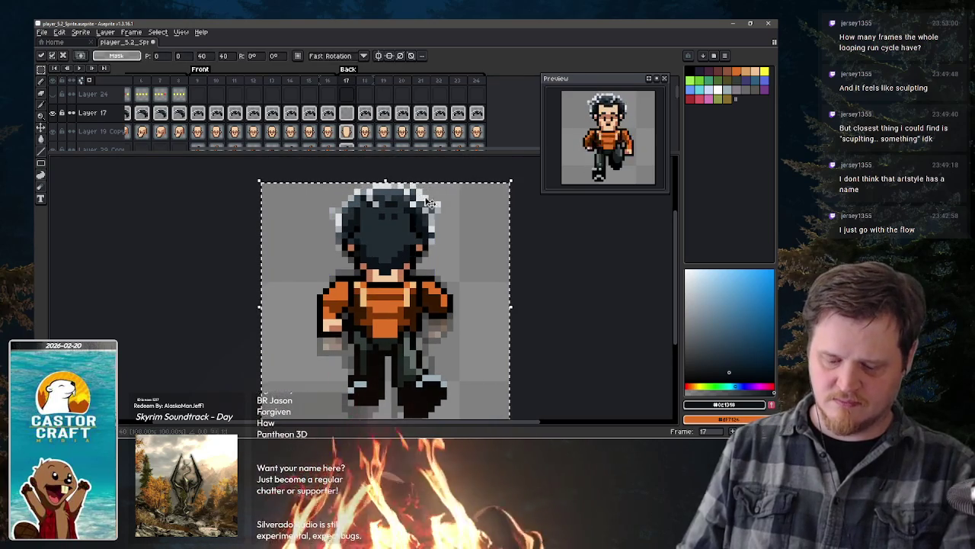
{"action": "key", "text": "ctrl"}
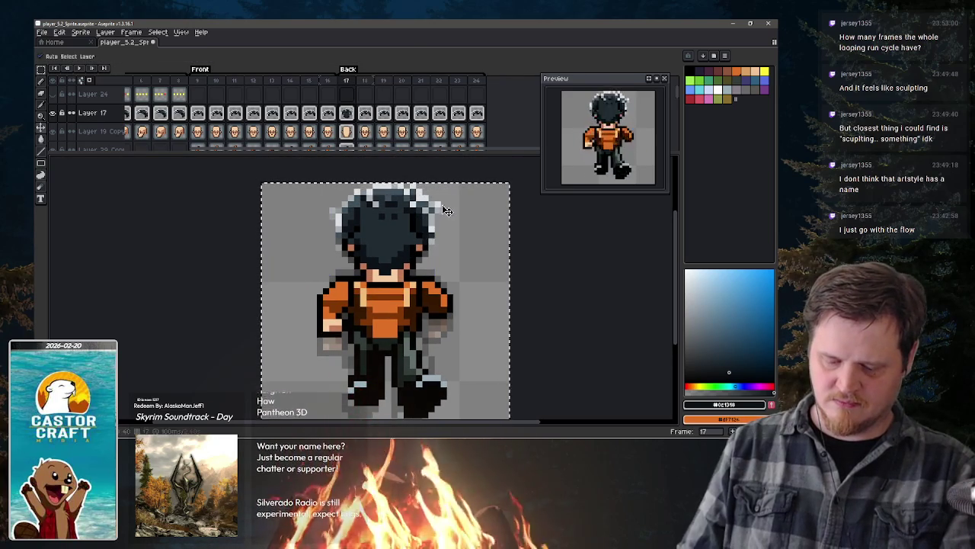
{"action": "key", "text": "ctrl+d"}
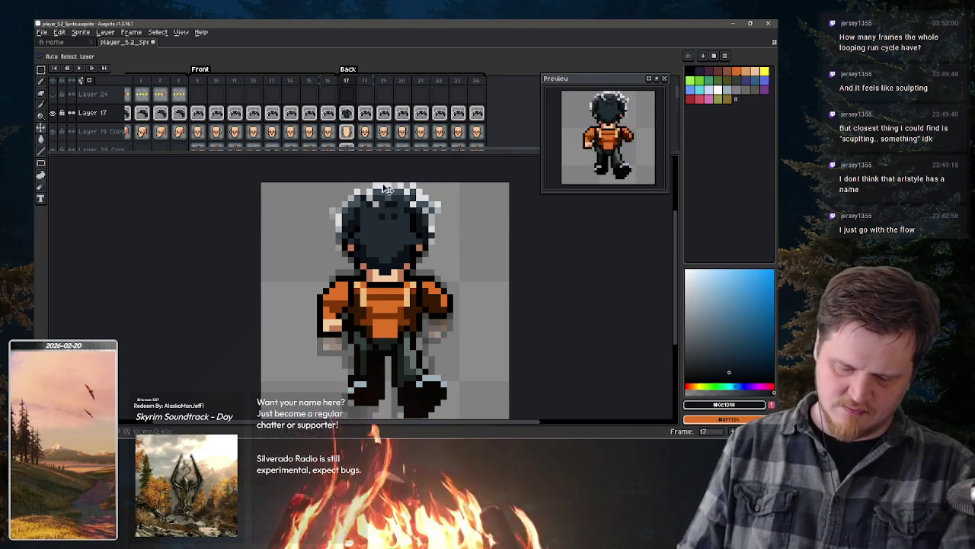
Step: Sample the light and dark hair colours, then hide the onion skin
{"action": "left_click", "coordinate": [368, 216], "text": "alt"}
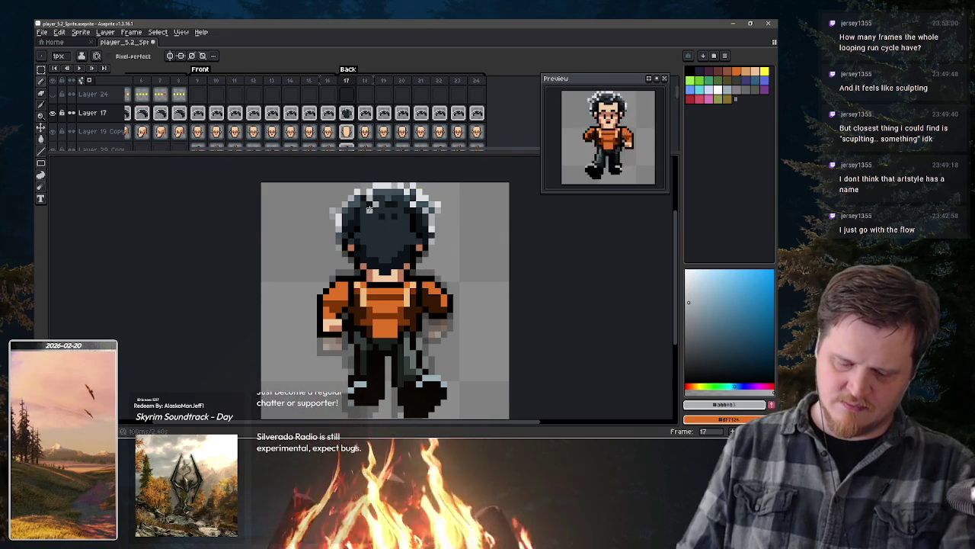
{"action": "left_click", "coordinate": [363, 205], "text": "alt"}
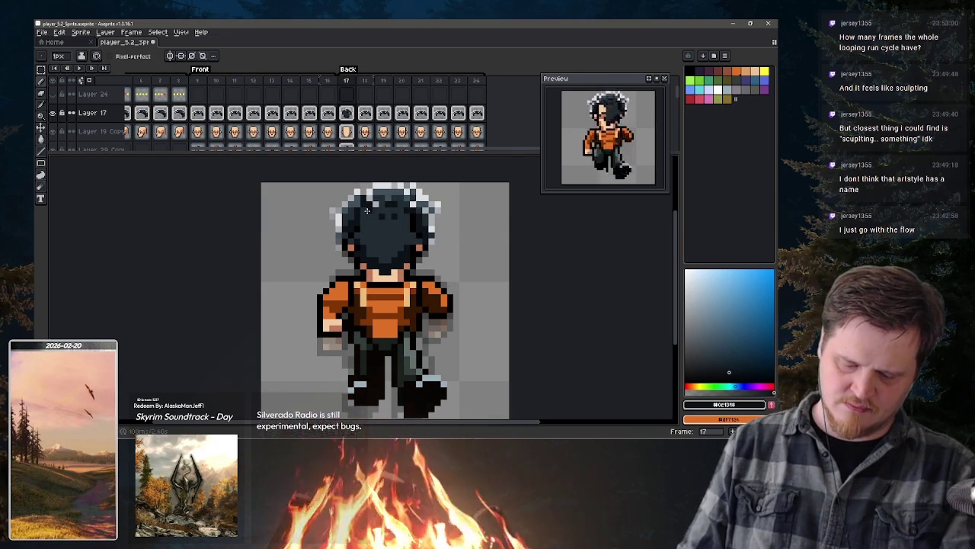
{"action": "left_click", "coordinate": [375, 196], "text": "alt"}
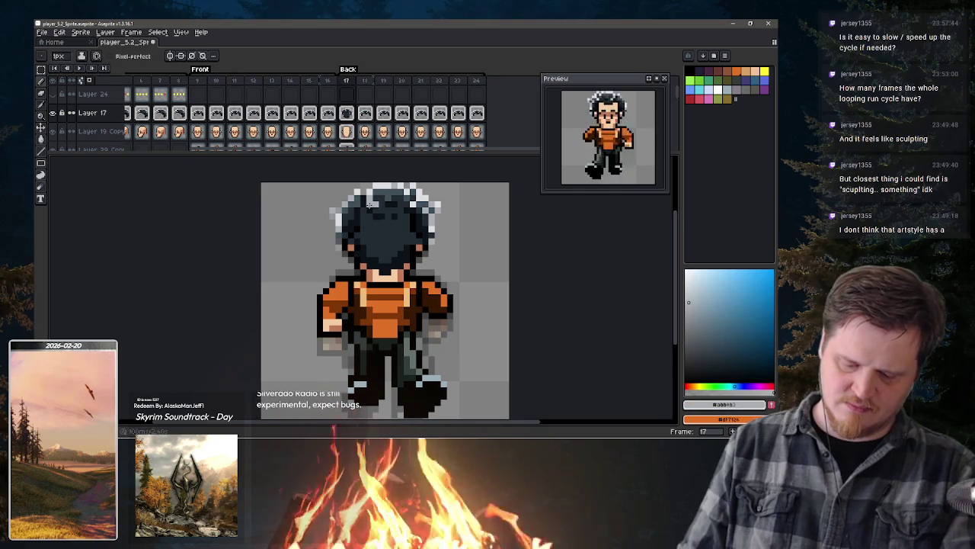
{"action": "left_click", "coordinate": [370, 200], "text": "alt"}
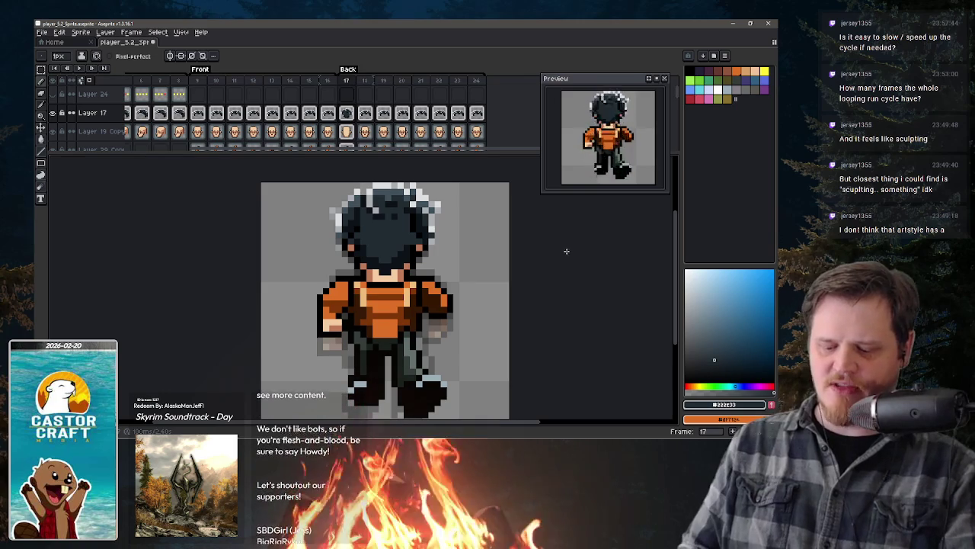
{"action": "key", "text": "F3"}
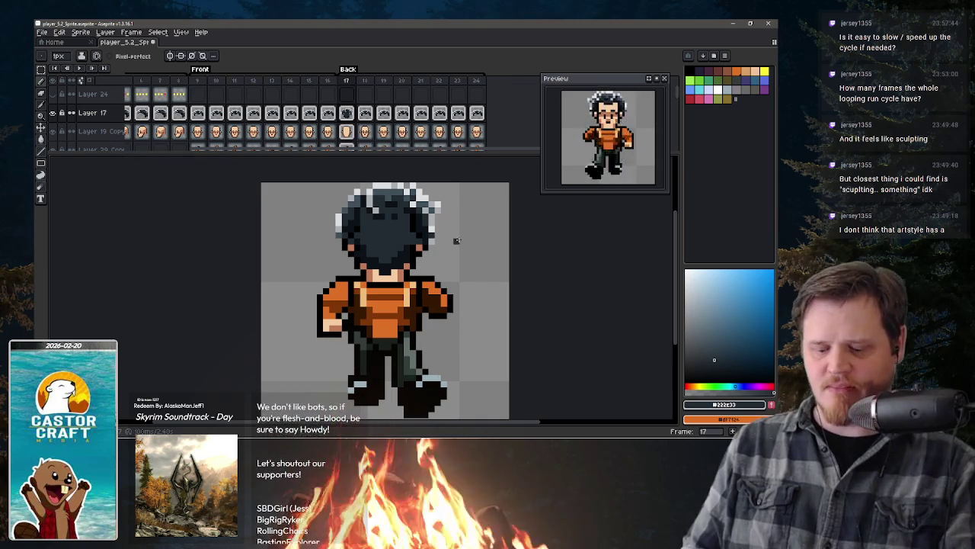
{"action": "left_click_drag", "start_coordinate": [449, 257], "coordinate": [464, 237]}
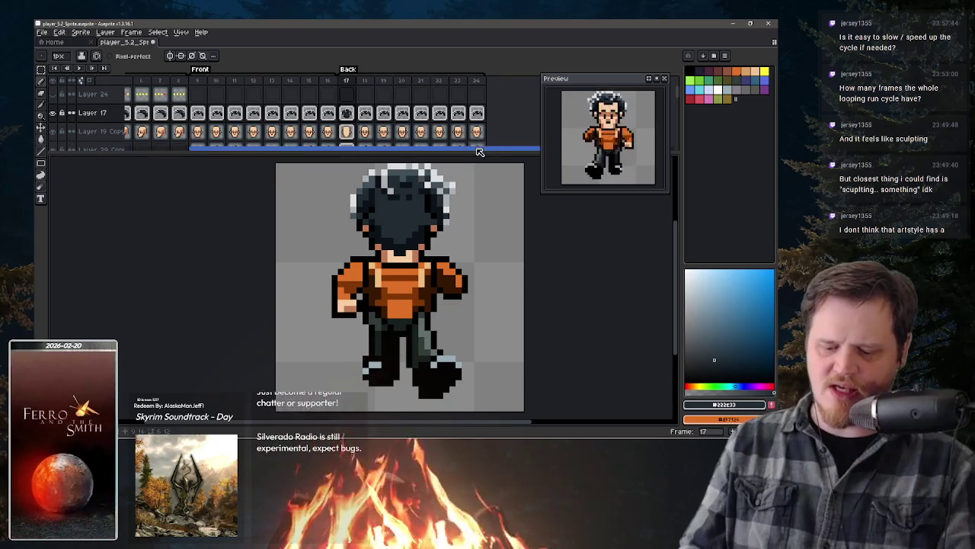
Step: Hide the hair, face detail, left arm, right arm, legs, torso and head layers
{"action": "left_click_drag", "start_coordinate": [474, 151], "coordinate": [505, 151]}
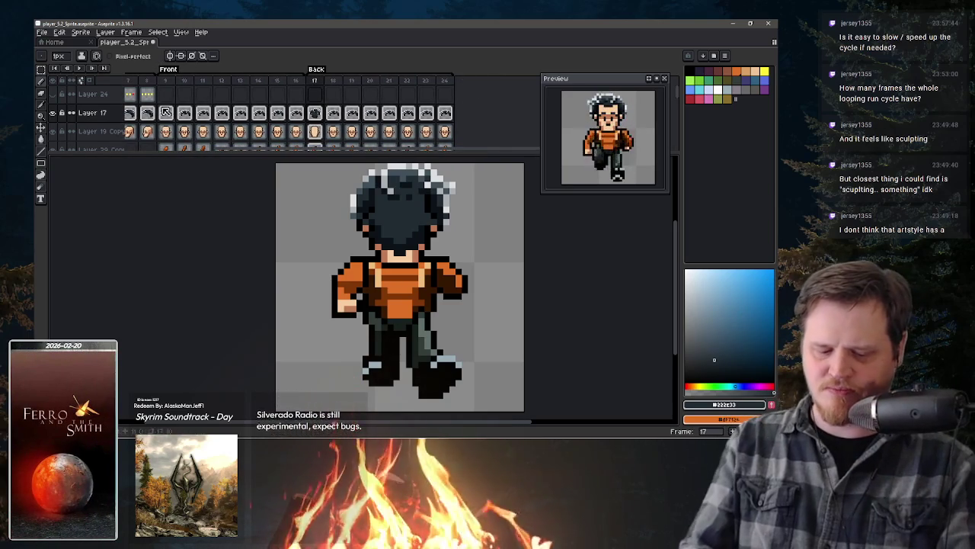
{"action": "left_click", "coordinate": [53, 113]}
{"action": "left_click", "coordinate": [54, 131]}
{"action": "left_click", "coordinate": [53, 149]}
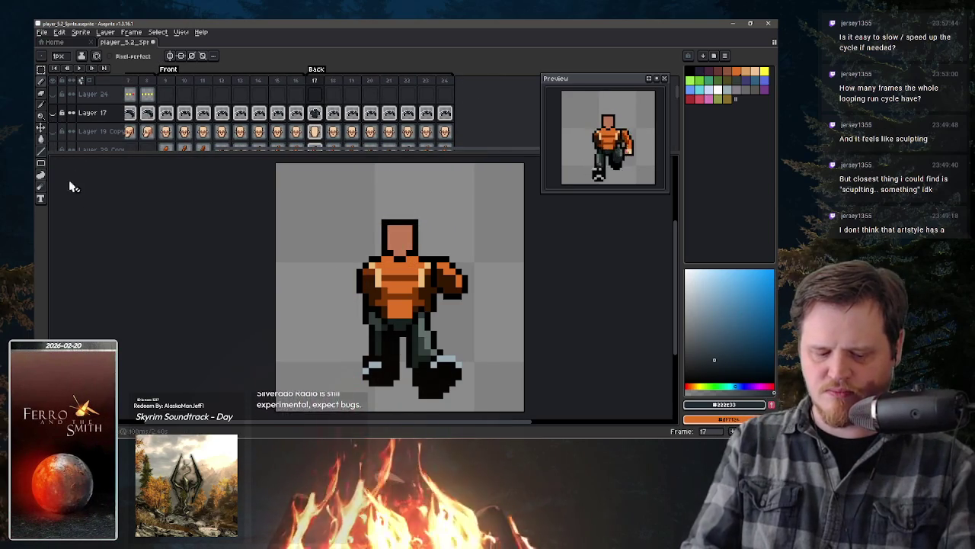
{"action": "scroll", "coordinate": [229, 114], "scroll_direction": "left", "scroll_amount": 3}
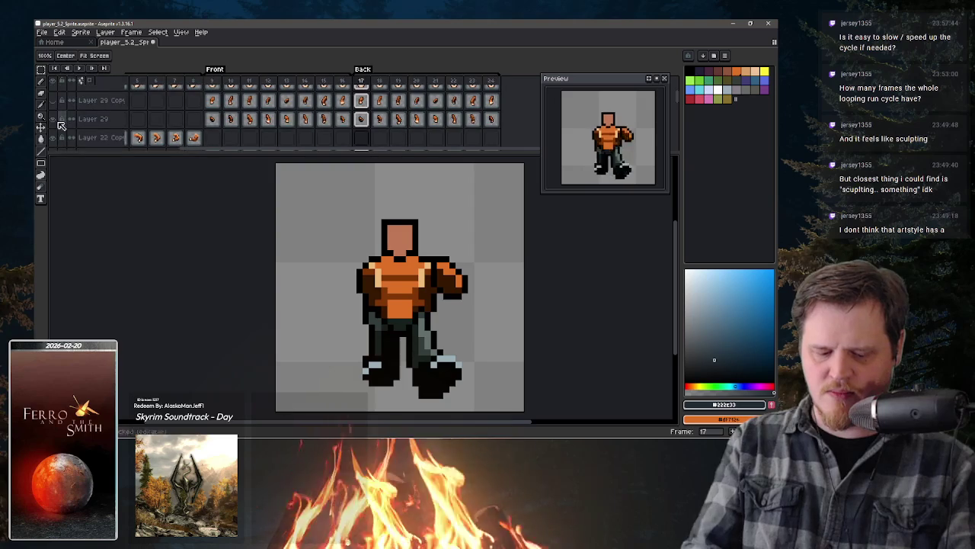
{"action": "left_click", "coordinate": [53, 118]}
{"action": "scroll", "coordinate": [87, 137], "scroll_direction": "down", "scroll_amount": 2}
{"action": "left_click", "coordinate": [53, 113]}
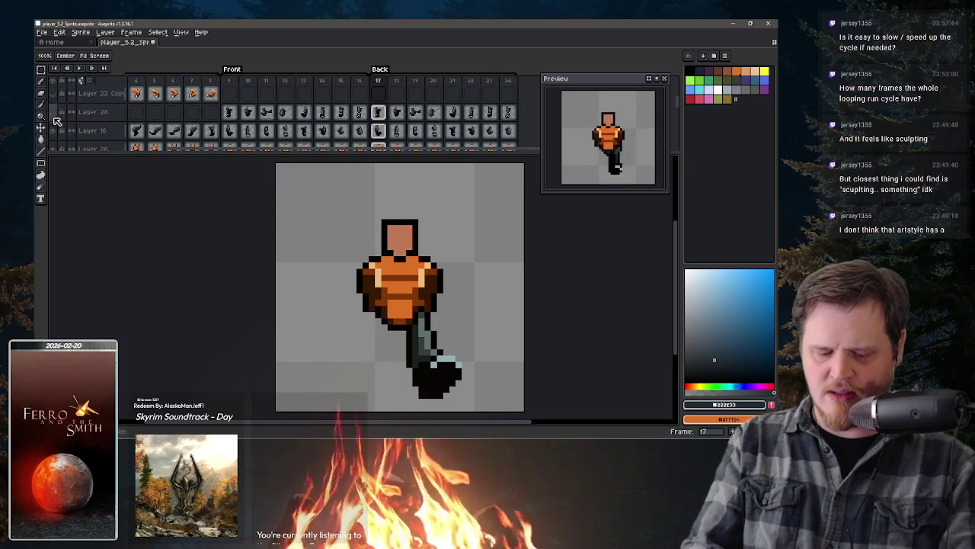
{"action": "left_click", "coordinate": [54, 131]}
{"action": "left_click", "coordinate": [53, 149]}
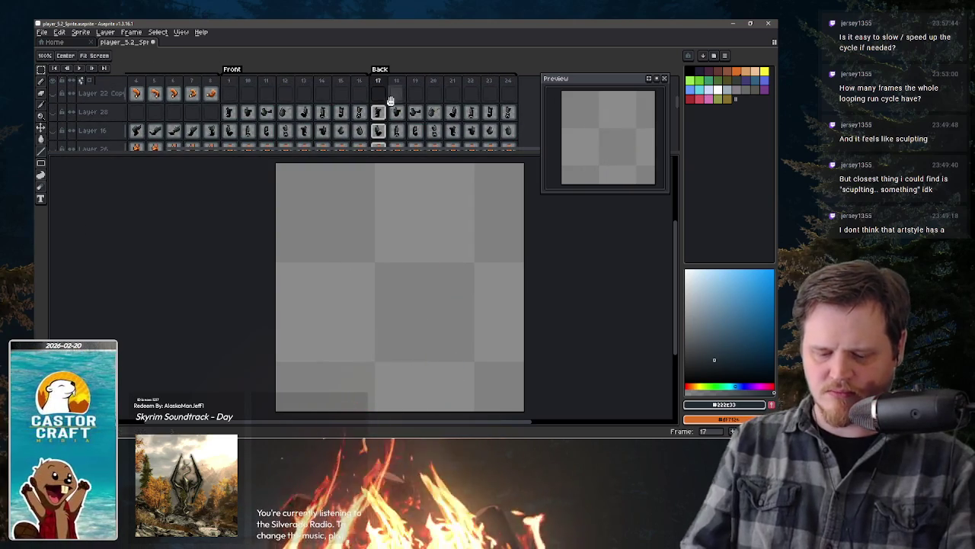
{"action": "scroll", "coordinate": [366, 112], "scroll_direction": "down", "scroll_amount": 3}
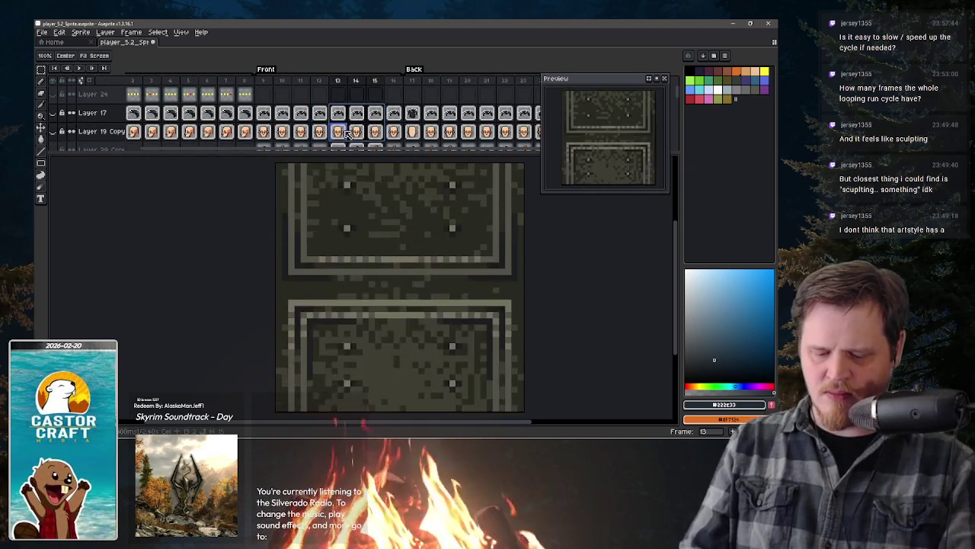
Step: Make Layer 24's cel on frame 17 the drawing target
{"action": "left_click", "coordinate": [412, 93]}
{"action": "scroll", "coordinate": [452, 113], "scroll_direction": "right", "scroll_amount": 2}
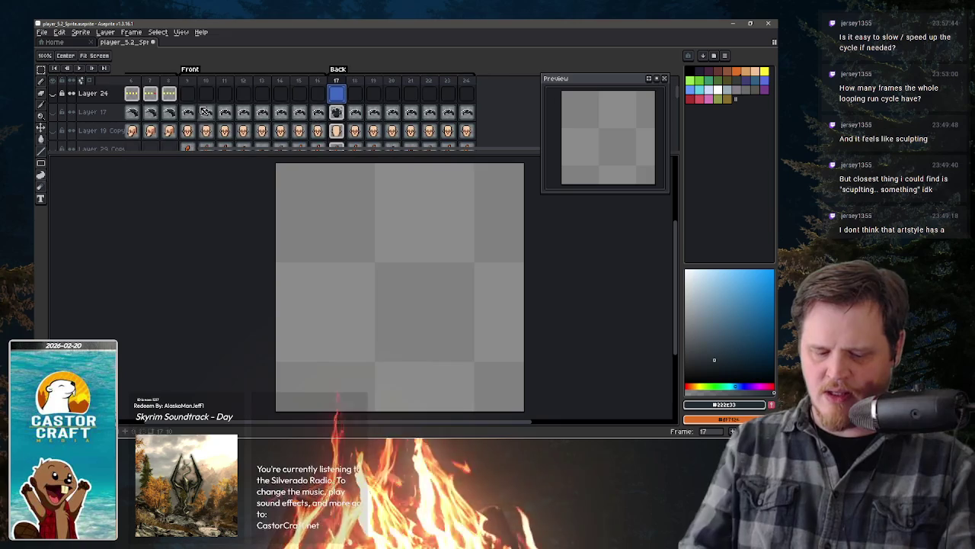
{"action": "key", "text": "b"}
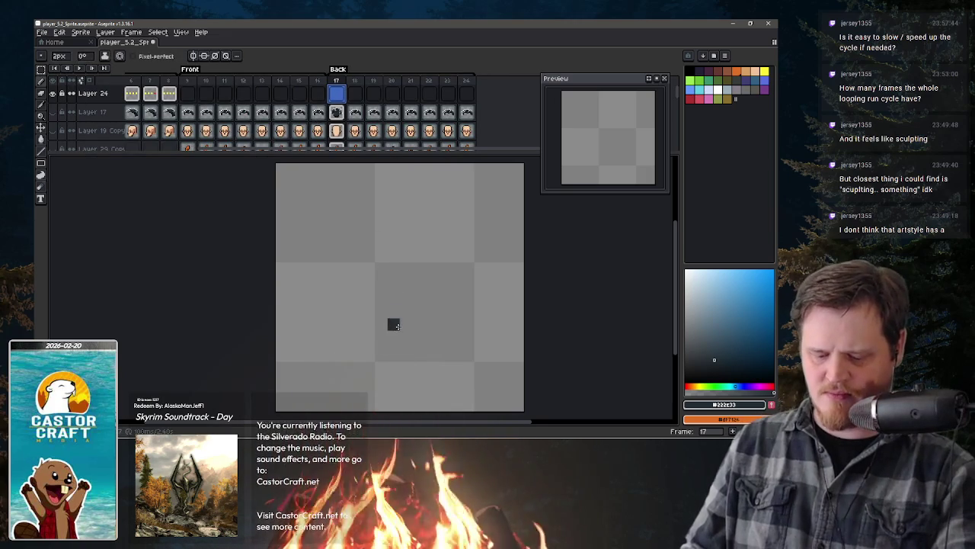
Step: With a 4px red brush, paint a red block in the lower middle of frame 17
{"action": "key", "text": "plus"}
{"action": "key", "text": "plus"}
{"action": "key", "text": "plus"}
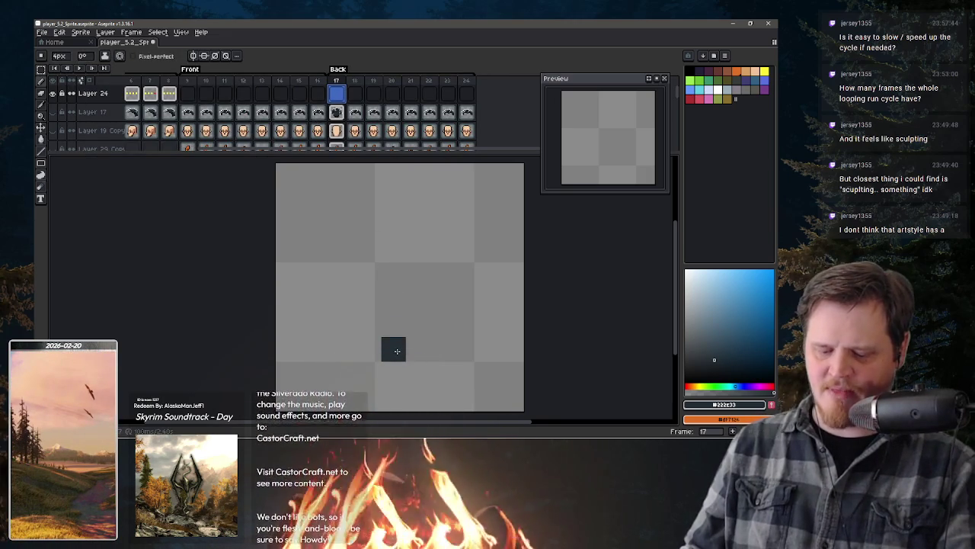
{"action": "left_click", "coordinate": [703, 101]}
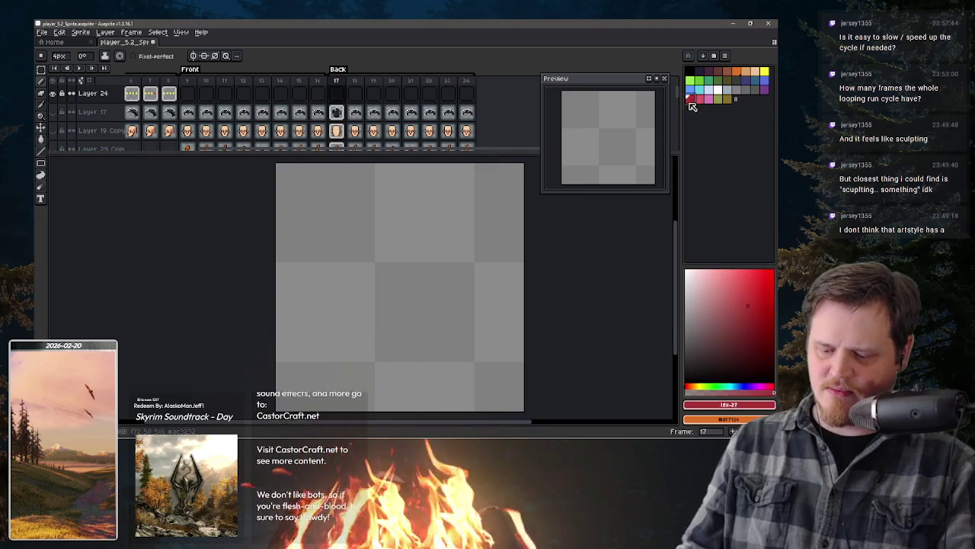
{"action": "left_click", "coordinate": [393, 349]}
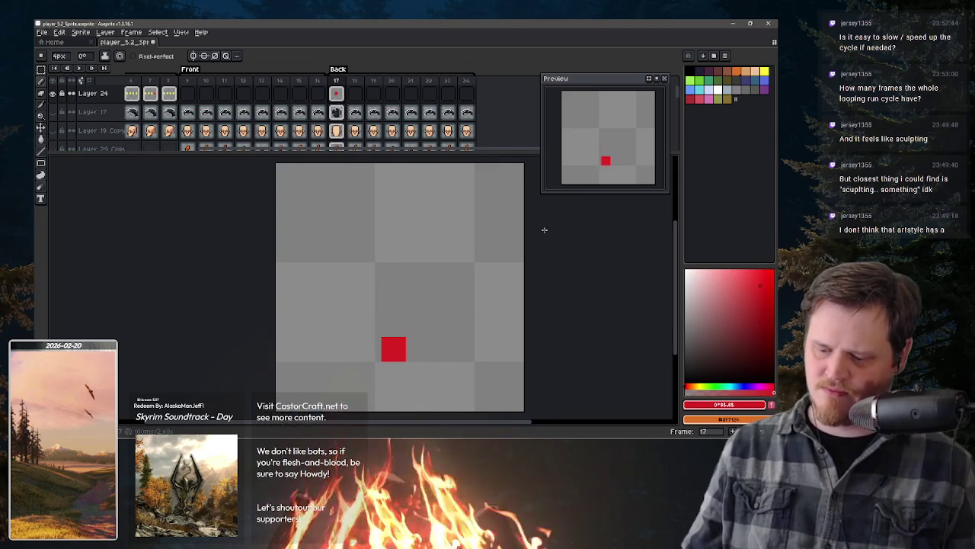
{"action": "key", "text": "ctrl+z"}
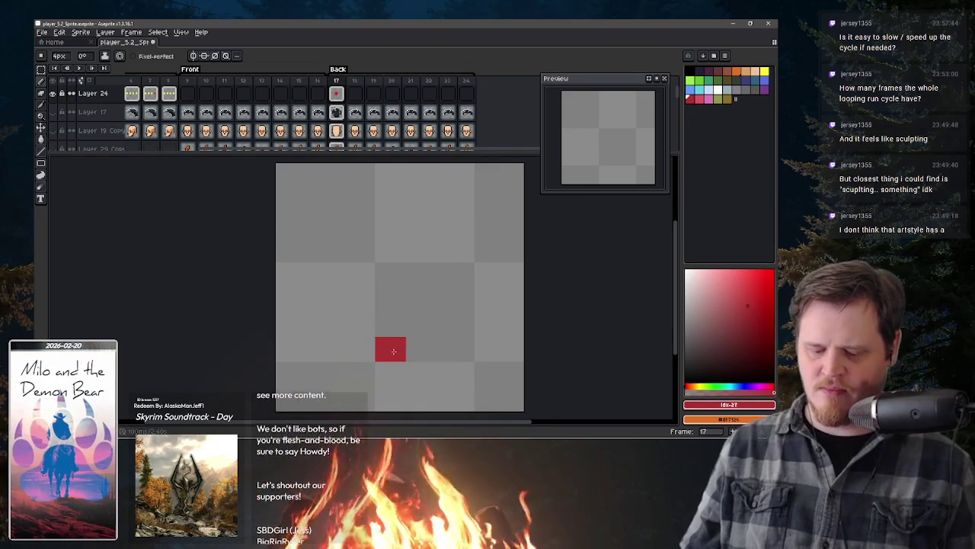
{"action": "left_click", "coordinate": [397, 350]}
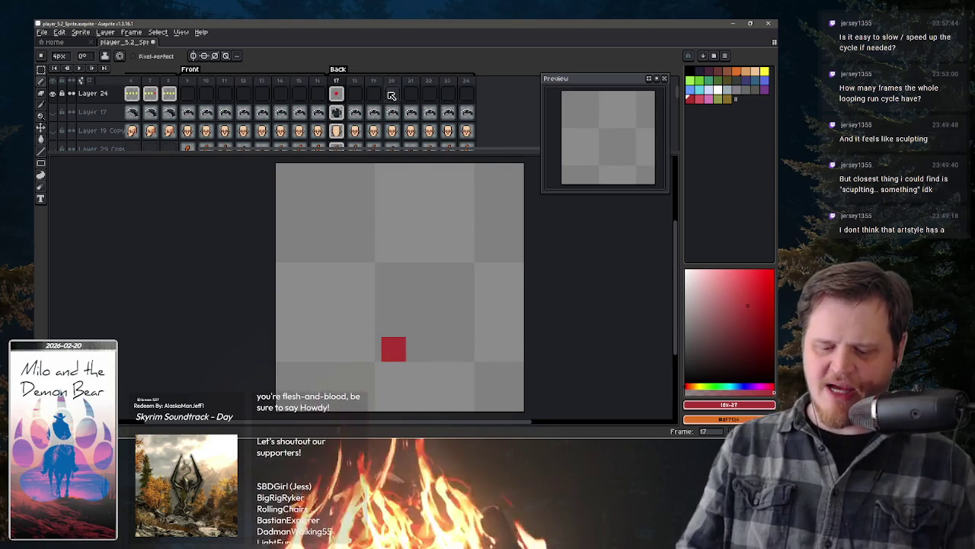
Step: Paint the red arm pixel on frame 18 and lower on frame 19, then enlarge the preview
{"action": "left_click", "coordinate": [354, 94]}
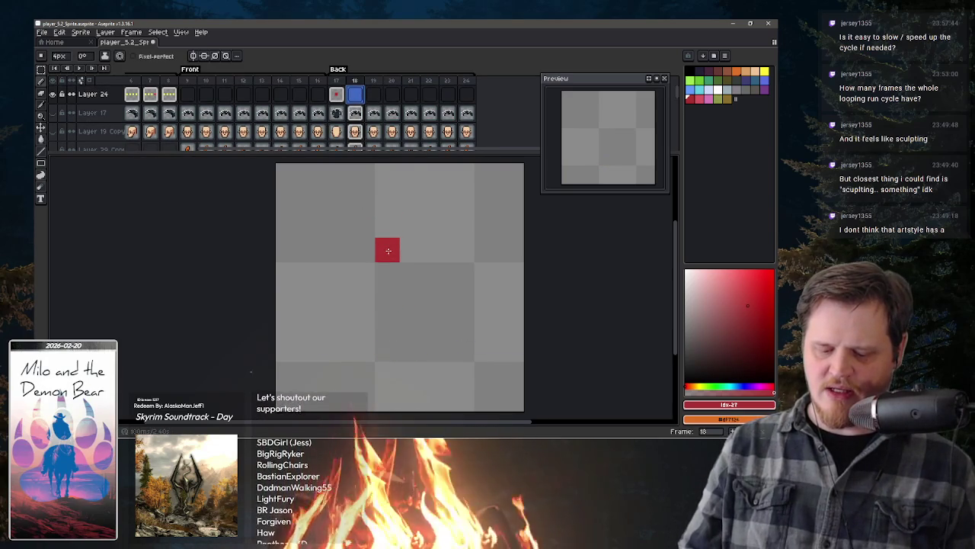
{"action": "left_click", "coordinate": [388, 250]}
{"action": "left_click", "coordinate": [374, 94]}
{"action": "left_click", "coordinate": [388, 349]}
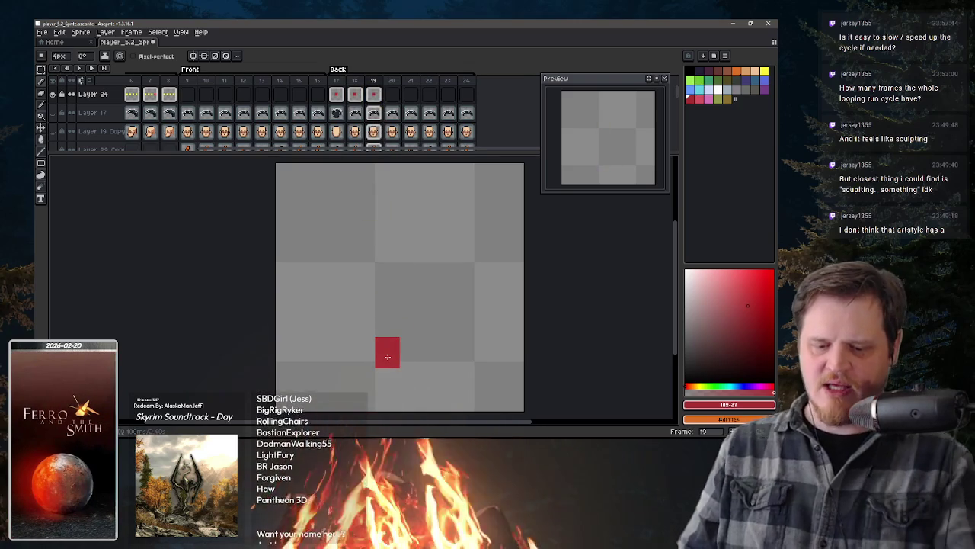
{"action": "left_click_drag", "start_coordinate": [542, 194], "coordinate": [480, 301]}
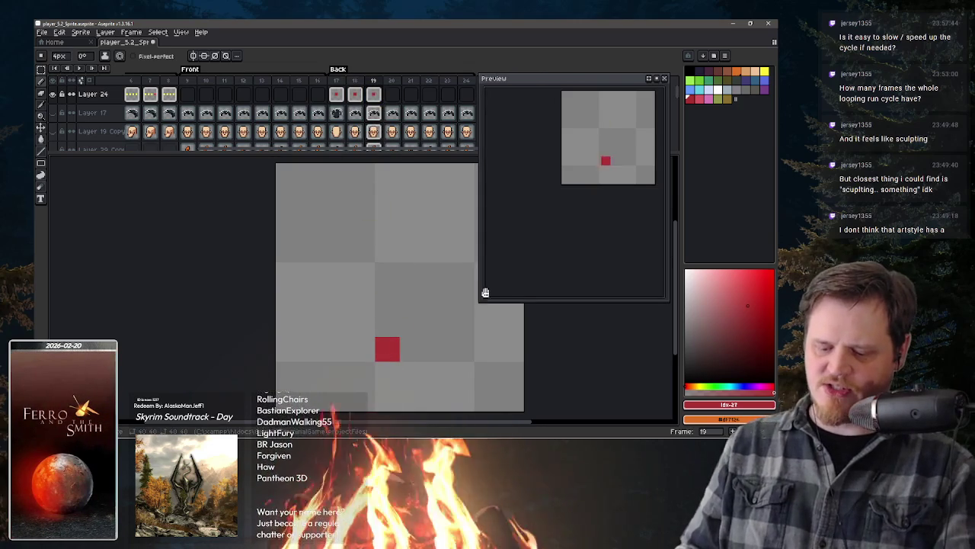
Step: Paint the red arm pixel at the same low spot on frames 20 through 23
{"action": "scroll", "coordinate": [596, 144], "scroll_direction": "up", "scroll_amount": 2}
{"action": "scroll", "coordinate": [597, 146], "scroll_direction": "up", "scroll_amount": 2}
{"action": "key", "text": "space"}
{"action": "left_click_drag", "start_coordinate": [569, 225], "coordinate": [558, 224]}
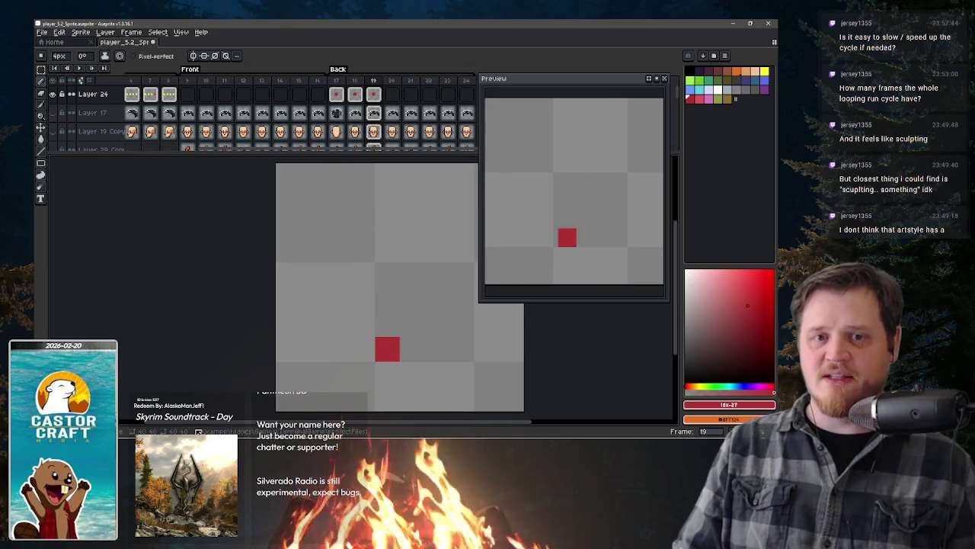
{"action": "left_click", "coordinate": [392, 93]}
{"action": "left_click", "coordinate": [387, 349]}
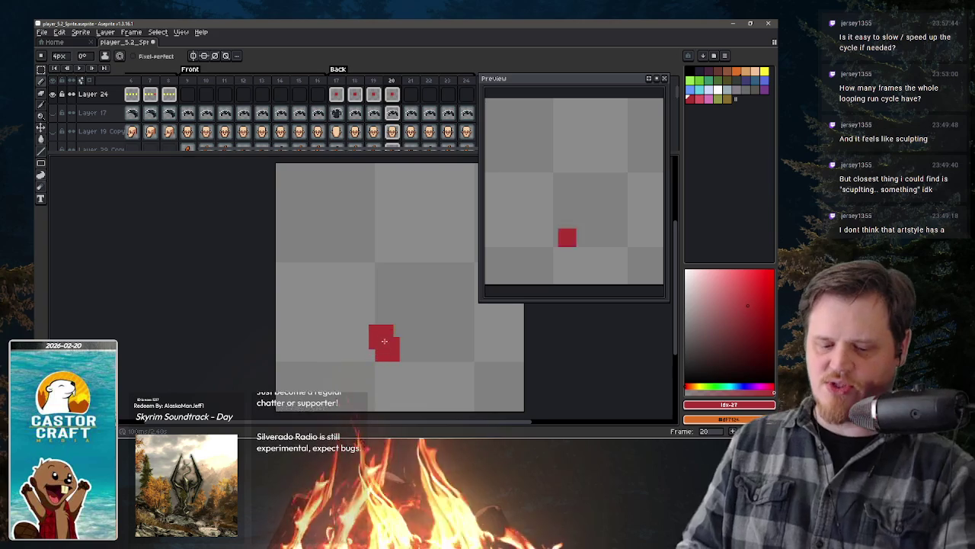
{"action": "key", "text": "period"}
{"action": "left_click", "coordinate": [389, 351]}
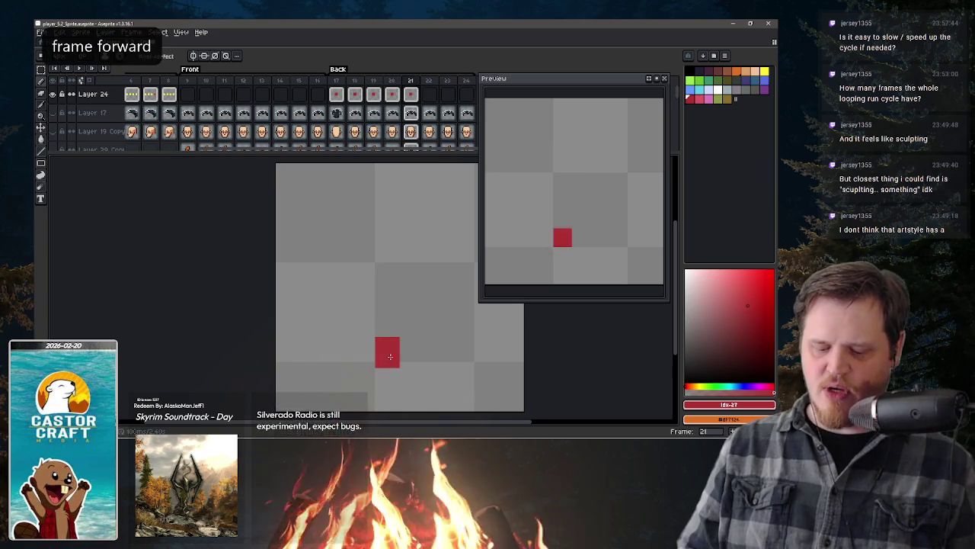
{"action": "key", "text": "period"}
{"action": "left_click", "coordinate": [389, 351]}
{"action": "key", "text": "period"}
{"action": "left_click", "coordinate": [390, 351]}
Step: Compare frames 23, 18 and 19, and turn the onion skin back on
{"action": "key", "text": "period"}
{"action": "key", "text": "comma"}
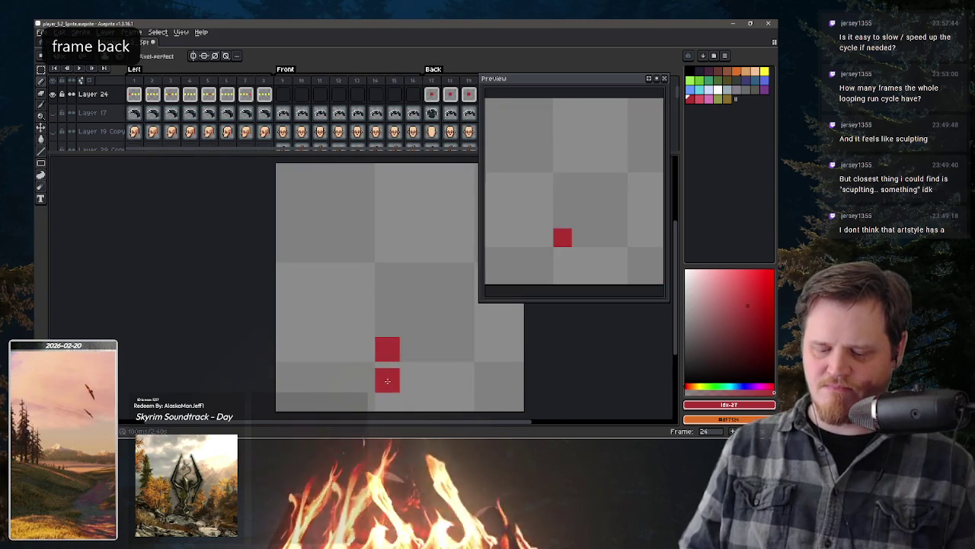
{"action": "key", "text": "comma"}
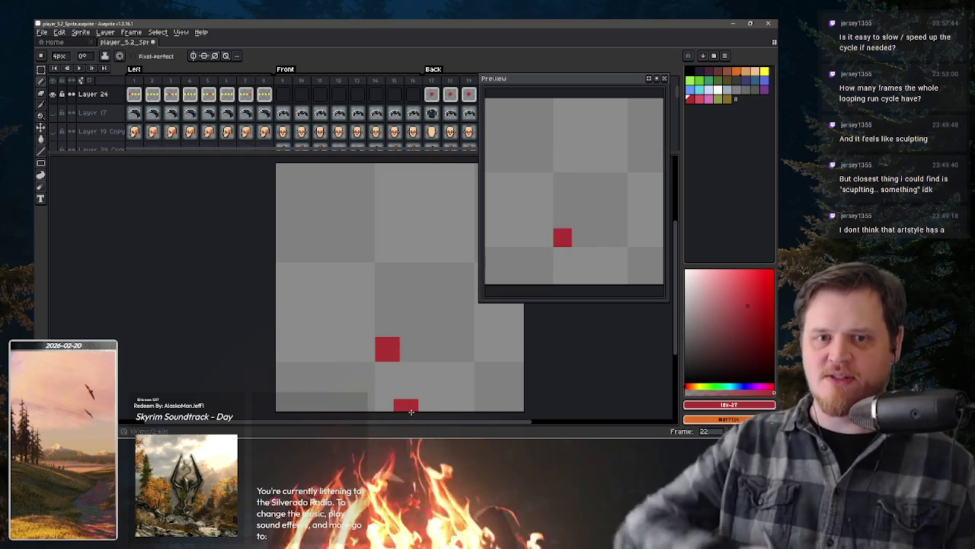
{"action": "left_click", "coordinate": [445, 100]}
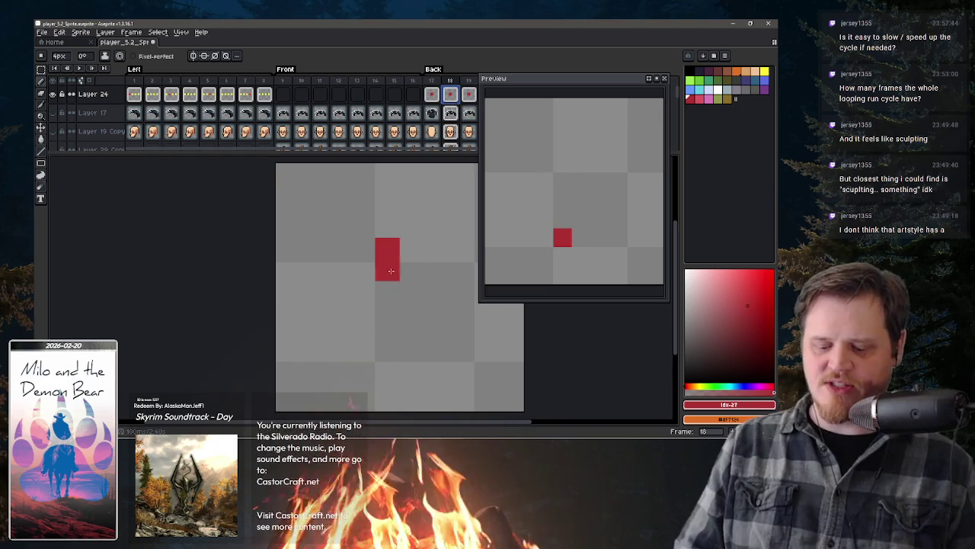
{"action": "left_click", "coordinate": [470, 100]}
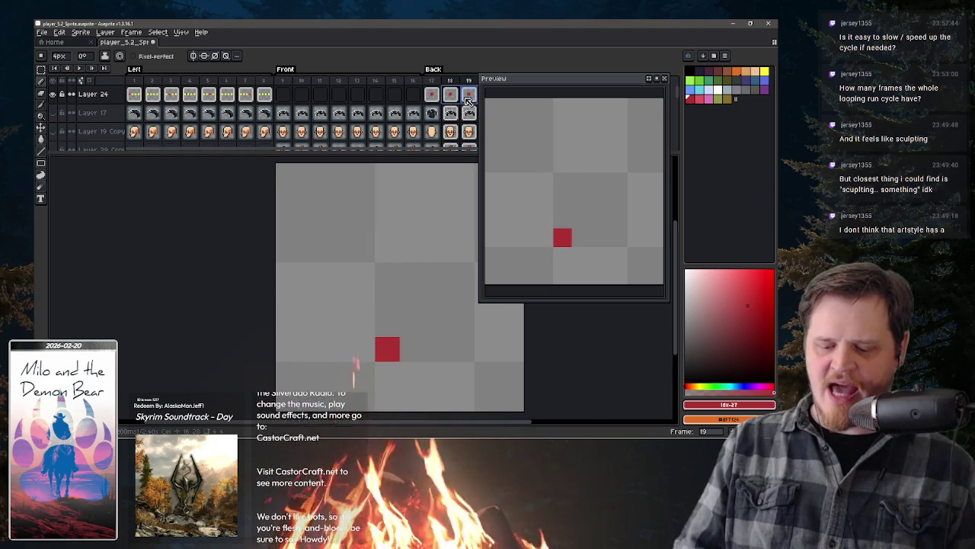
{"action": "left_click", "coordinate": [469, 100]}
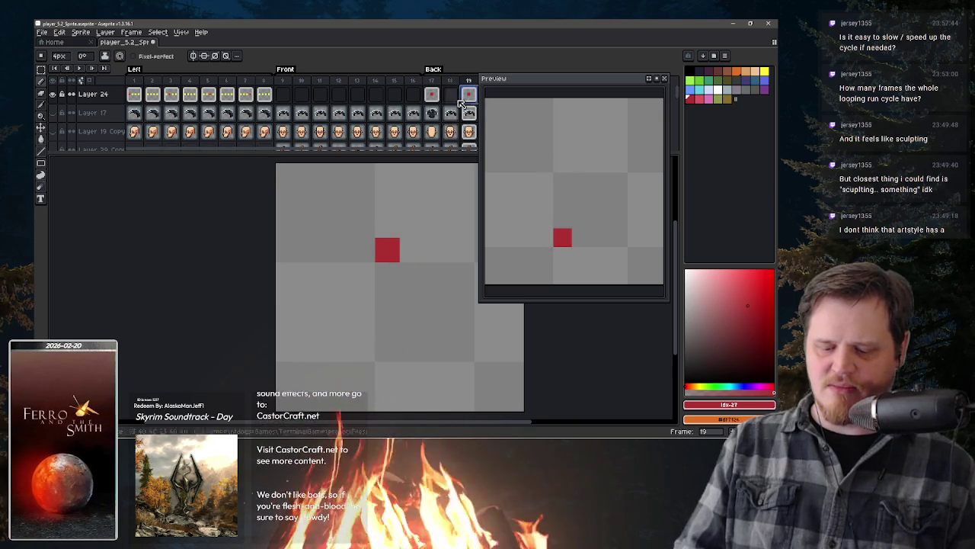
{"action": "left_click", "coordinate": [450, 95]}
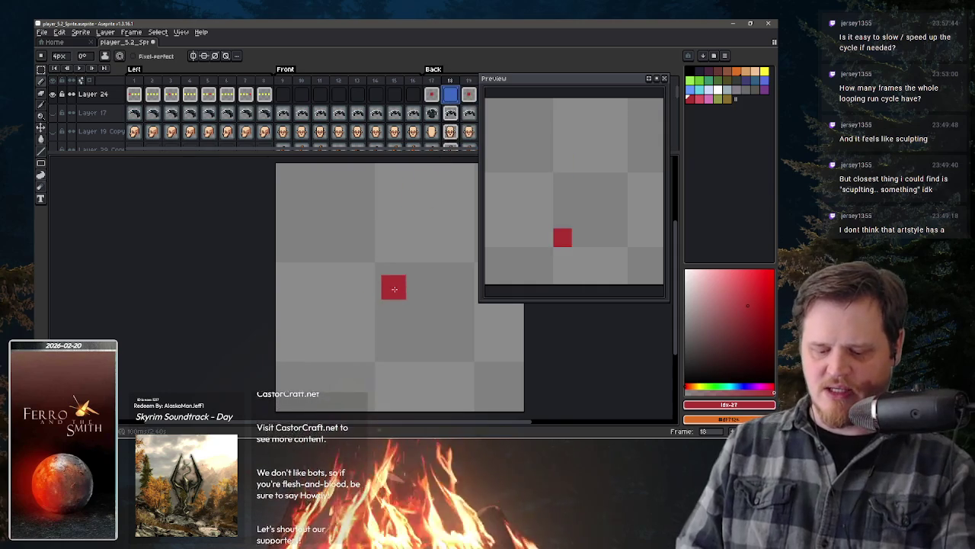
{"action": "key", "text": "F3"}
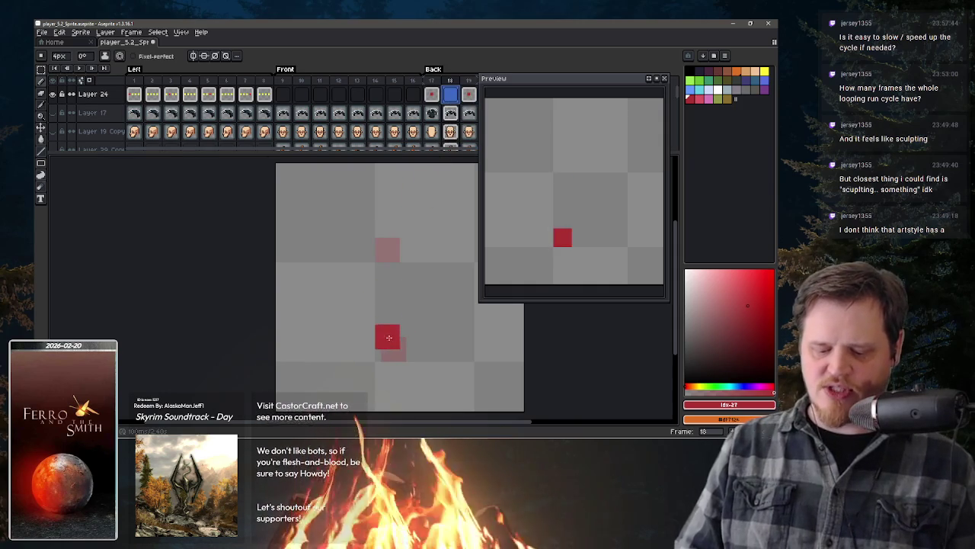
{"action": "key", "text": "comma"}
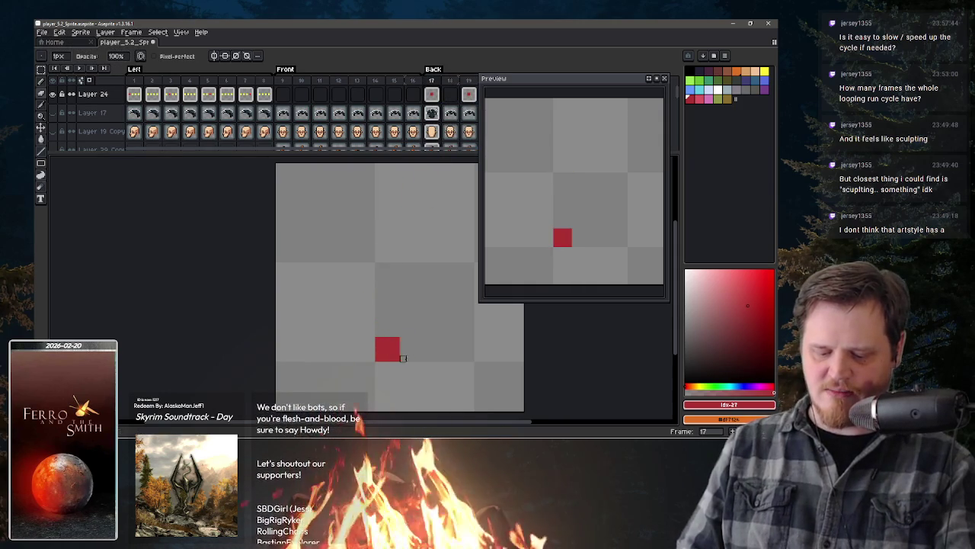
{"action": "key", "text": "period"}
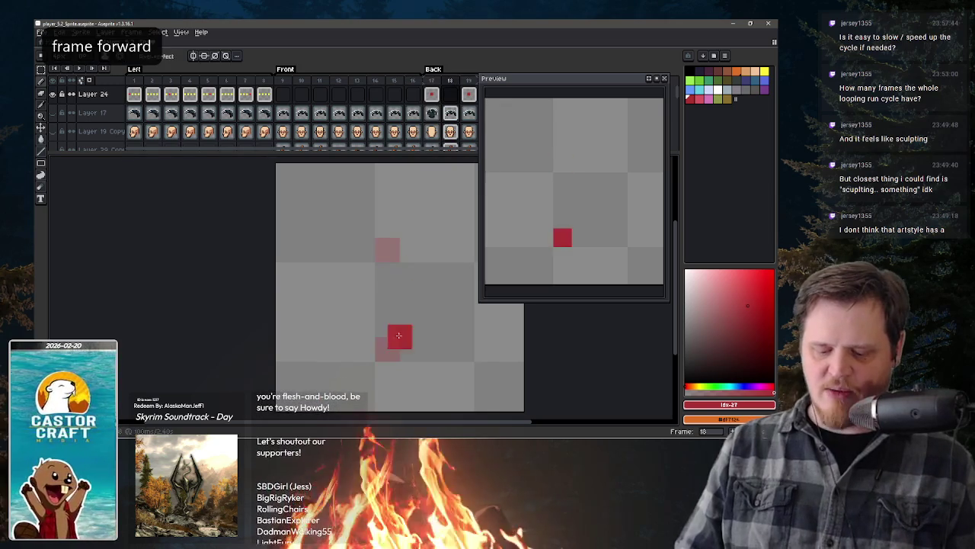
Step: Paint frame 18's arm pixel lower, play the animation, and move frame 20's pixel upward
{"action": "left_click", "coordinate": [388, 299]}
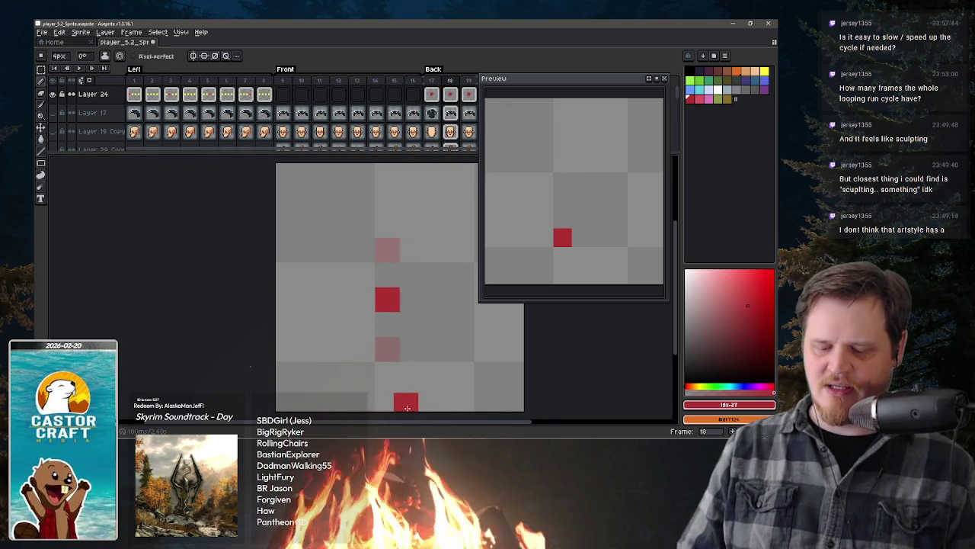
{"action": "key", "text": "period"}
{"action": "key", "text": "period"}
{"action": "key", "text": "space"}
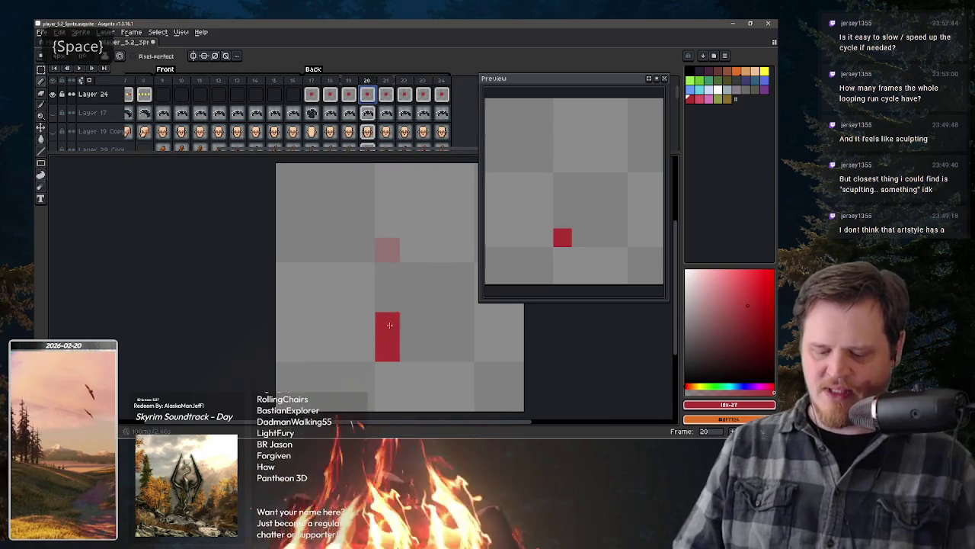
{"action": "left_click", "coordinate": [390, 352]}
{"action": "key", "text": "plus"}
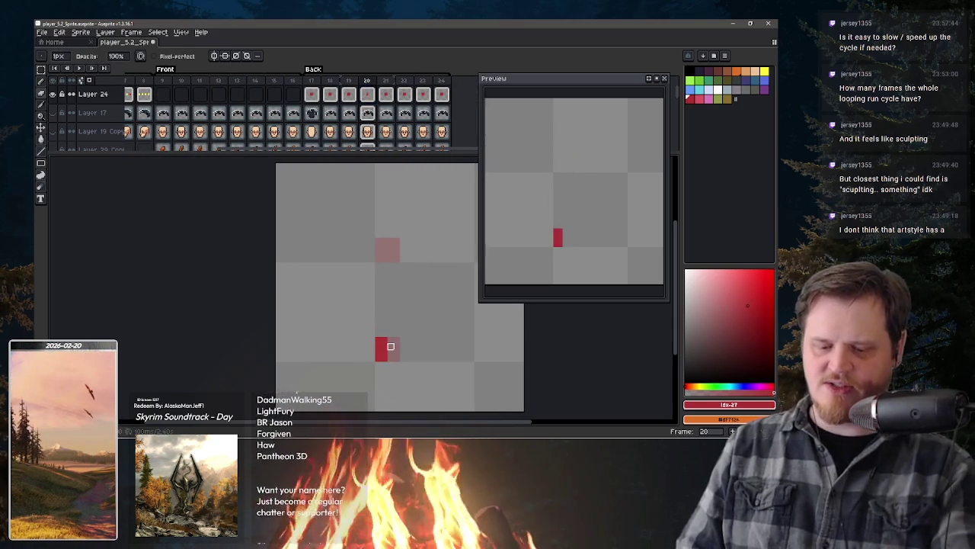
{"action": "left_click_drag", "start_coordinate": [381, 343], "coordinate": [391, 285]}
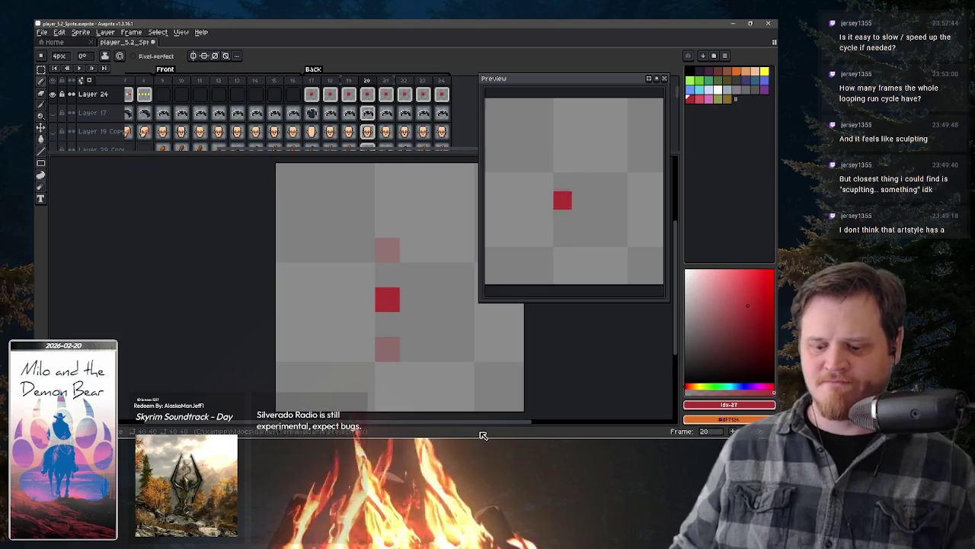
Step: Drag the frame 19 cel into frame 20 in the timeline
{"action": "left_click", "coordinate": [372, 98]}
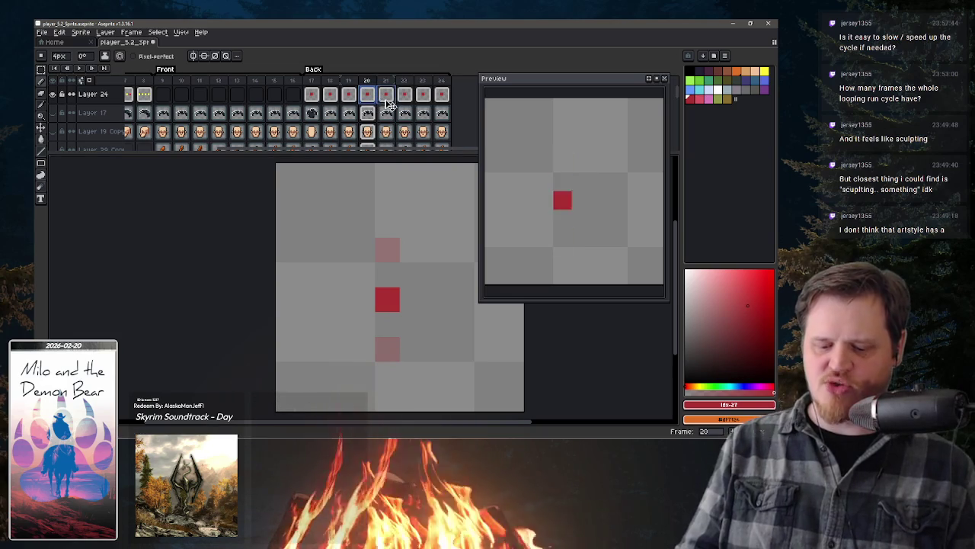
{"action": "left_click", "coordinate": [387, 97]}
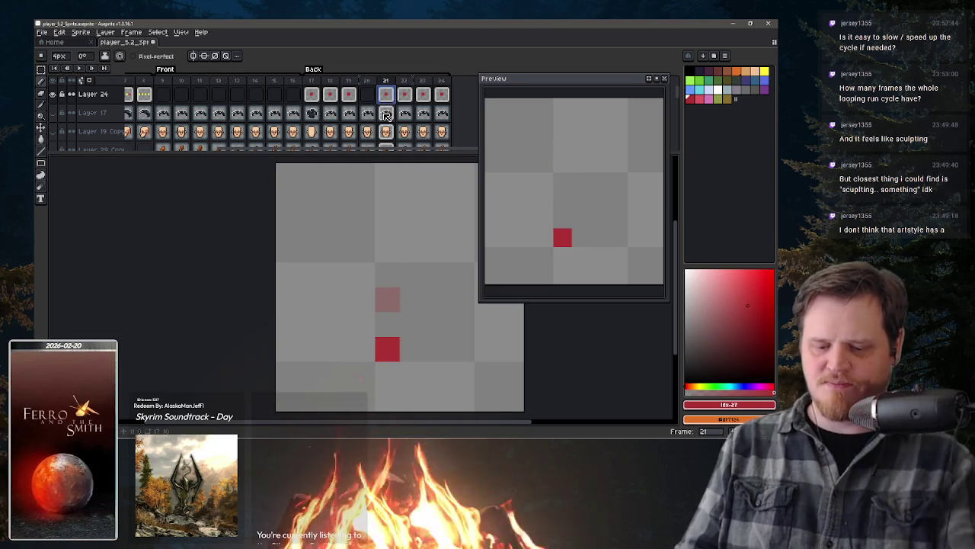
{"action": "key", "text": "Left"}
{"action": "left_click", "coordinate": [352, 97]}
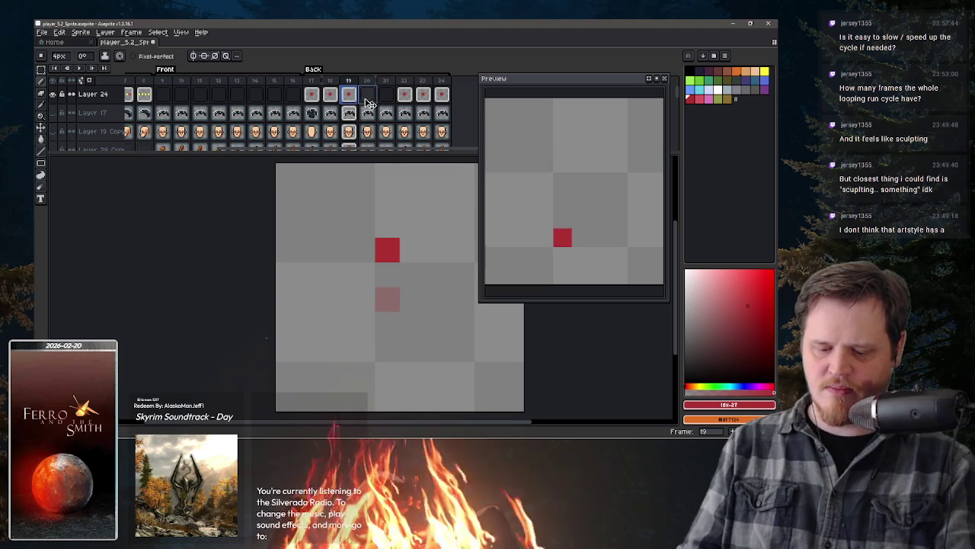
{"action": "left_click", "coordinate": [368, 100]}
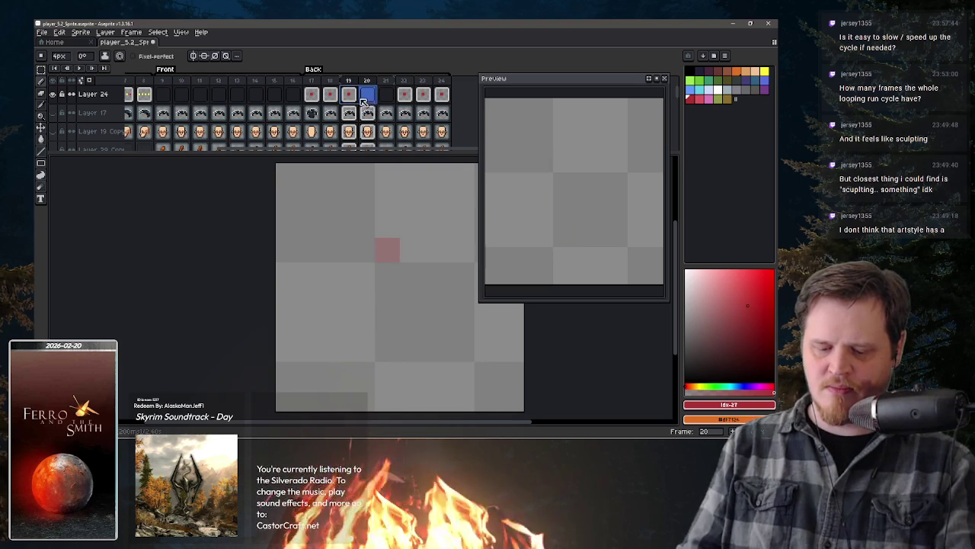
{"action": "key", "text": "Left"}
{"action": "left_click_drag", "start_coordinate": [368, 105], "coordinate": [368, 99]}
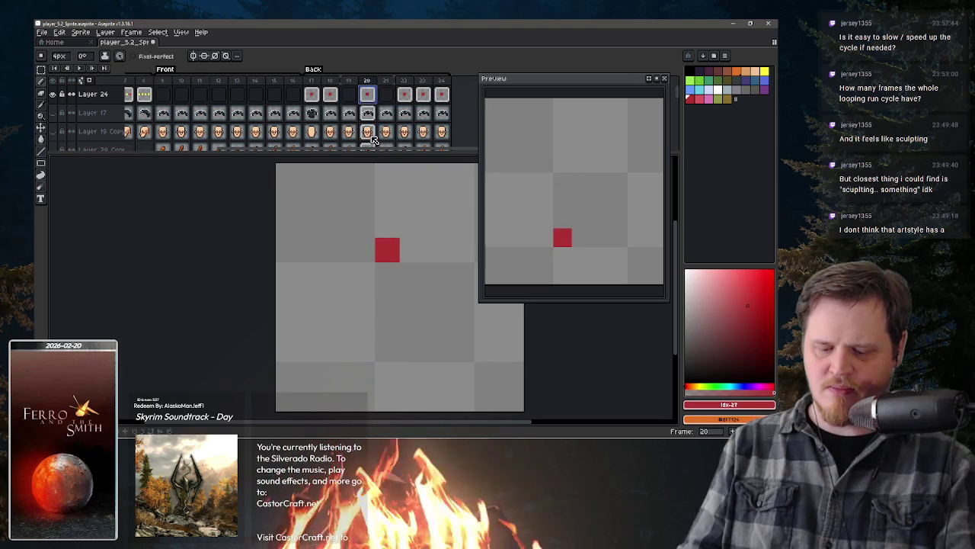
Step: Paint a red pixel further left on frame 17, then step through frames 18–21
{"action": "left_click", "coordinate": [313, 94]}
{"action": "left_click", "coordinate": [312, 336]}
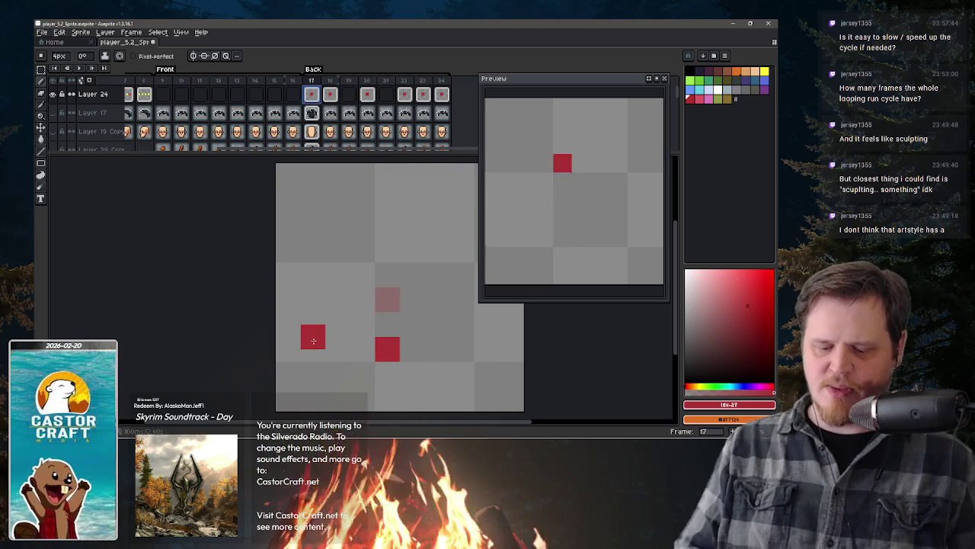
{"action": "key", "text": "period"}
{"action": "key", "text": "period"}
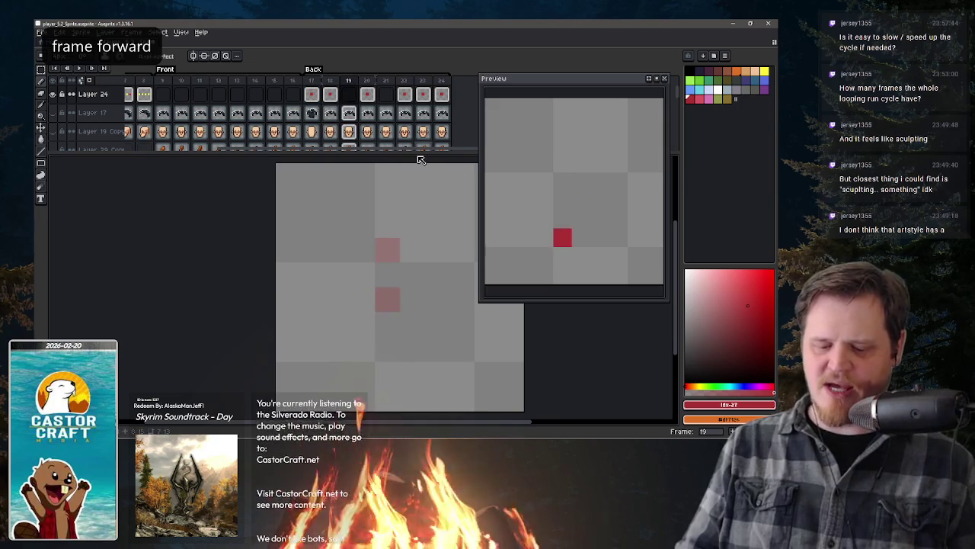
{"action": "key", "text": "period"}
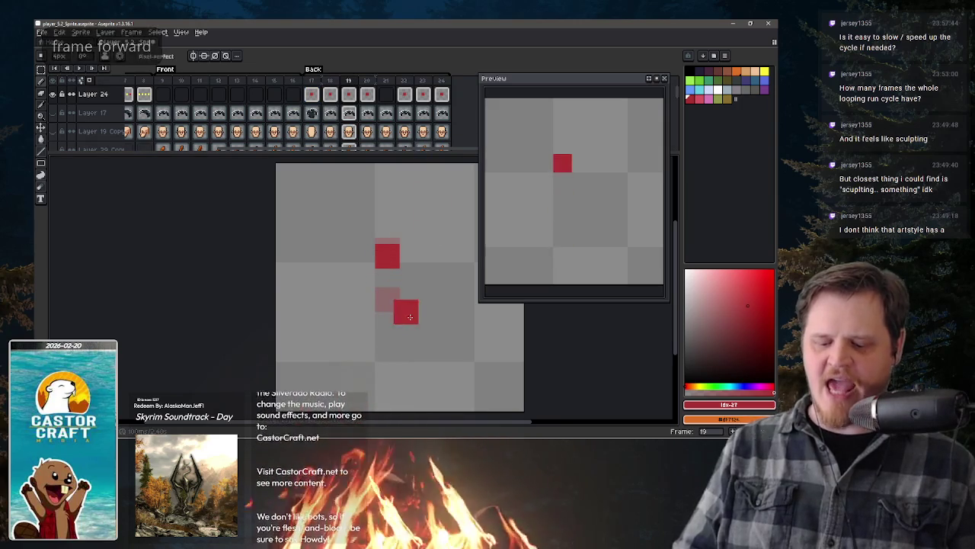
{"action": "key", "text": "period"}
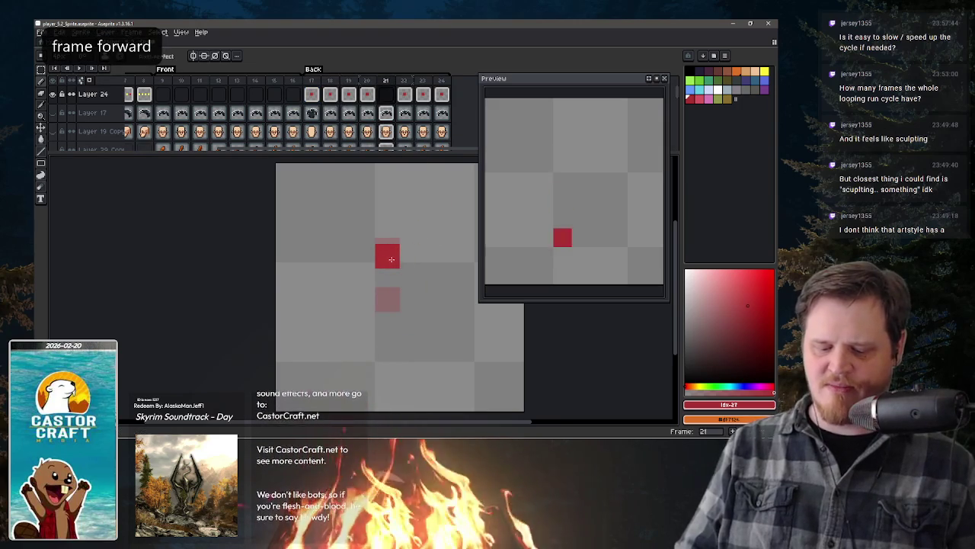
{"action": "key", "text": "period"}
{"action": "key", "text": "period"}
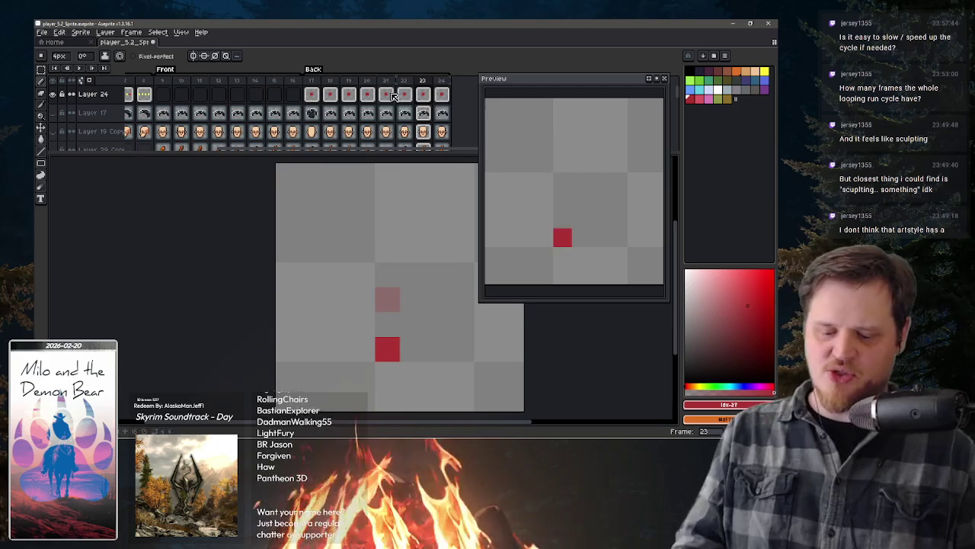
Step: Try a red block on frame 23, then undo it
{"action": "left_click", "coordinate": [393, 101]}
{"action": "key", "text": "period"}
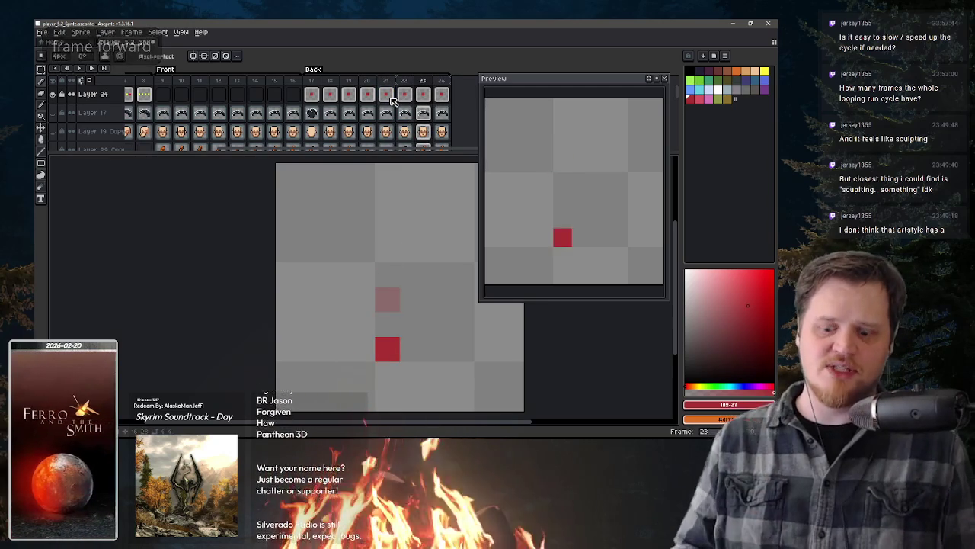
{"action": "left_click", "coordinate": [395, 362]}
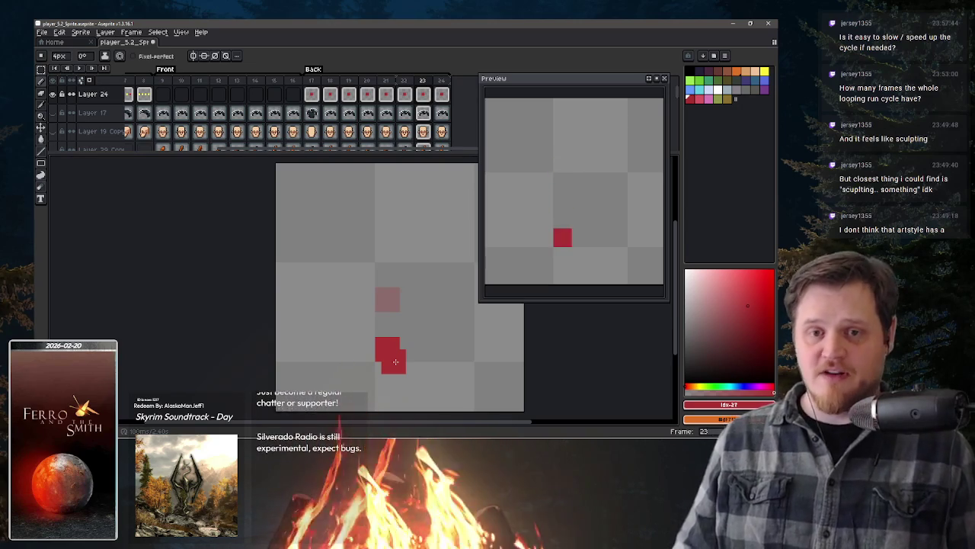
{"action": "key", "text": "ctrl+z"}
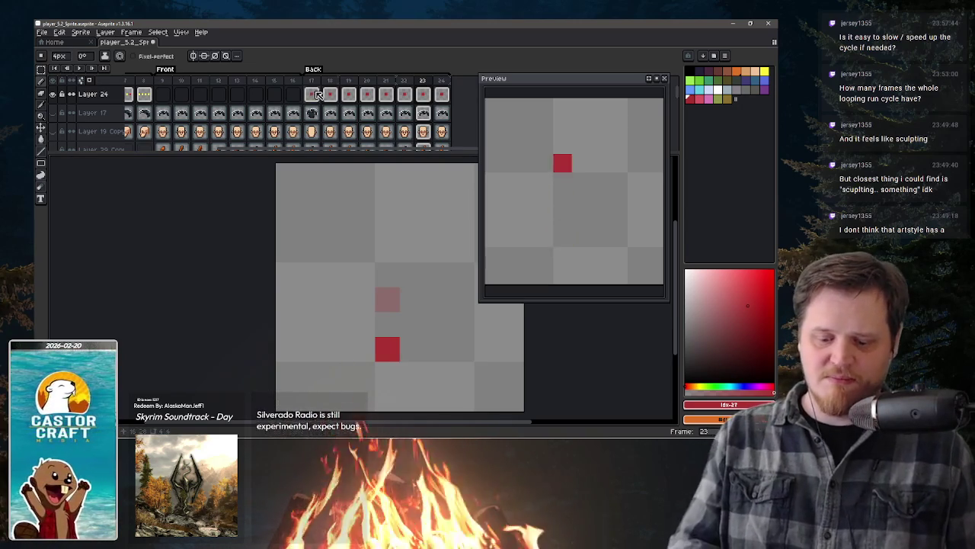
Step: Move frame 18's red block down and undo it, then choose green as the colour
{"action": "left_click", "coordinate": [313, 95]}
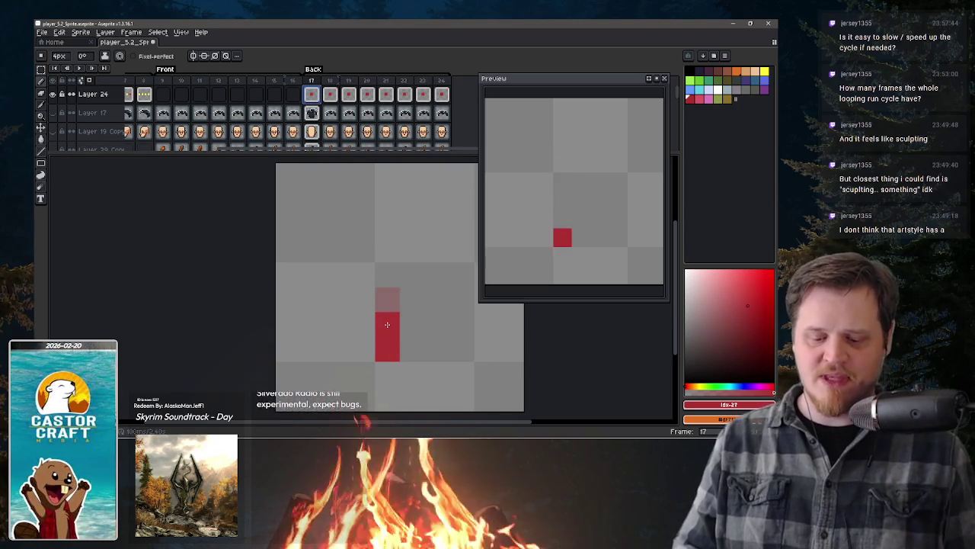
{"action": "key", "text": "period"}
{"action": "left_click_drag", "start_coordinate": [390, 283], "coordinate": [390, 328]}
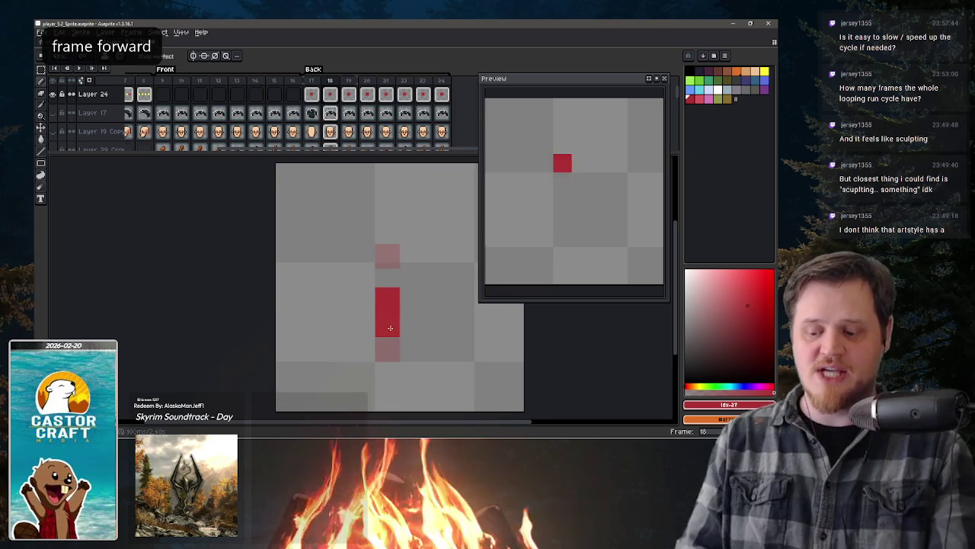
{"action": "key", "text": "ctrl+z"}
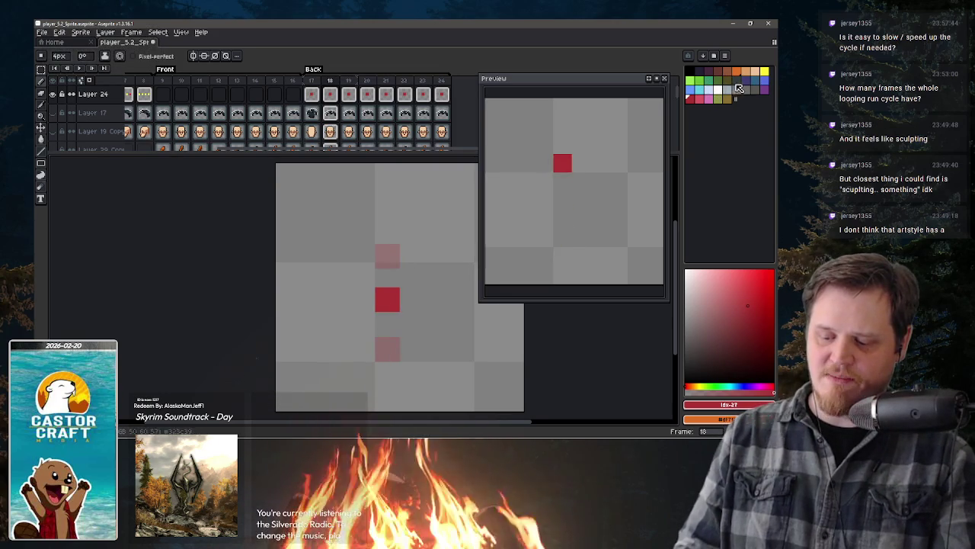
{"action": "left_click", "coordinate": [699, 80]}
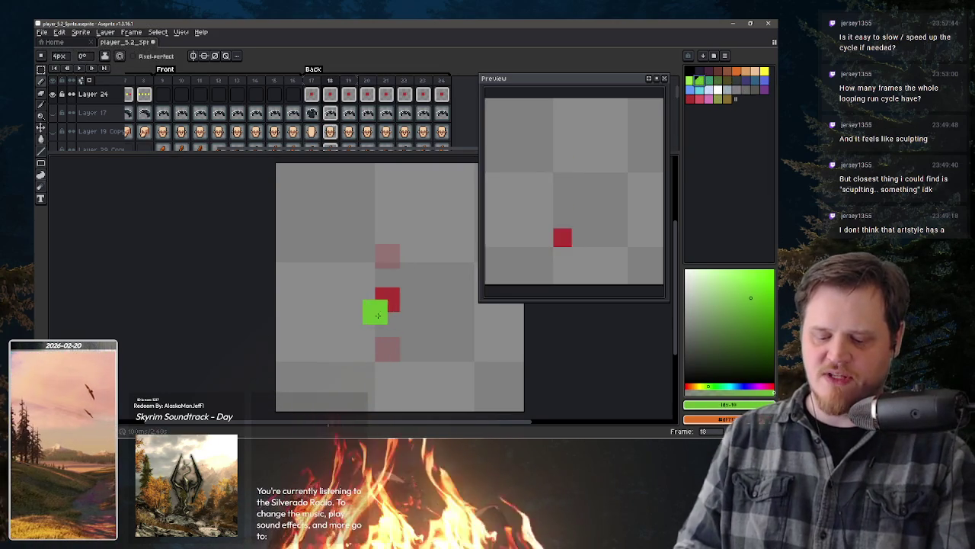
Step: Pick blue, shrink the brush, and dot blue pixels onto the red markers of two adjacent frames
{"action": "left_click", "coordinate": [765, 80]}
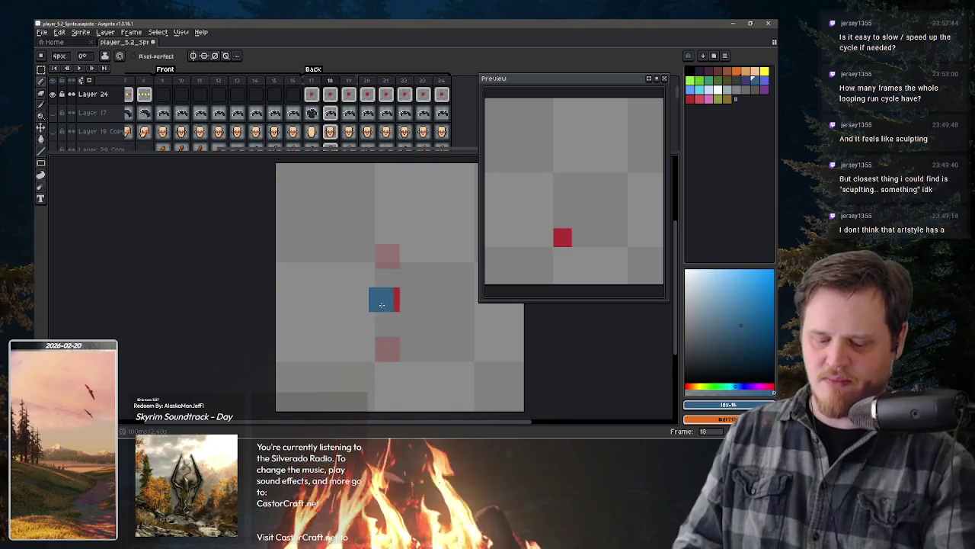
{"action": "key", "text": "minus"}
{"action": "key", "text": "minus"}
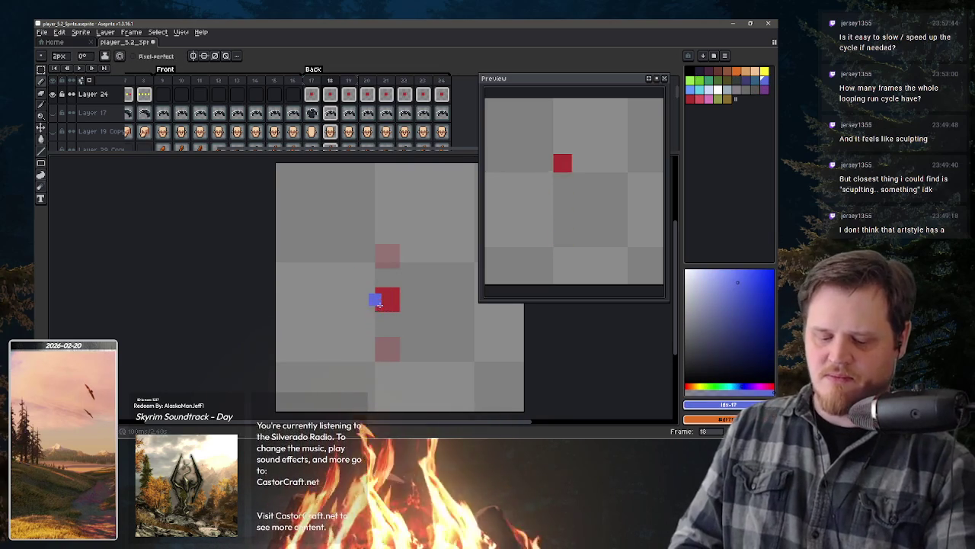
{"action": "left_click", "coordinate": [382, 305]}
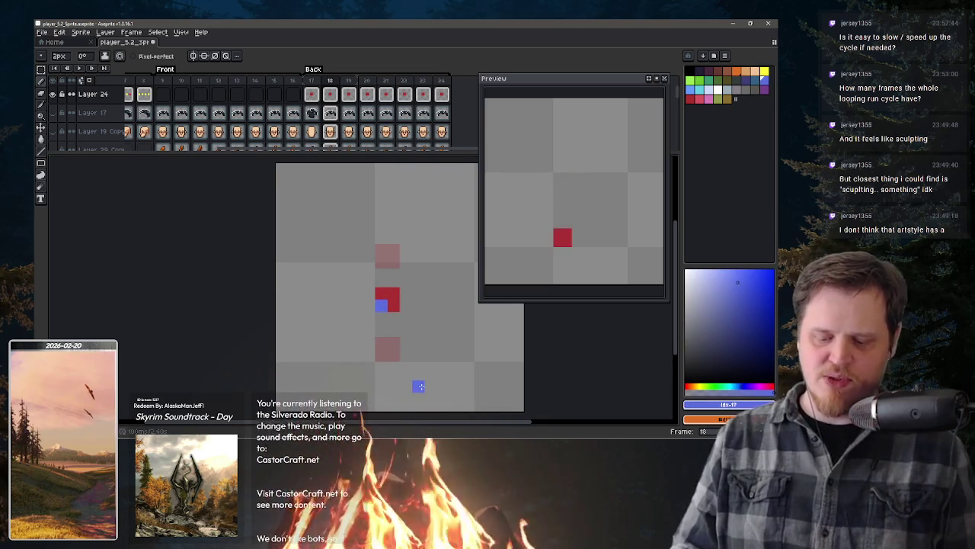
{"action": "key", "text": "Left"}
{"action": "left_click", "coordinate": [399, 344]}
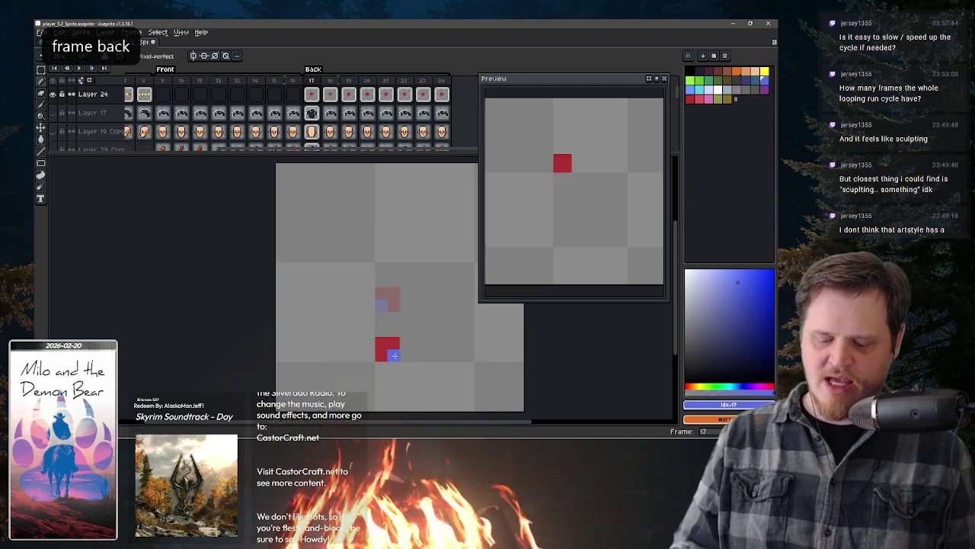
{"action": "key", "text": "Right"}
Step: Step ahead through frames 19–21, settle on frame 20, and hide Layer 24's red markers
{"action": "key", "text": "Right"}
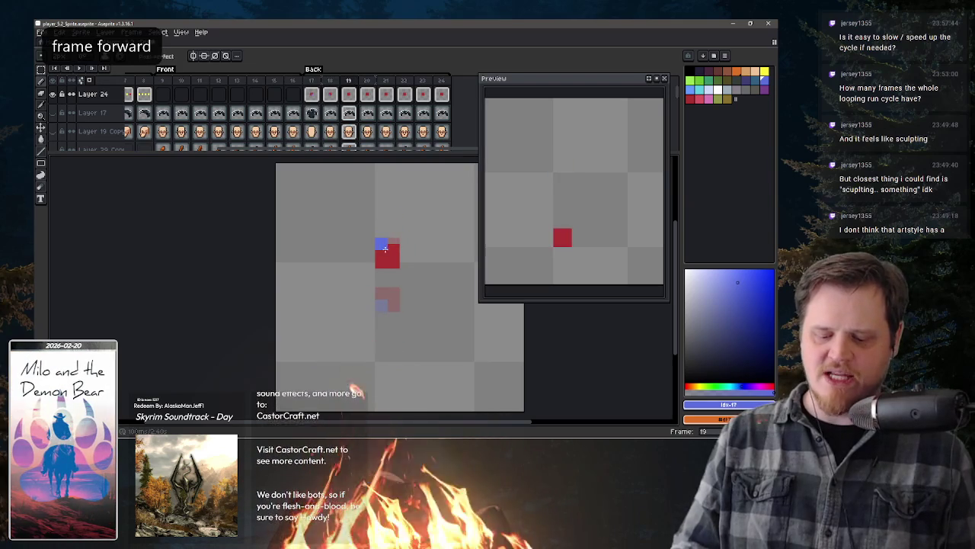
{"action": "key", "text": "Right"}
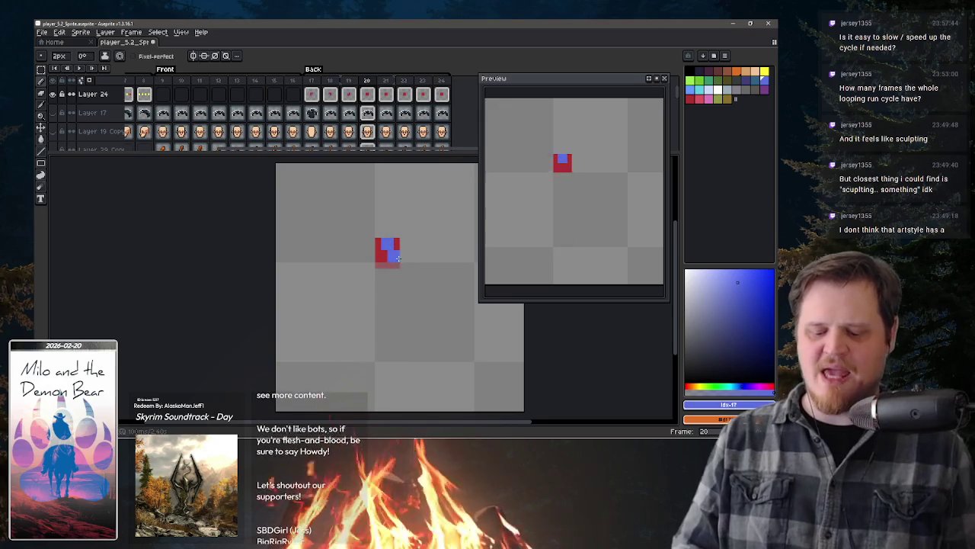
{"action": "key", "text": "Right"}
{"action": "key", "text": "Right"}
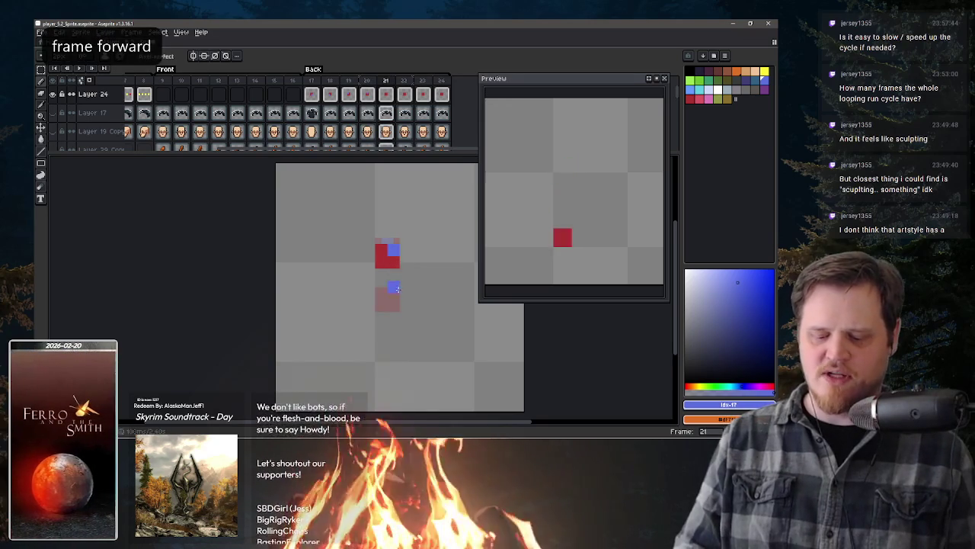
{"action": "key", "text": "Right"}
{"action": "key", "text": "Right"}
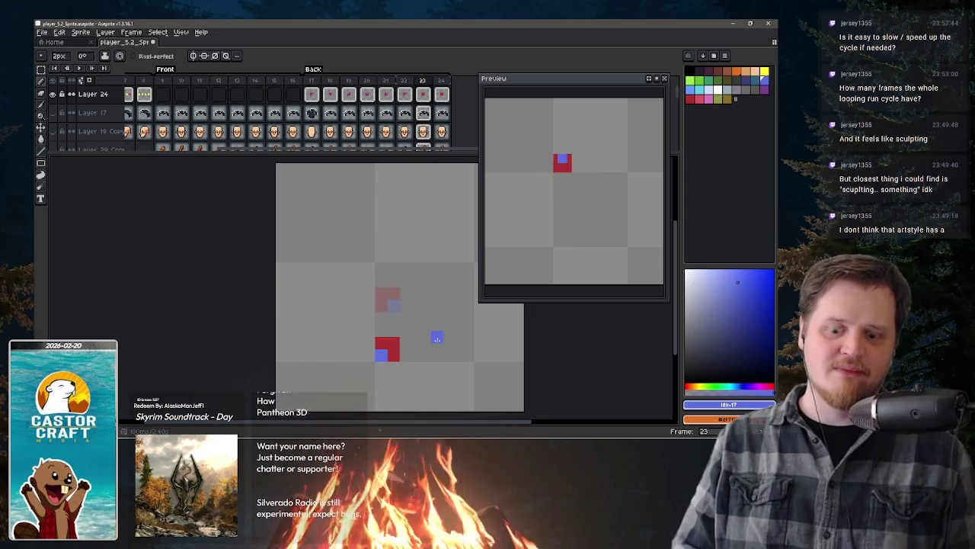
{"action": "key", "text": "comma"}
{"action": "key", "text": "comma"}
{"action": "key", "text": "comma"}
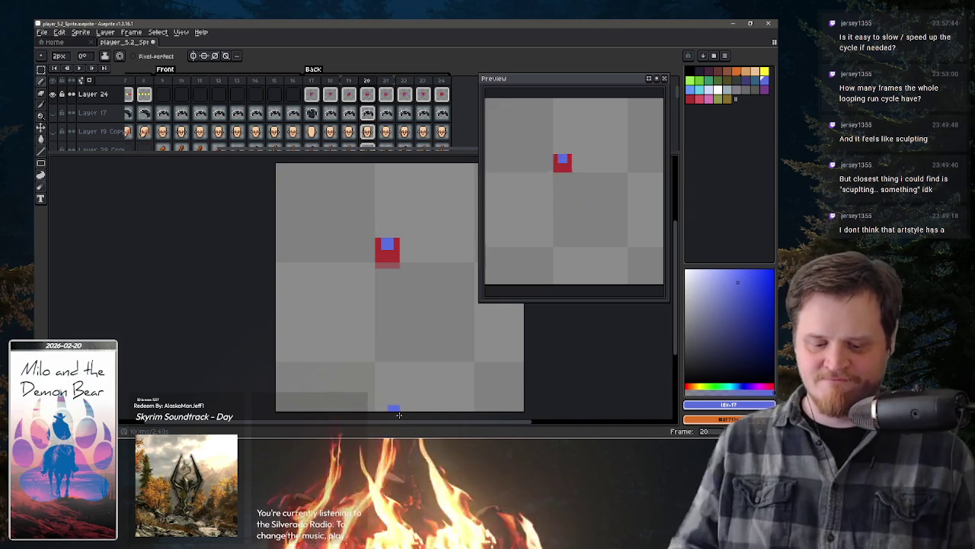
{"action": "left_click", "coordinate": [52, 94]}
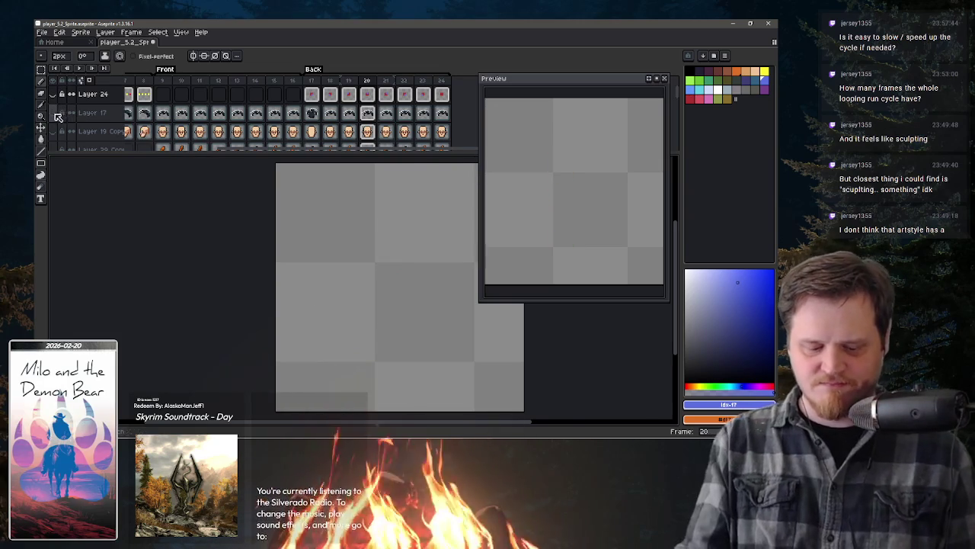
Step: Show Layer 17, select the whole canvas, and clear its hood cels on frames 18 and 20
{"action": "left_click", "coordinate": [53, 112]}
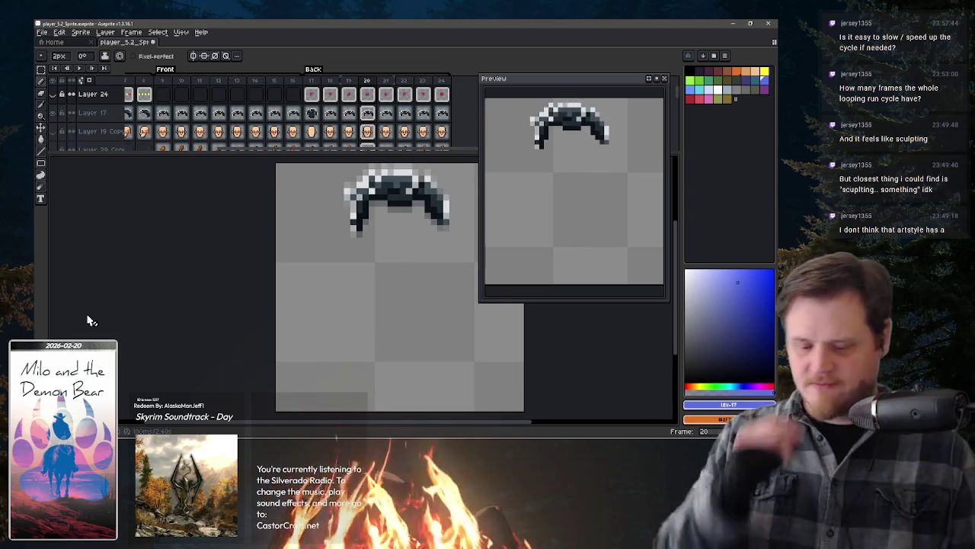
{"action": "left_click", "coordinate": [314, 113]}
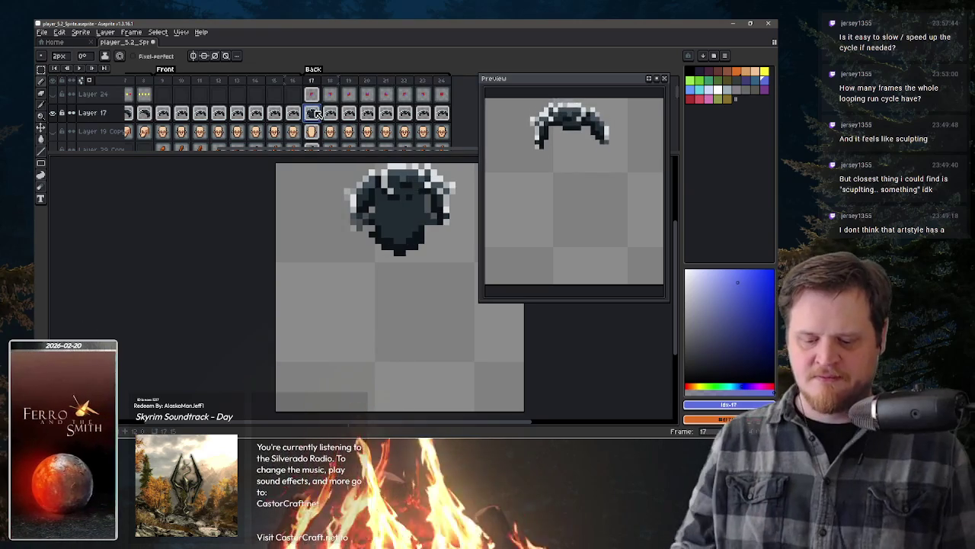
{"action": "key", "text": "ctrl+a"}
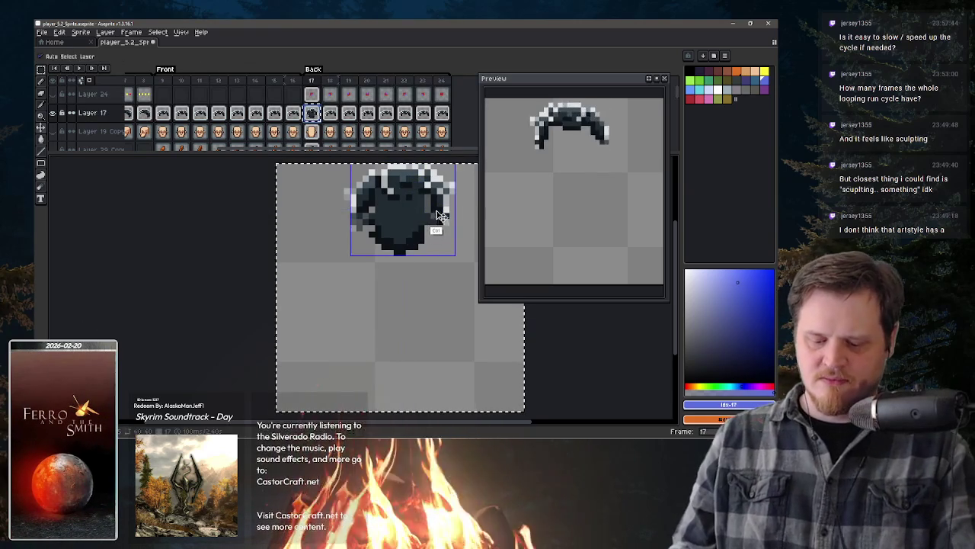
{"action": "left_click", "coordinate": [331, 113]}
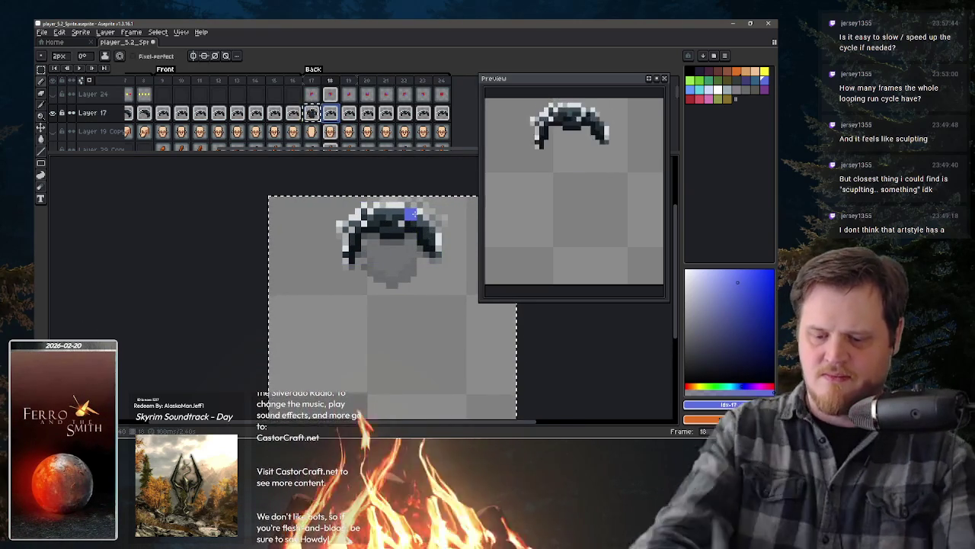
{"action": "key", "text": "Delete"}
{"action": "left_click", "coordinate": [367, 113]}
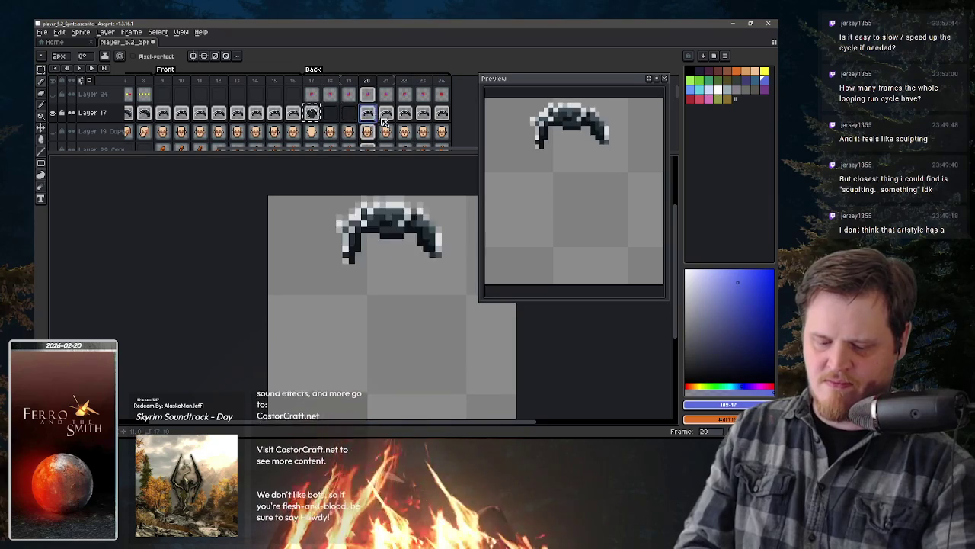
{"action": "key", "text": "Delete"}
Step: Clear the following hood cels too, then undo the clearing and check the cel properties
{"action": "key", "text": "Right"}
{"action": "key", "text": "Delete"}
{"action": "key", "text": "Right"}
{"action": "key", "text": "Delete"}
{"action": "key", "text": "Right"}
{"action": "key", "text": "Delete"}
{"action": "key", "text": "Right"}
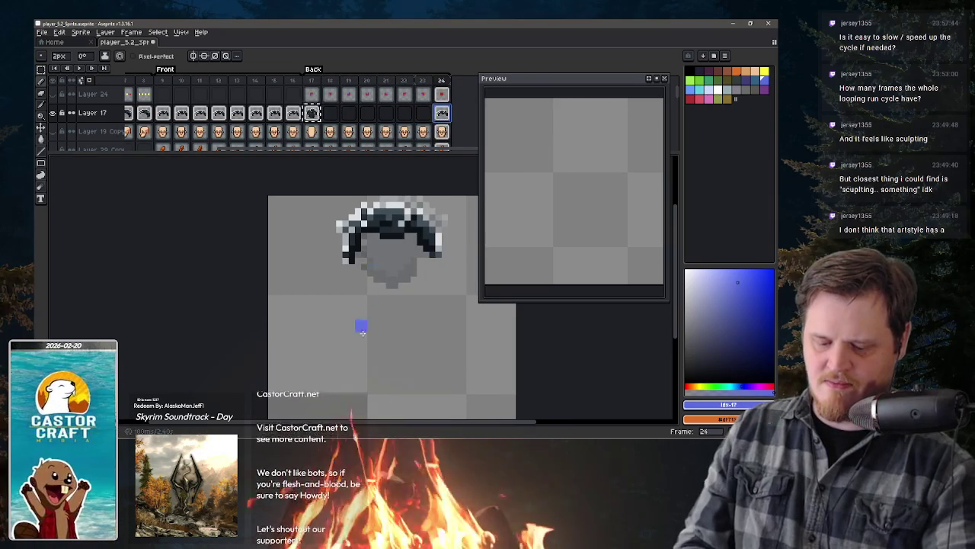
{"action": "key", "text": "Delete"}
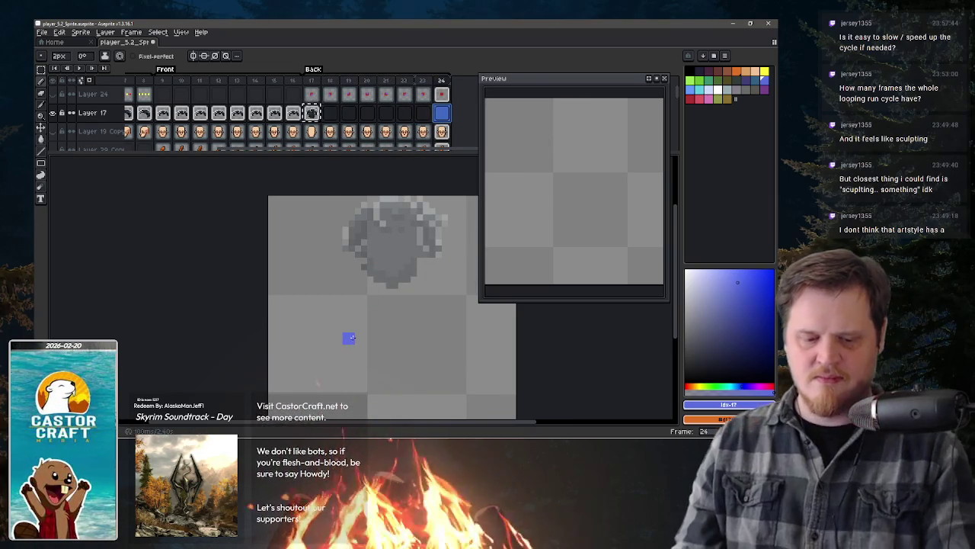
{"action": "left_click", "coordinate": [423, 113]}
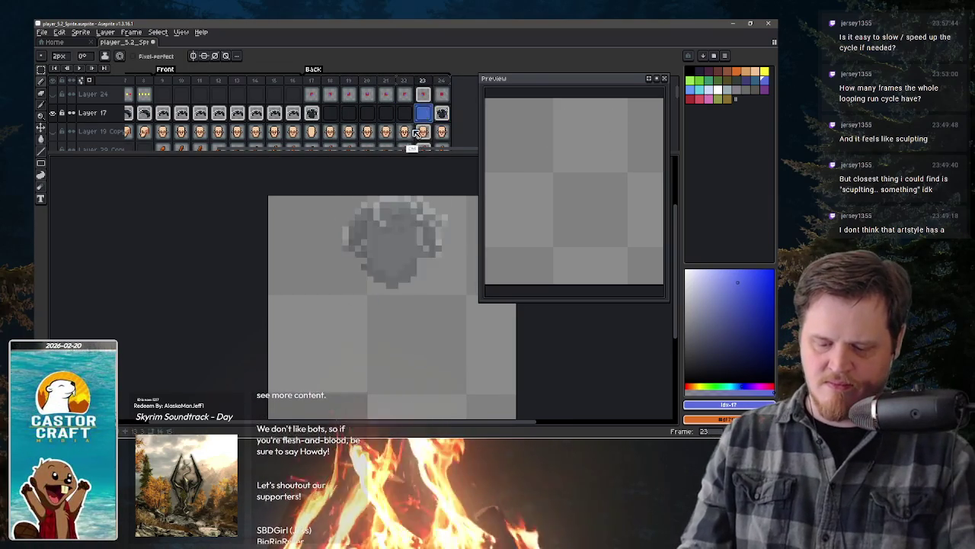
{"action": "key", "text": "ctrl+z"}
{"action": "key", "text": "ctrl+z"}
{"action": "key", "text": "ctrl+z"}
{"action": "double_click", "coordinate": [346, 113]}
{"action": "left_click", "coordinate": [330, 113]}
Step: Show Layer 19 Copy and nudge its hair down one pixel on frame 19 with the Move tool
{"action": "left_click", "coordinate": [481, 215]}
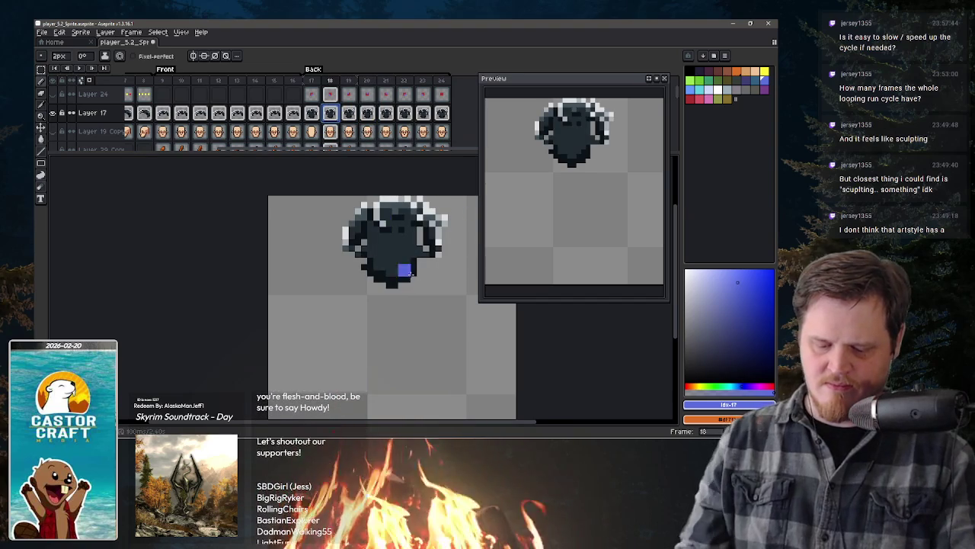
{"action": "left_click", "coordinate": [58, 134]}
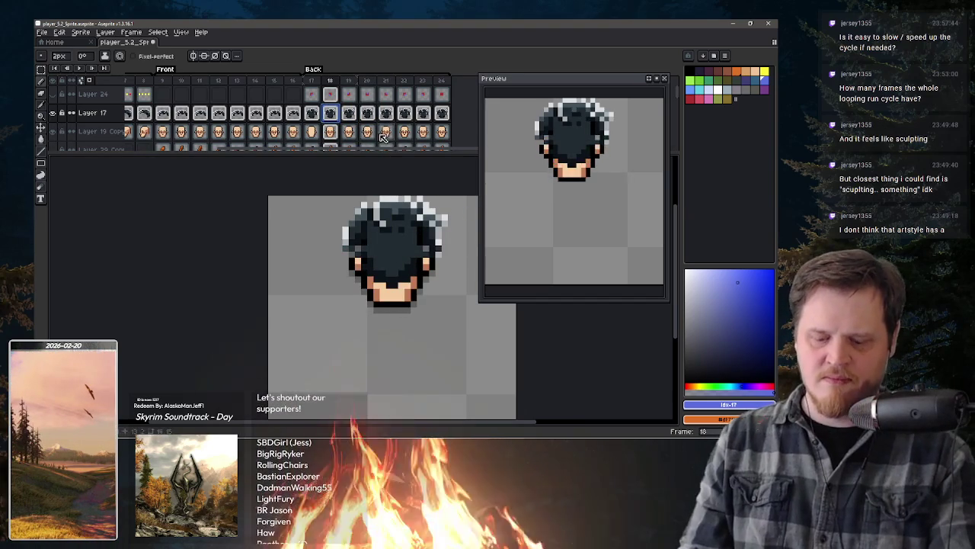
{"action": "key", "text": "v"}
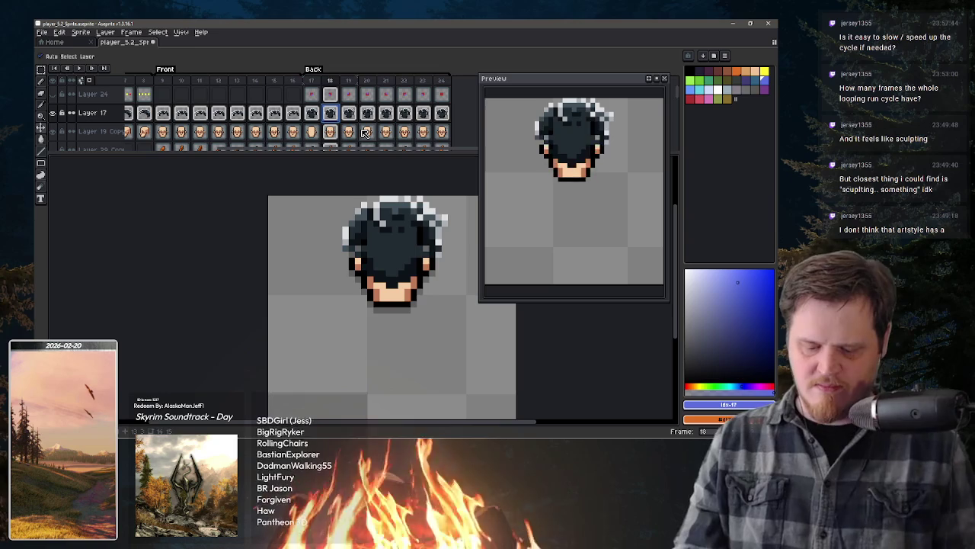
{"action": "key", "text": "comma"}
{"action": "key", "text": "period"}
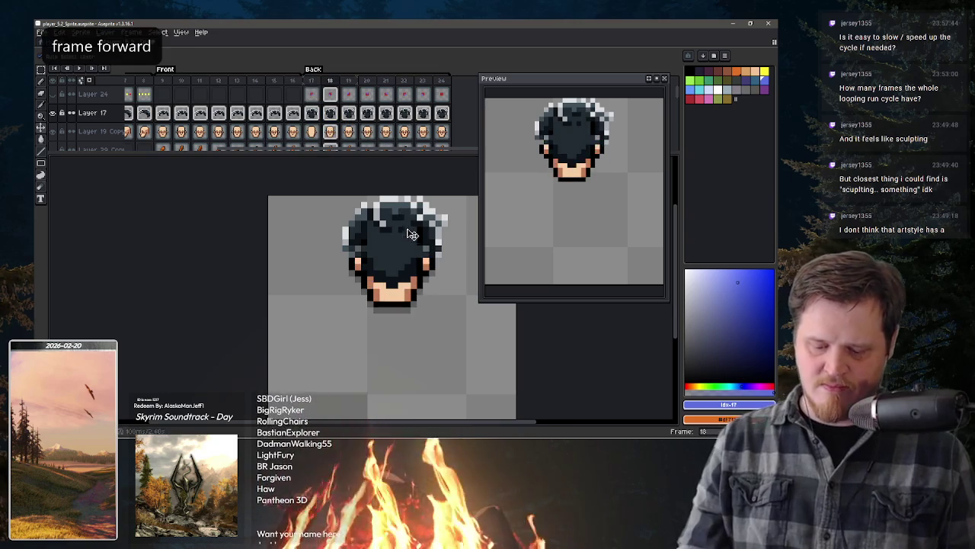
{"action": "key", "text": "period"}
{"action": "key", "text": "Down"}
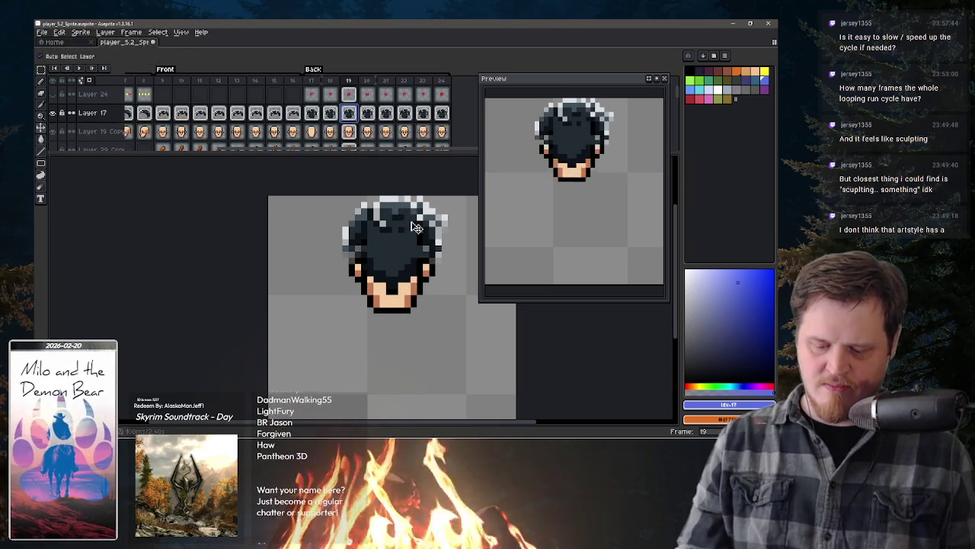
{"action": "left_click_drag", "start_coordinate": [419, 234], "coordinate": [418, 246]}
Step: Step through the back-view frames up to 24 to check the lowered hair
{"action": "key", "text": "comma"}
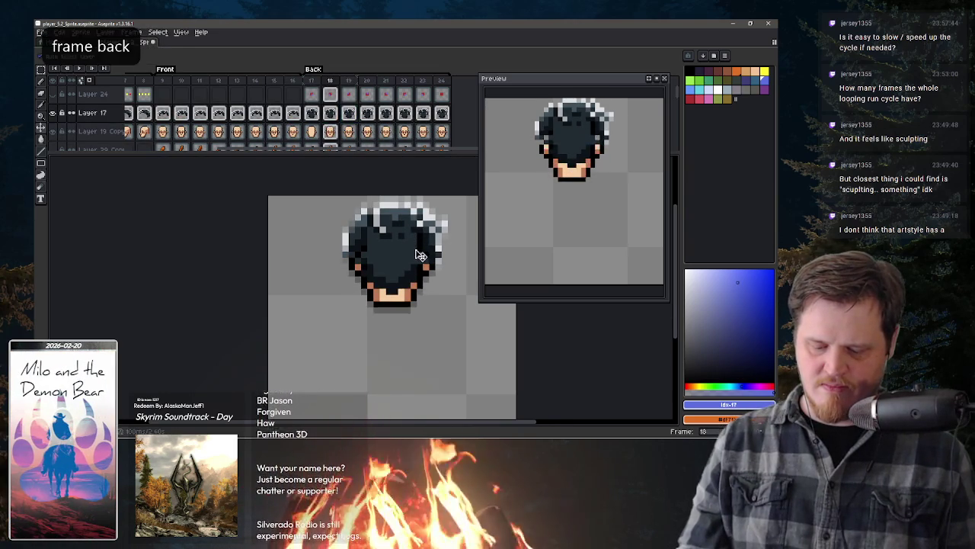
{"action": "key", "text": "period"}
{"action": "key", "text": "period"}
{"action": "key", "text": "period"}
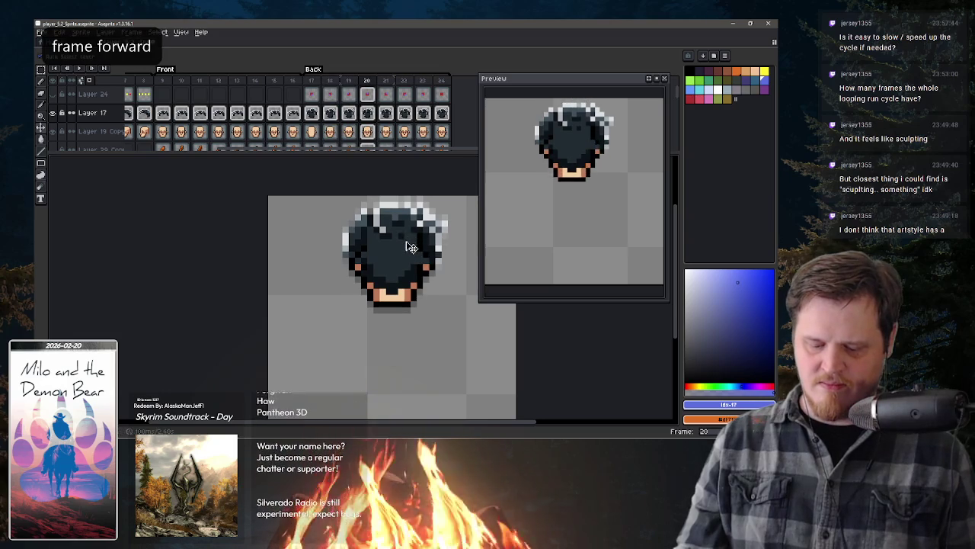
{"action": "key", "text": "period"}
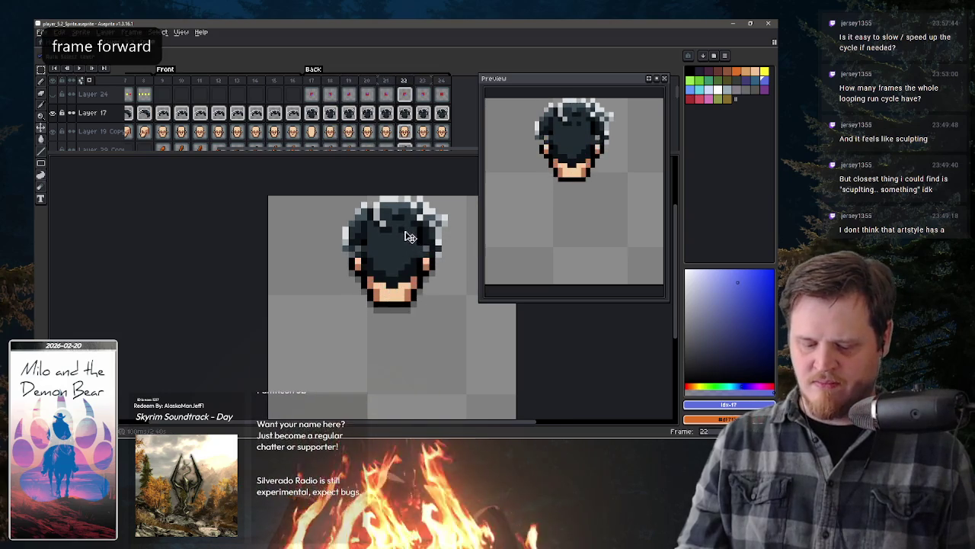
{"action": "key", "text": "period"}
{"action": "key", "text": "period"}
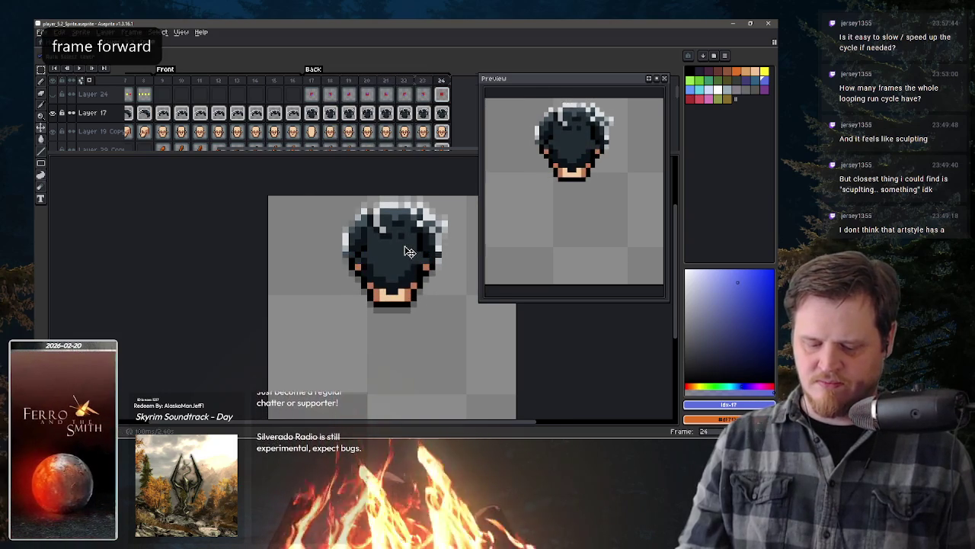
{"action": "key", "text": "period"}
{"action": "key", "text": "comma"}
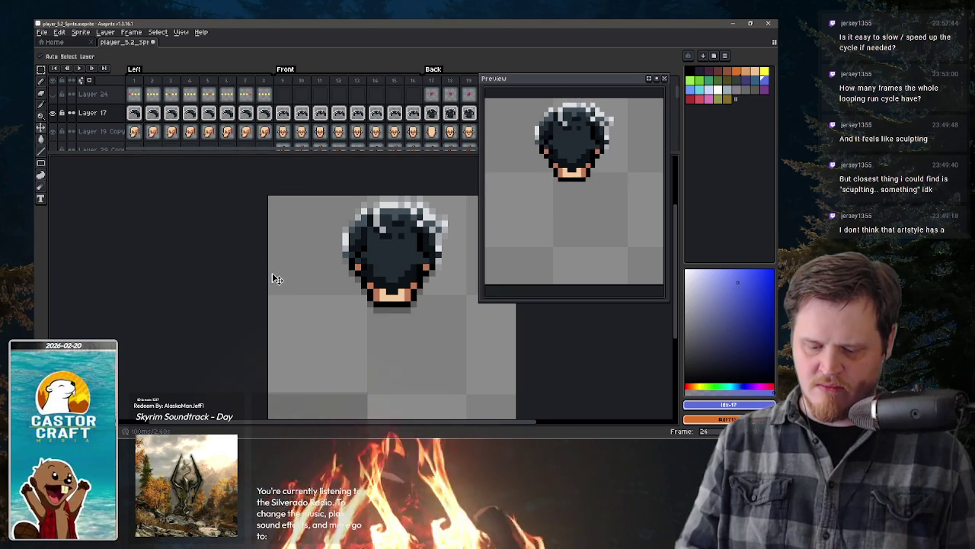
Step: Space-drag the timeline so the back-view frames through 24 are visible
{"action": "key", "text": "space"}
{"action": "left_click_drag", "start_coordinate": [366, 137], "coordinate": [279, 122]}
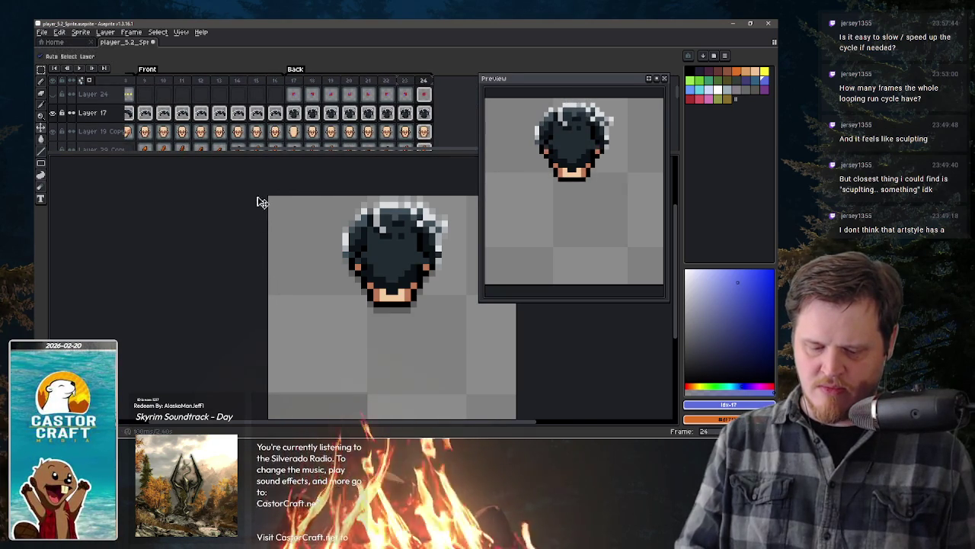
{"action": "key", "text": "space"}
{"action": "mouse_move", "coordinate": [278, 112]}
{"action": "left_mouse_down"}
{"action": "mouse_move", "coordinate": [301, 143]}
{"action": "mouse_move", "coordinate": [246, 218]}
{"action": "left_mouse_up"}
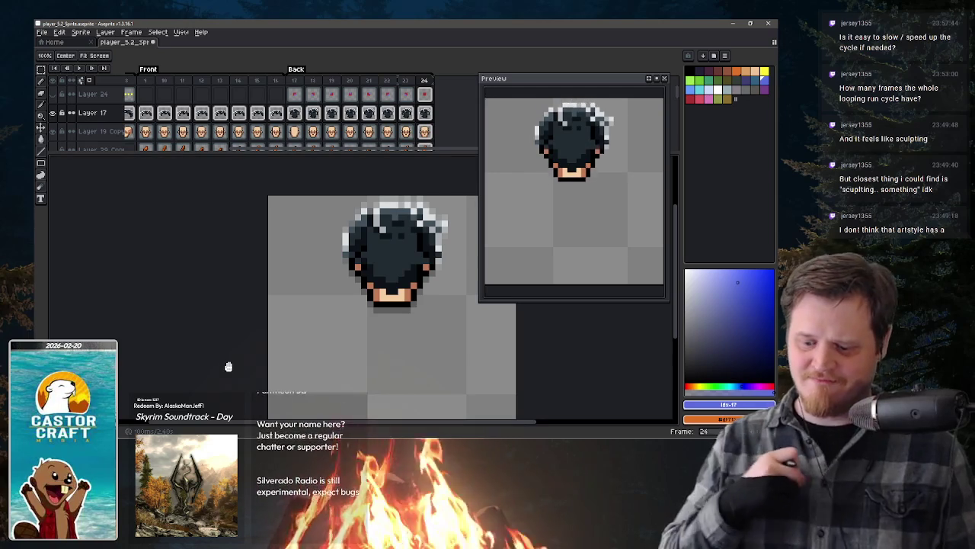
Step: Jump to frame 17 on Layer 19 Copy, scroll the timeline down, and show the hidden orange arm layer
{"action": "left_click", "coordinate": [297, 128]}
{"action": "key", "text": "space"}
{"action": "scroll", "coordinate": [328, 122], "scroll_direction": "down", "scroll_amount": 1}
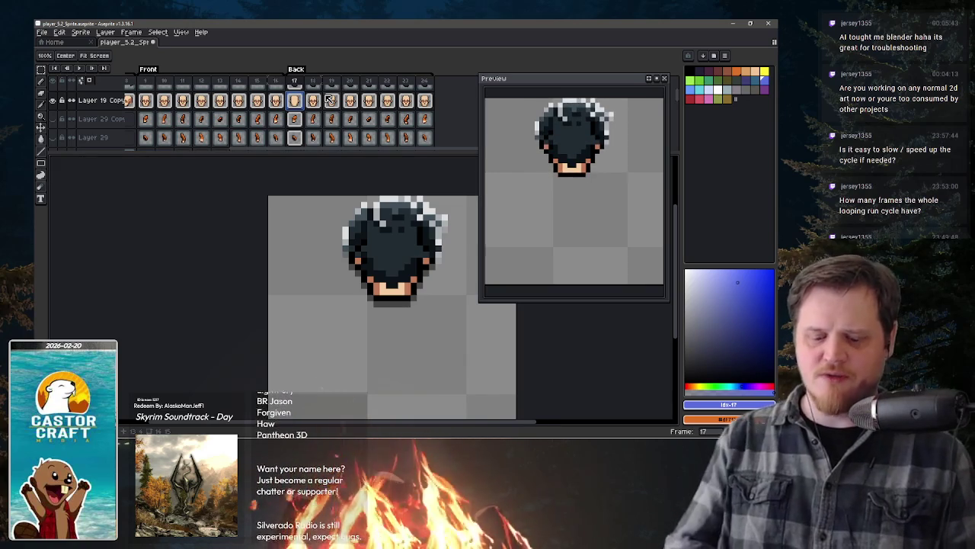
{"action": "left_click", "coordinate": [296, 120]}
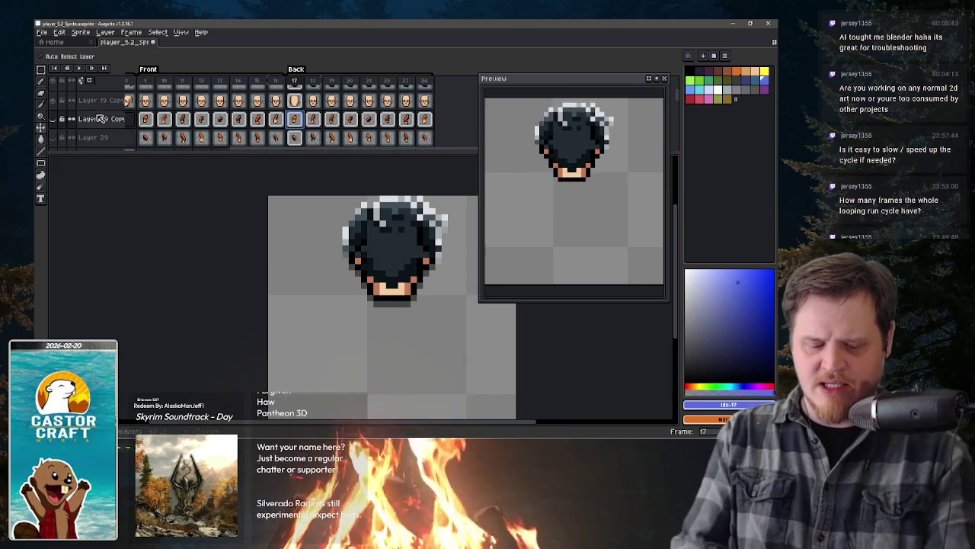
Step: Sample the arm's dark orange, repaint its top pixels lighter orange, and set a 1-pixel brush
{"action": "left_click", "coordinate": [54, 119]}
{"action": "key", "text": "i"}
{"action": "left_click", "coordinate": [344, 324]}
{"action": "key", "text": "b"}
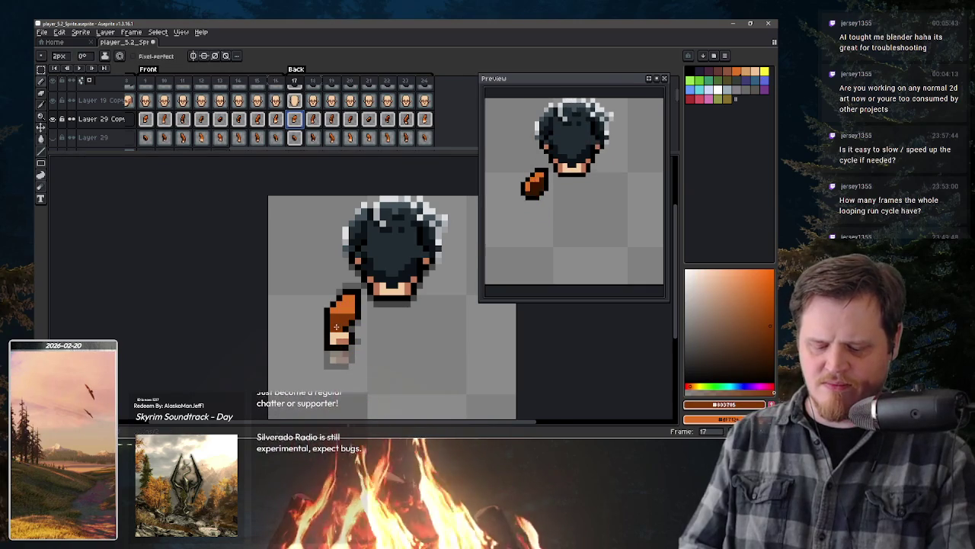
{"action": "left_click", "coordinate": [347, 298], "text": "alt"}
{"action": "left_click", "coordinate": [348, 301]}
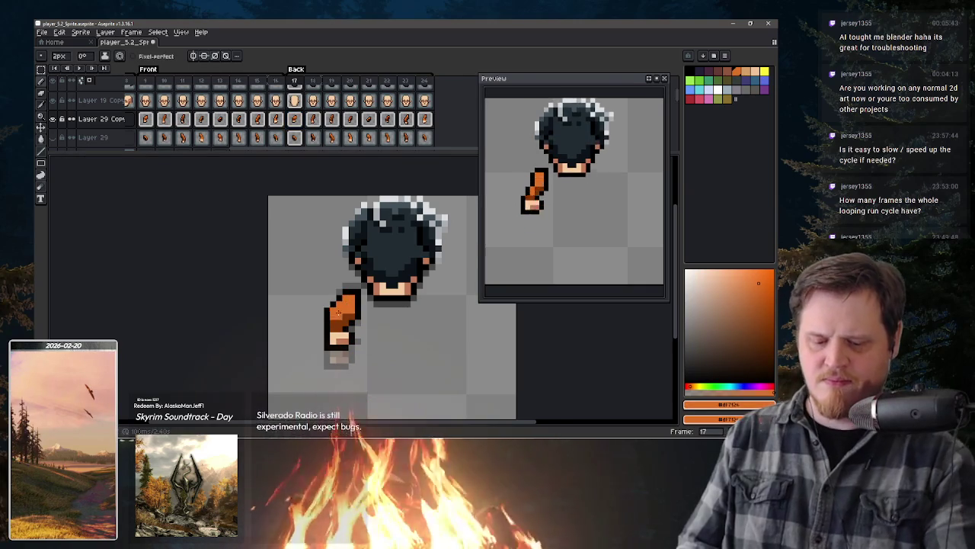
{"action": "key", "text": "minus"}
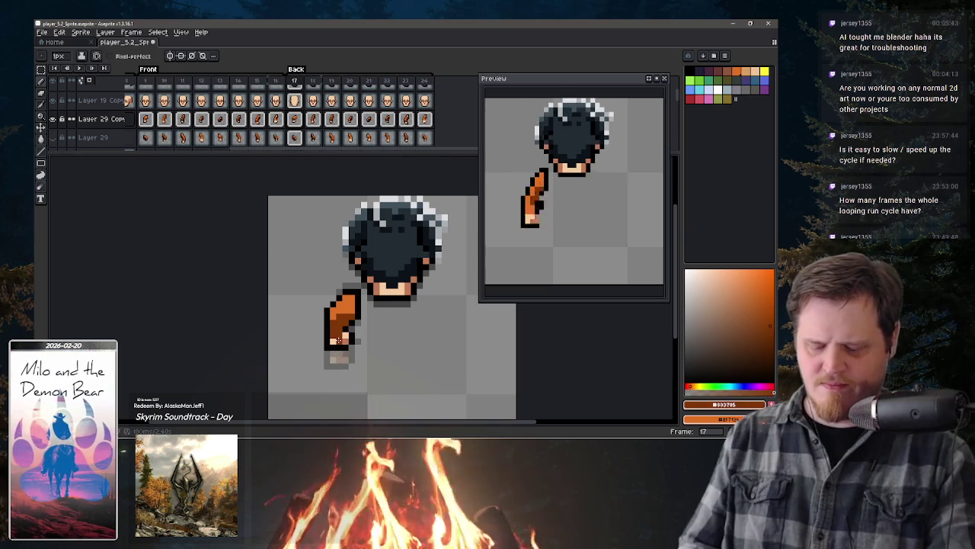
{"action": "left_click", "coordinate": [337, 341], "text": "alt"}
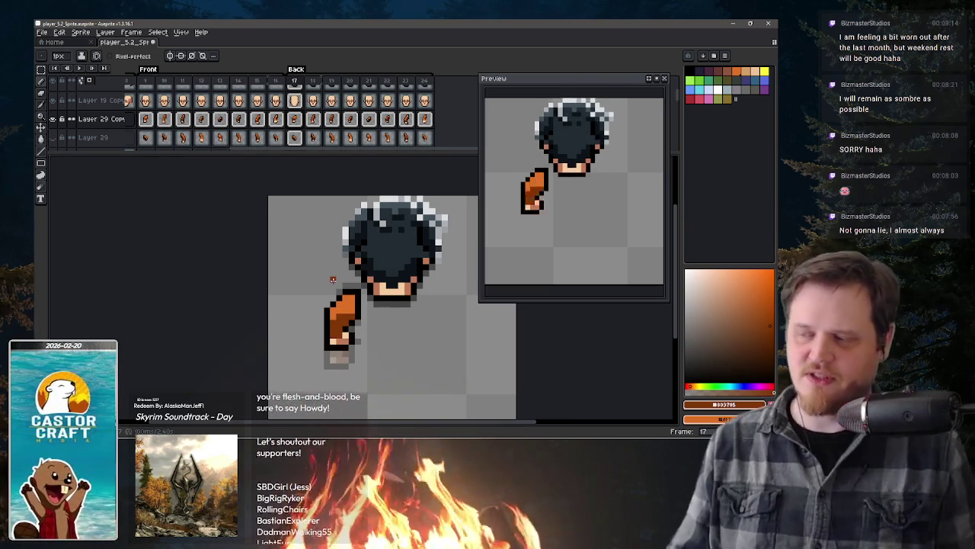
Step: Flip between frames 17 and 18, eyedrop the arm's orange, then go to front-view frame 15
{"action": "key", "text": "period"}
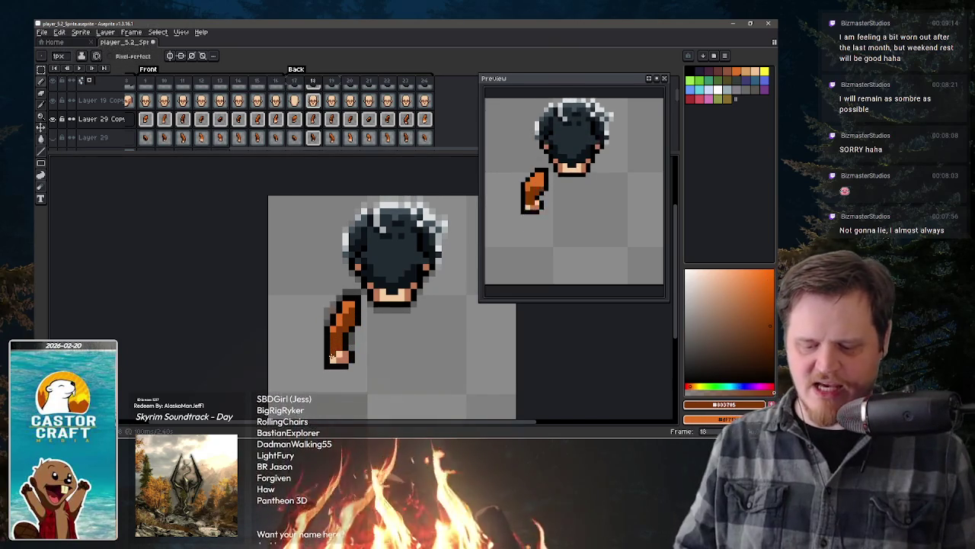
{"action": "key", "text": "comma"}
{"action": "key", "text": "period"}
{"action": "key", "text": "period"}
{"action": "key", "text": "comma"}
{"action": "key", "text": "comma"}
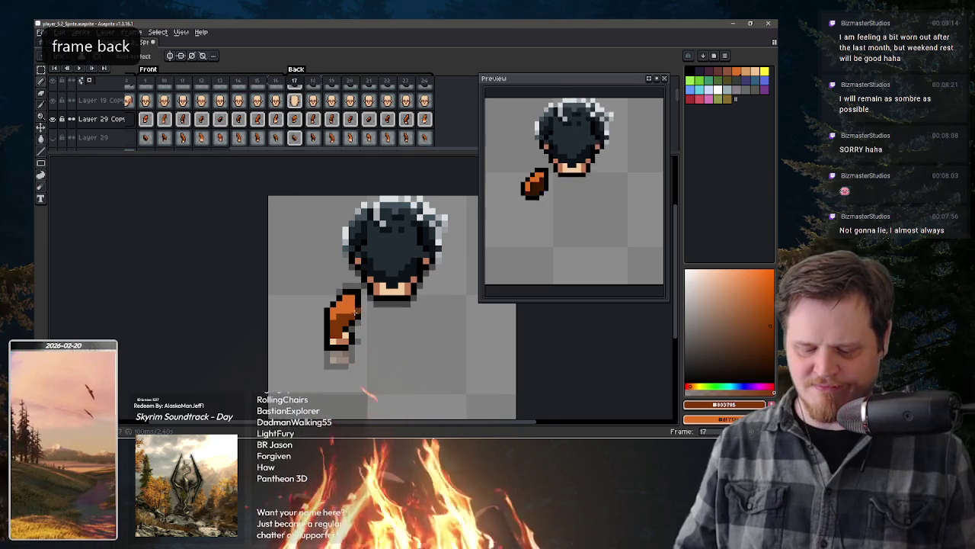
{"action": "key", "text": "period"}
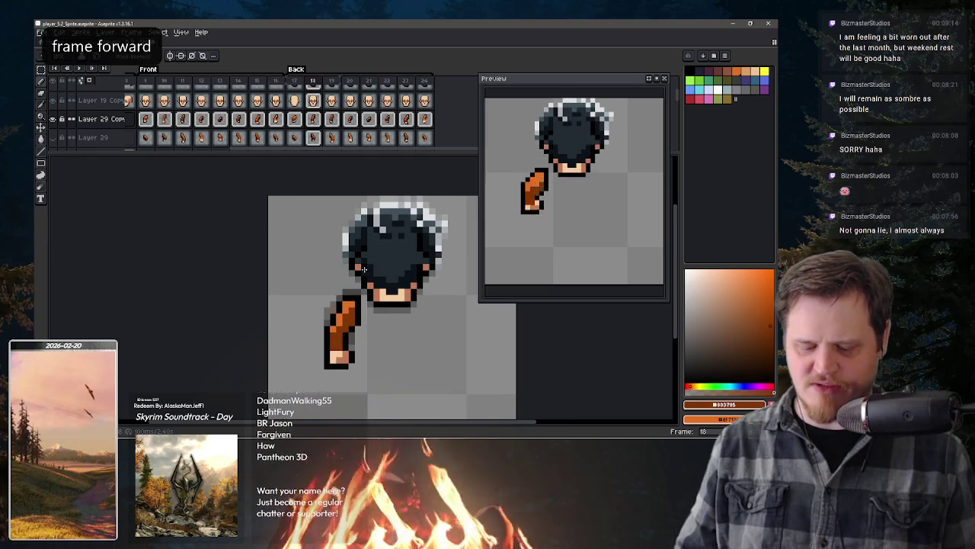
{"action": "key", "text": "comma"}
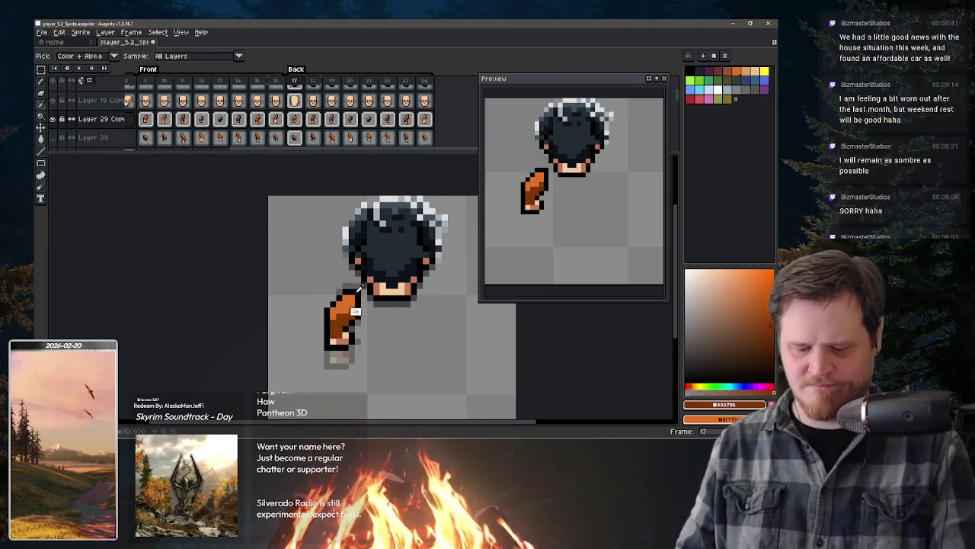
{"action": "left_click", "coordinate": [344, 315], "text": "alt"}
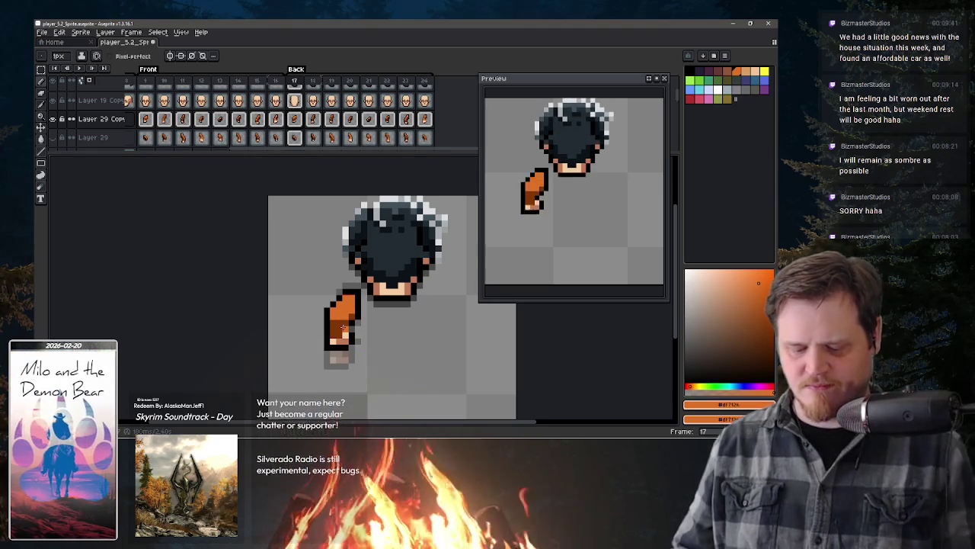
{"action": "key", "text": "comma"}
{"action": "key", "text": "period"}
{"action": "key", "text": "period"}
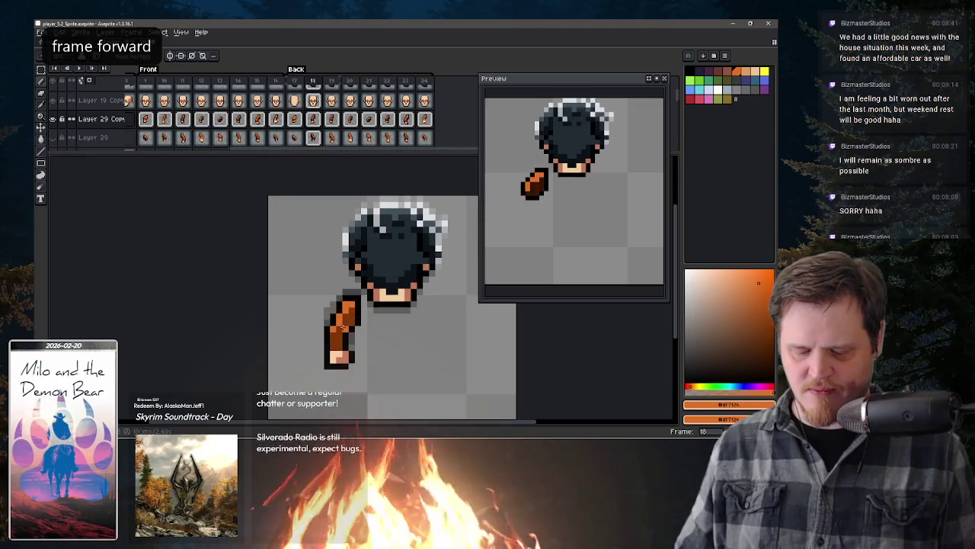
{"action": "left_click", "coordinate": [258, 82]}
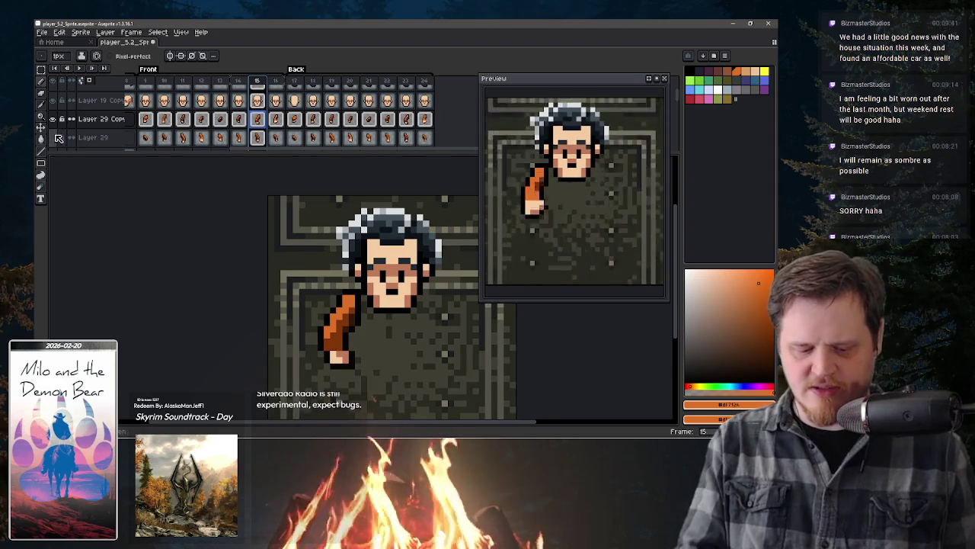
Step: Show the second-arm layer and the orange torso layer, panning the timeline to reach them
{"action": "left_click", "coordinate": [52, 137]}
{"action": "key", "text": "space"}
{"action": "scroll", "coordinate": [83, 136], "scroll_direction": "down", "scroll_amount": 2}
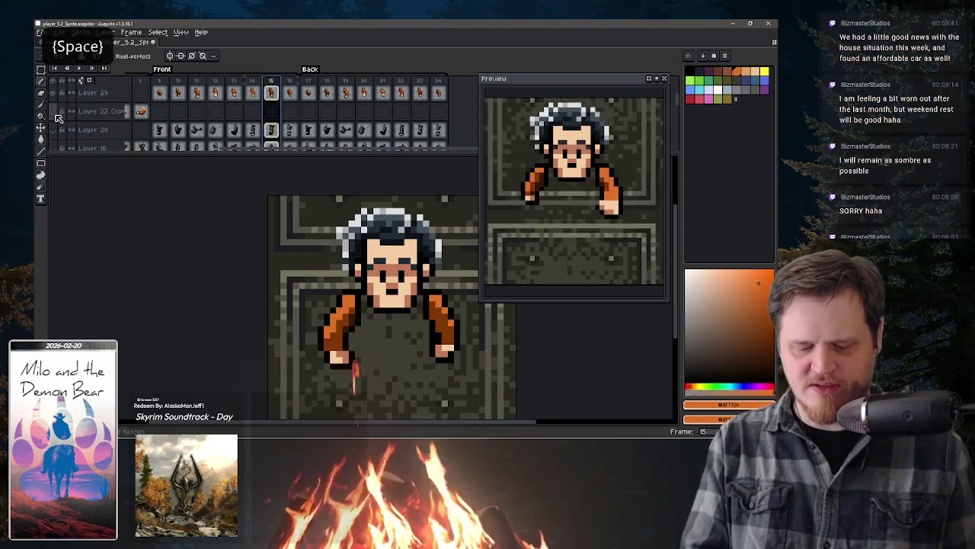
{"action": "key", "text": "space"}
{"action": "left_click_drag", "start_coordinate": [102, 129], "coordinate": [116, 85]}
{"action": "left_click", "coordinate": [55, 142]}
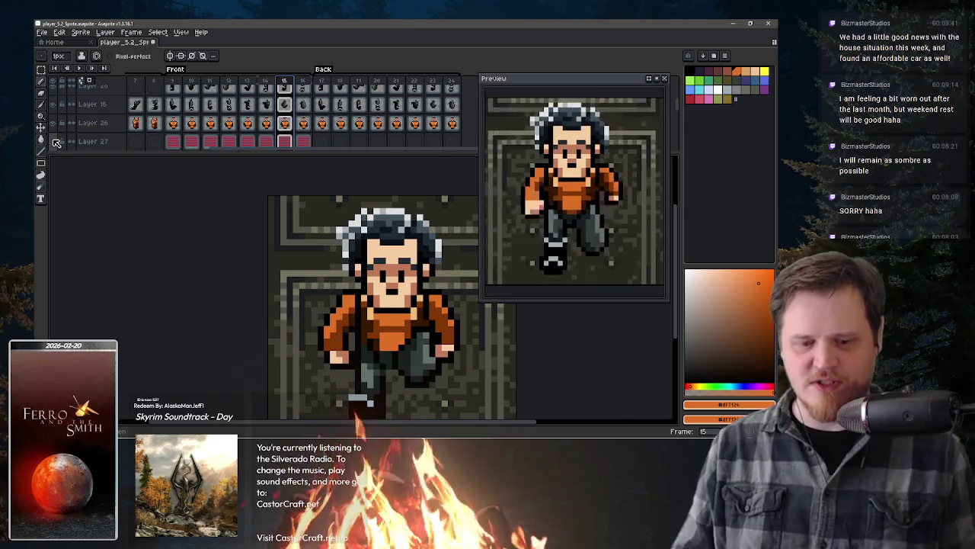
Step: Compare against a side-view frame, then return to frame 17's Layer 29 Copy cel
{"action": "left_click", "coordinate": [156, 82]}
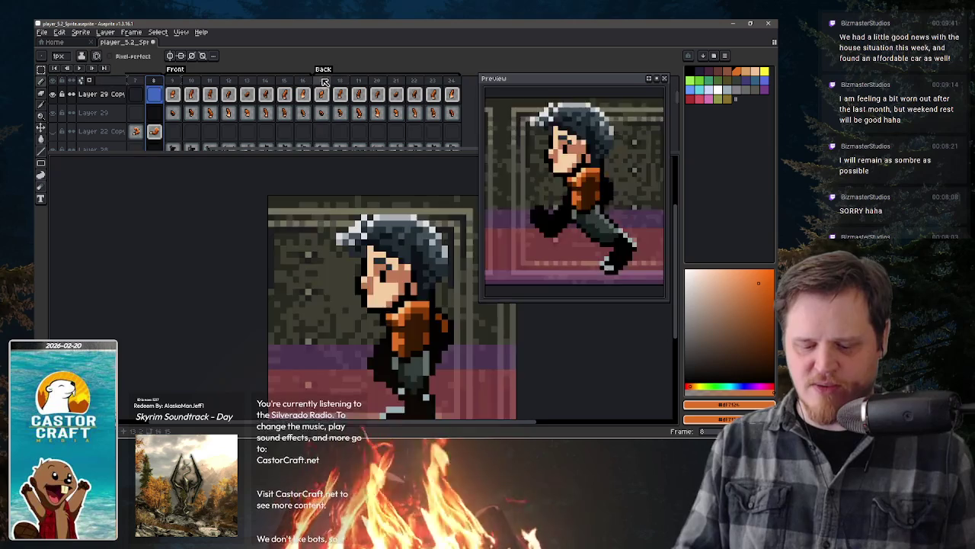
{"action": "left_click", "coordinate": [321, 81]}
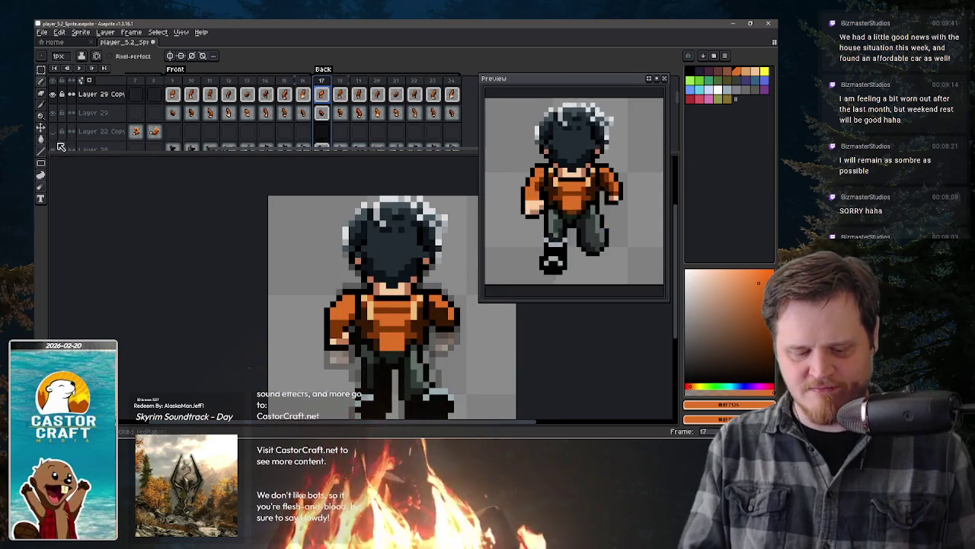
{"action": "key", "text": "space"}
{"action": "mouse_move", "coordinate": [61, 148]}
{"action": "left_mouse_down"}
{"action": "mouse_move", "coordinate": [67, 122]}
{"action": "mouse_move", "coordinate": [74, 166]}
{"action": "left_mouse_up"}
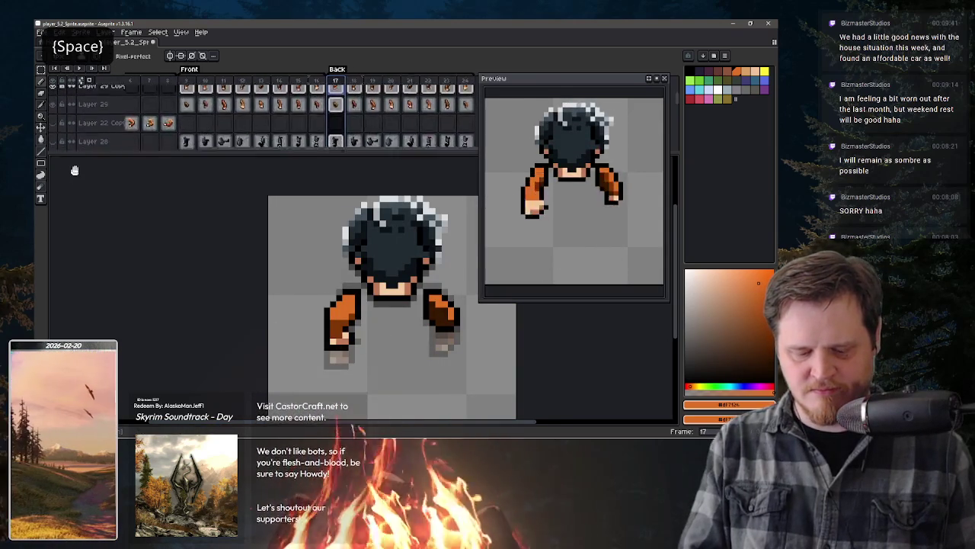
{"action": "left_click", "coordinate": [330, 115]}
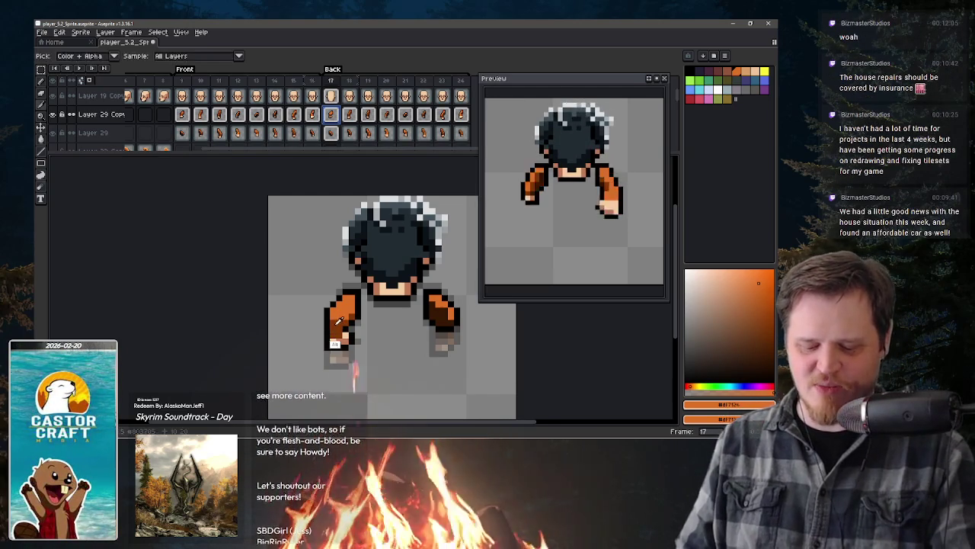
Step: Pick dark brown from the arm's edge and flip through frames 18–20 comparing arm poses
{"action": "left_click", "coordinate": [328, 341], "text": "alt"}
{"action": "key", "text": "period"}
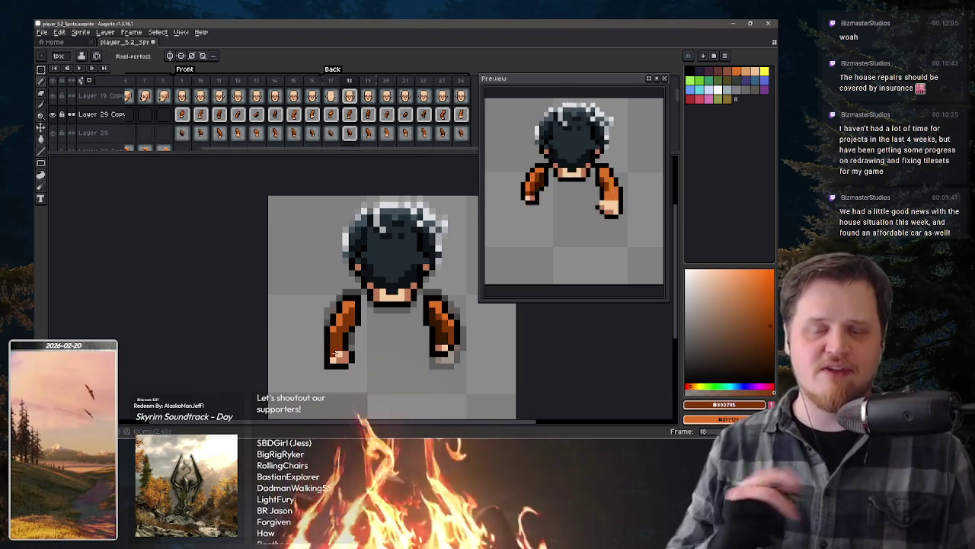
{"action": "key", "text": "period"}
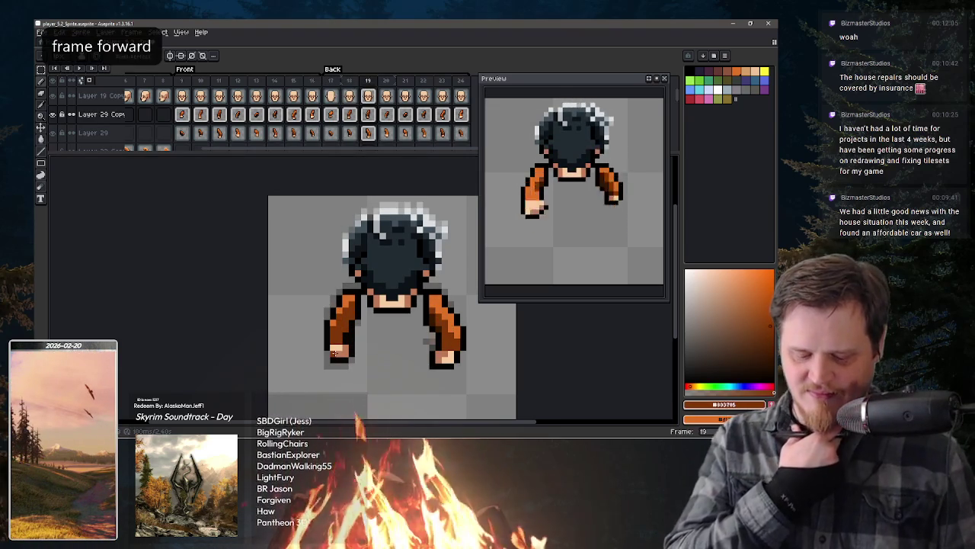
{"action": "key", "text": "period"}
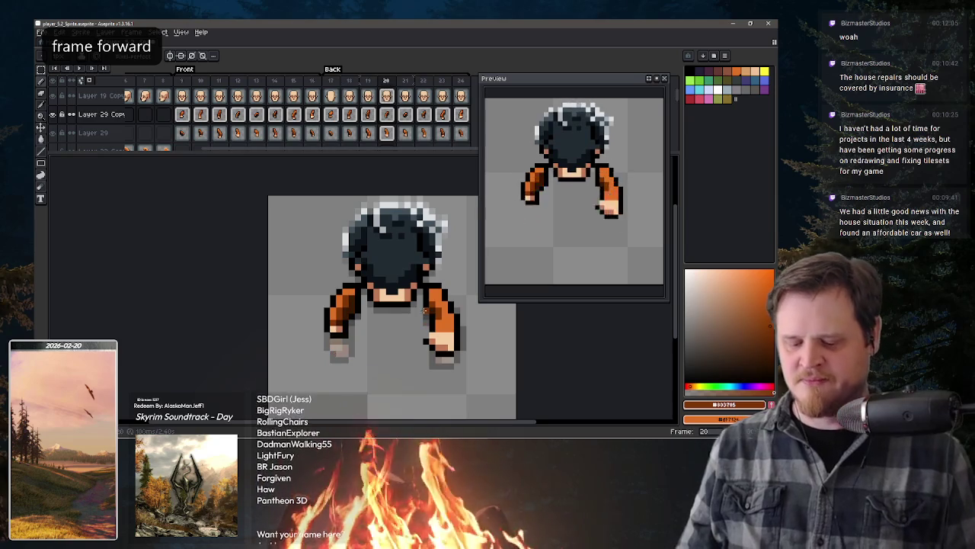
{"action": "key", "text": "comma"}
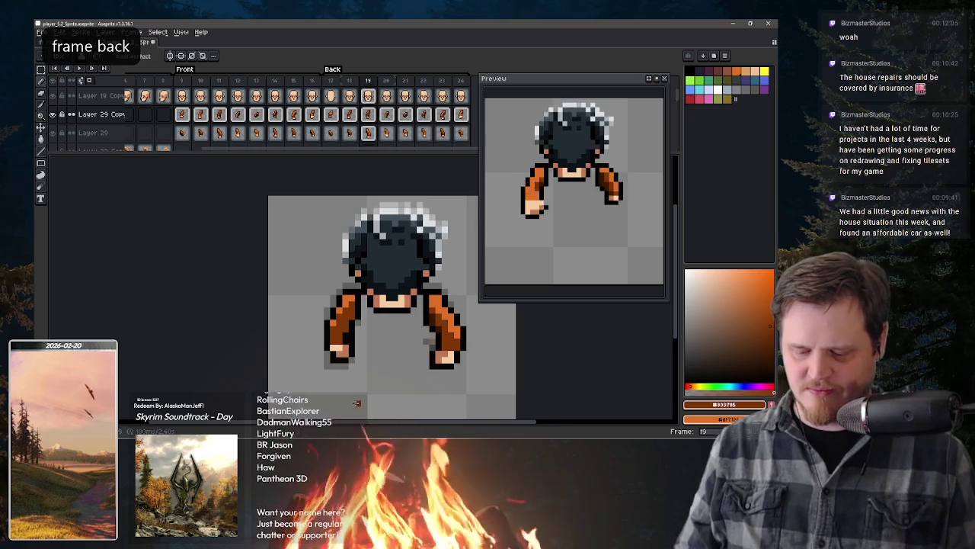
{"action": "key", "text": "comma"}
{"action": "key", "text": "comma"}
{"action": "key", "text": "period"}
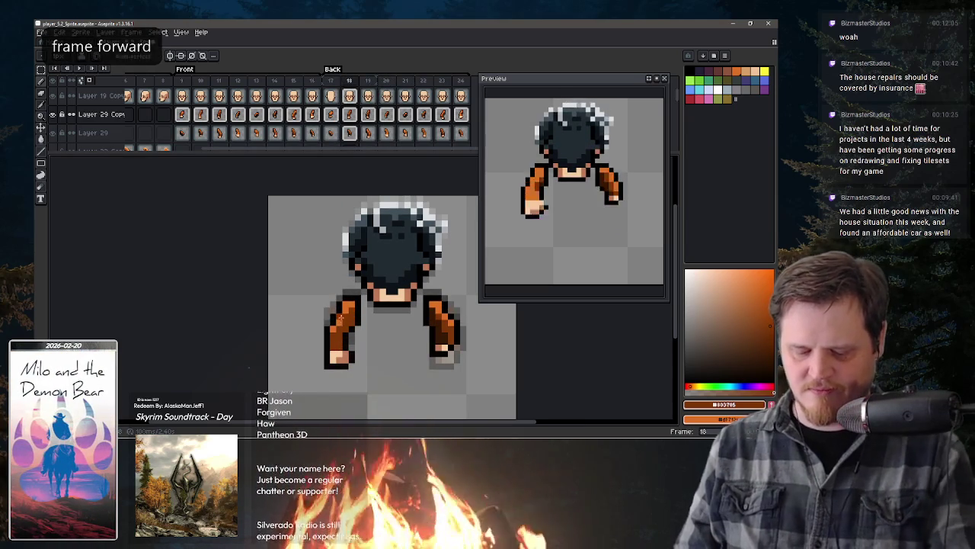
Step: Eyedrop the bright arm orange #EF7126, then step through frames 17–20 again
{"action": "left_click", "coordinate": [345, 314], "text": "alt"}
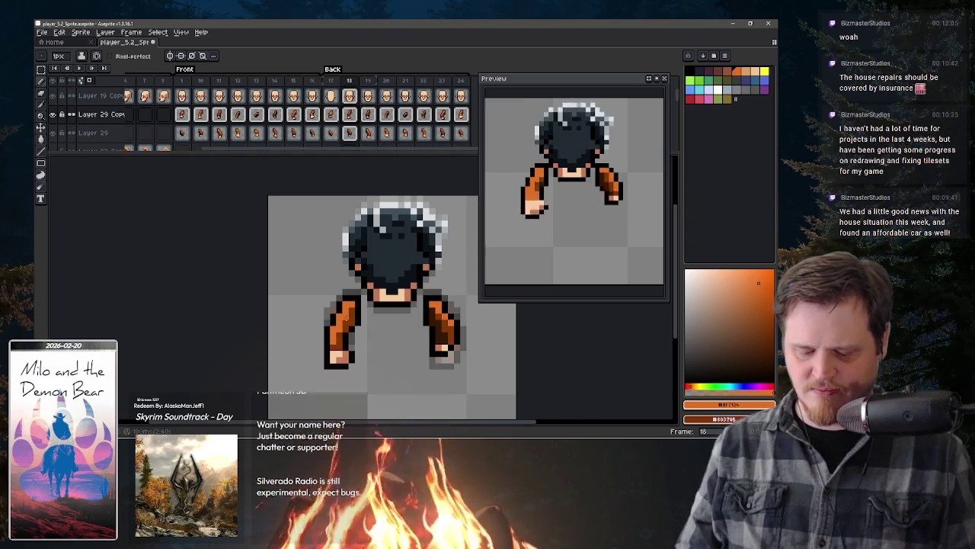
{"action": "key", "text": "comma"}
{"action": "key", "text": "period"}
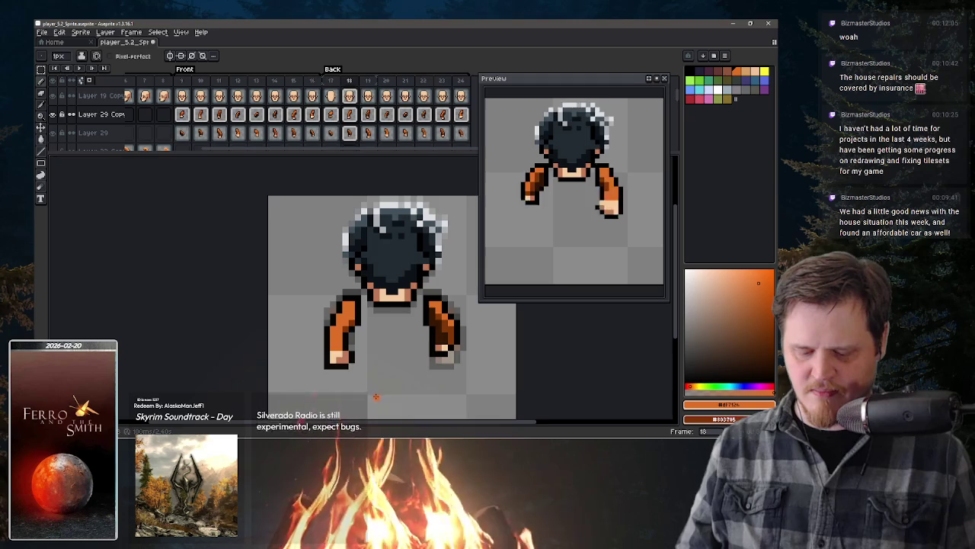
{"action": "key", "text": "period"}
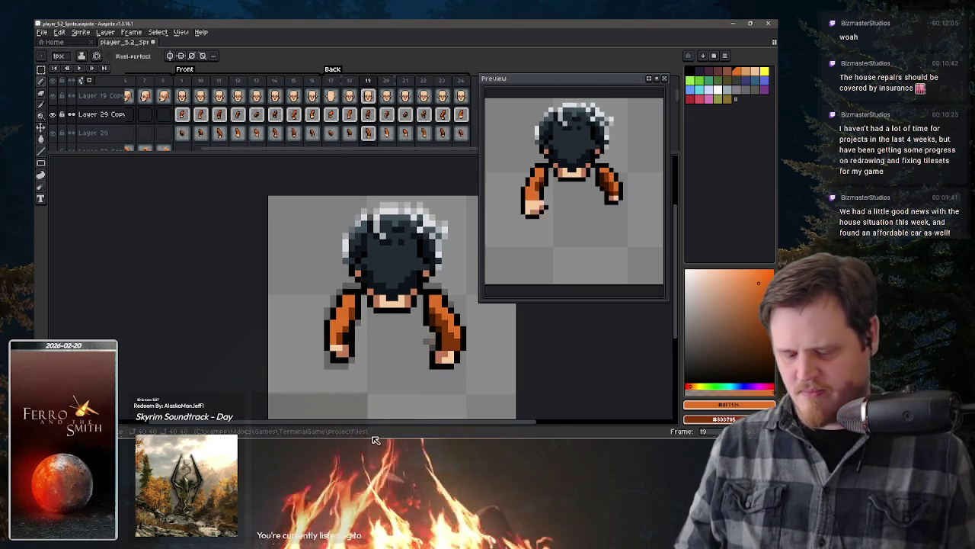
{"action": "key", "text": "period"}
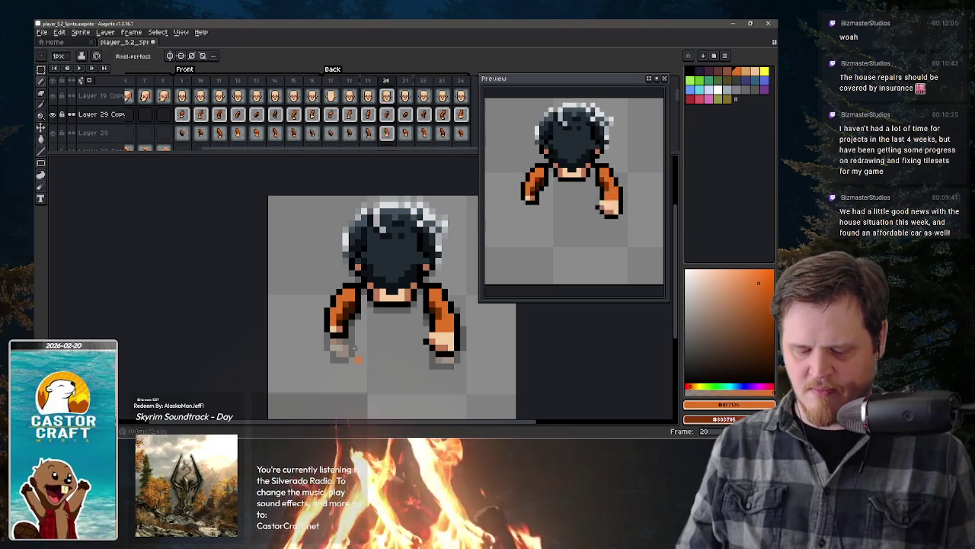
Step: Advance through frames 21–24, sampling dark orange #803705, bright orange, and the hand's black outline
{"action": "key", "text": "period"}
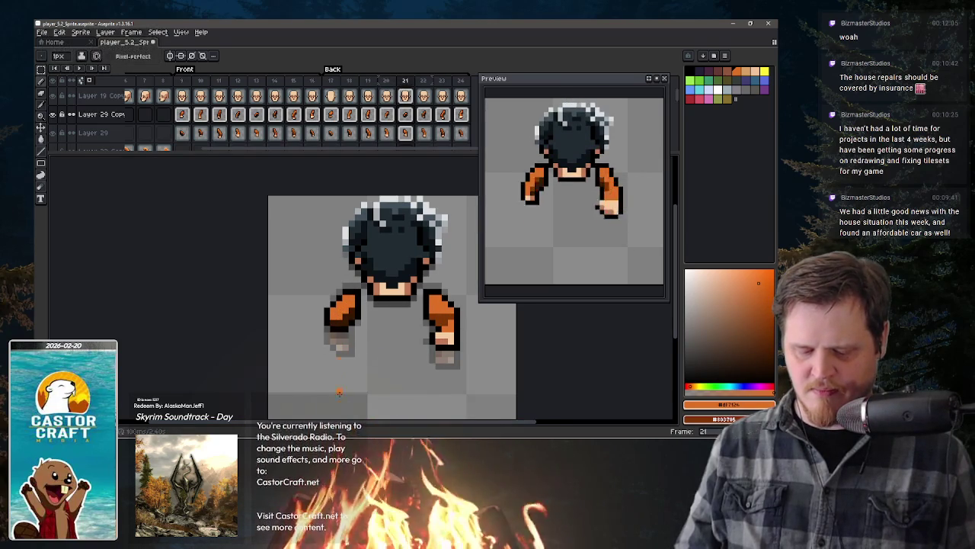
{"action": "key", "text": "period"}
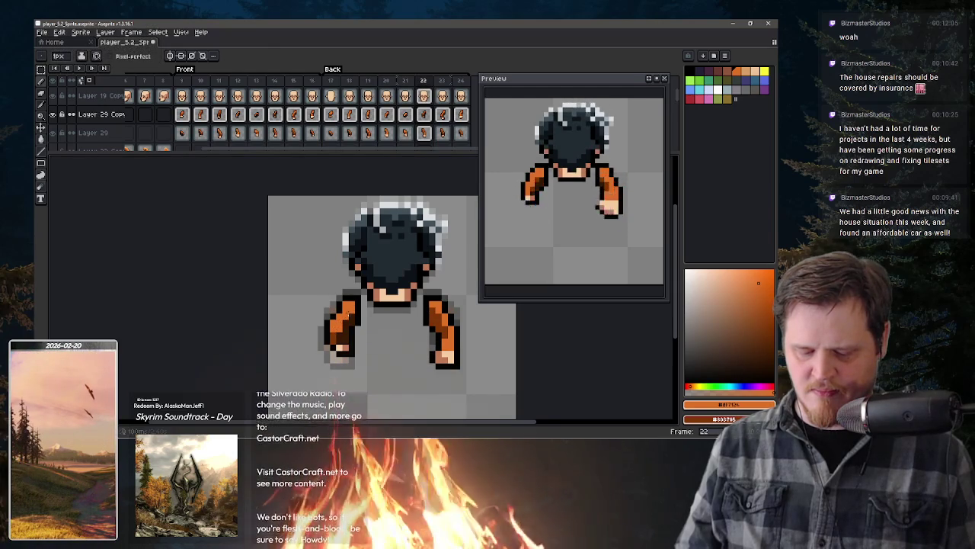
{"action": "key", "text": "period"}
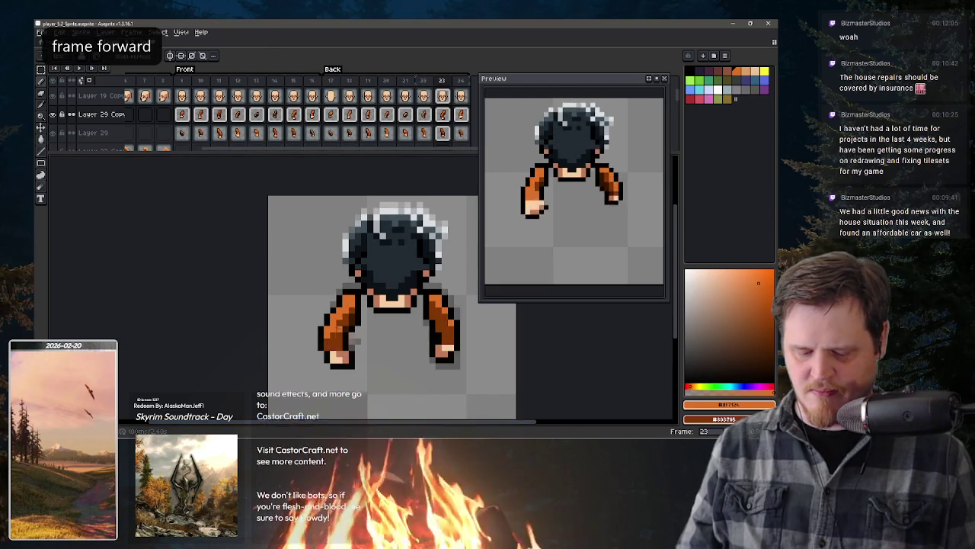
{"action": "left_click", "coordinate": [345, 345], "text": "alt"}
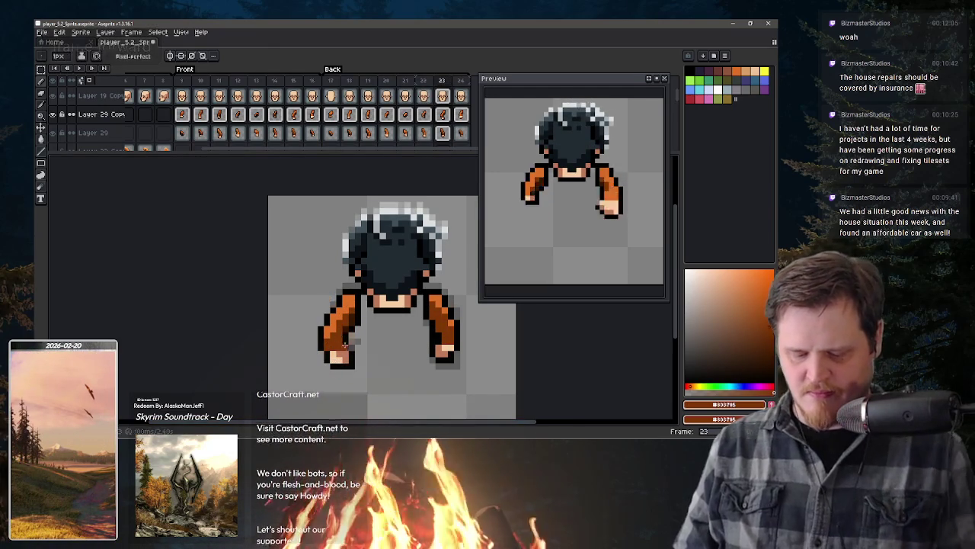
{"action": "key", "text": "comma"}
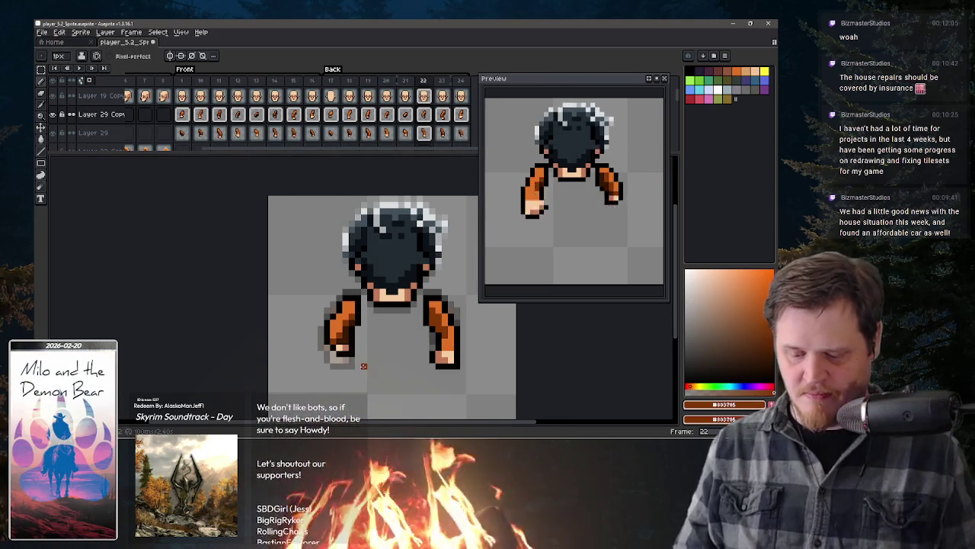
{"action": "key", "text": "period"}
{"action": "key", "text": "period"}
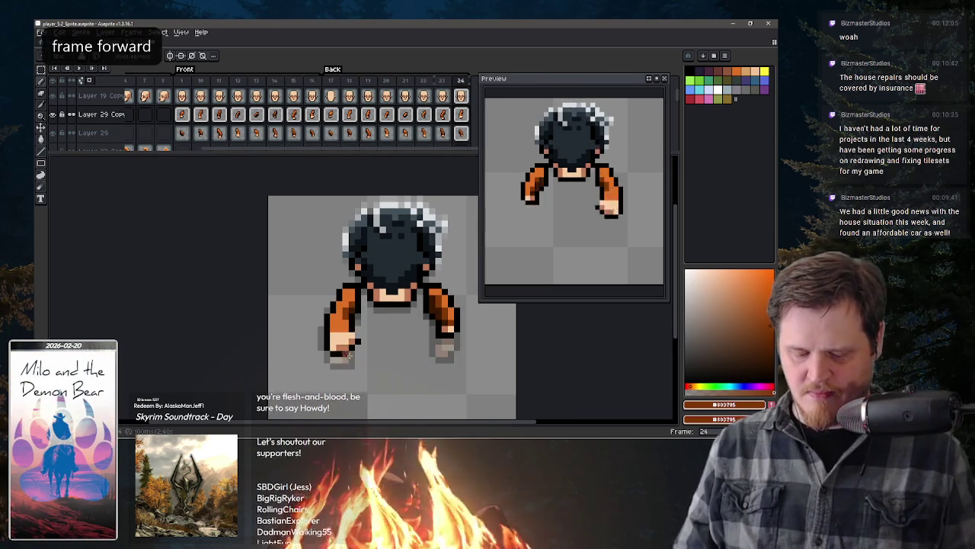
{"action": "left_click", "coordinate": [345, 335], "text": "alt"}
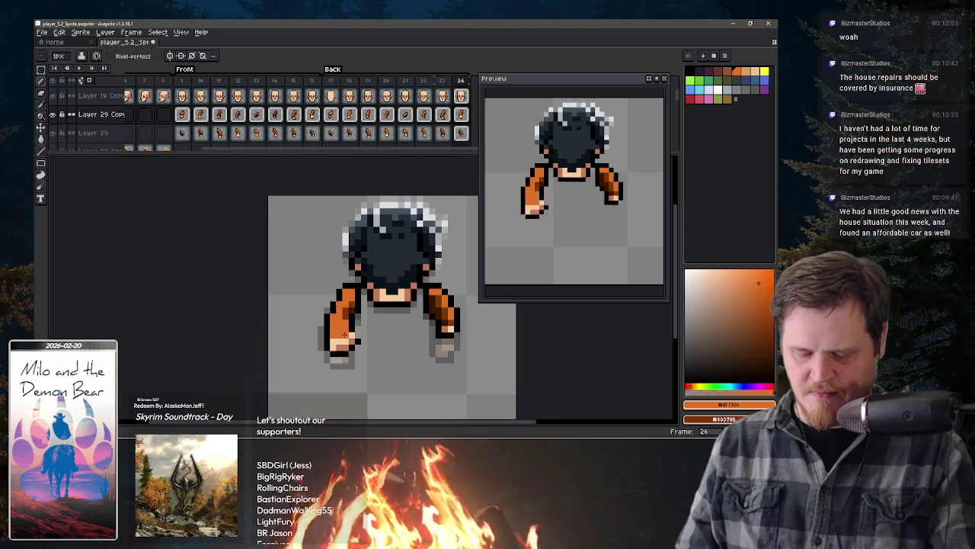
{"action": "left_click", "coordinate": [358, 341], "text": "alt"}
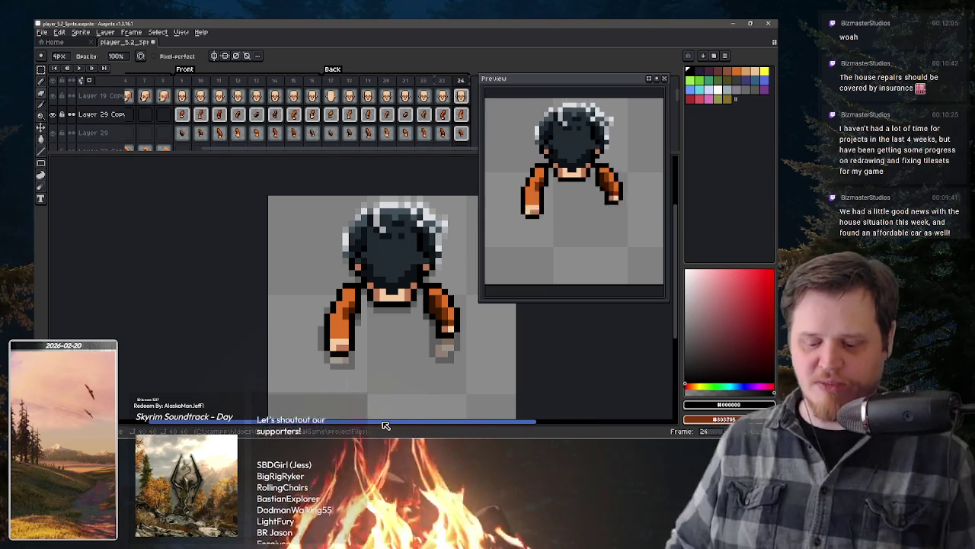
Step: On frame 24, sample dark orange #803705 and reduce the brush to a single pixel
{"action": "key", "text": "Right"}
{"action": "key", "text": "Left"}
{"action": "key", "text": "Left"}
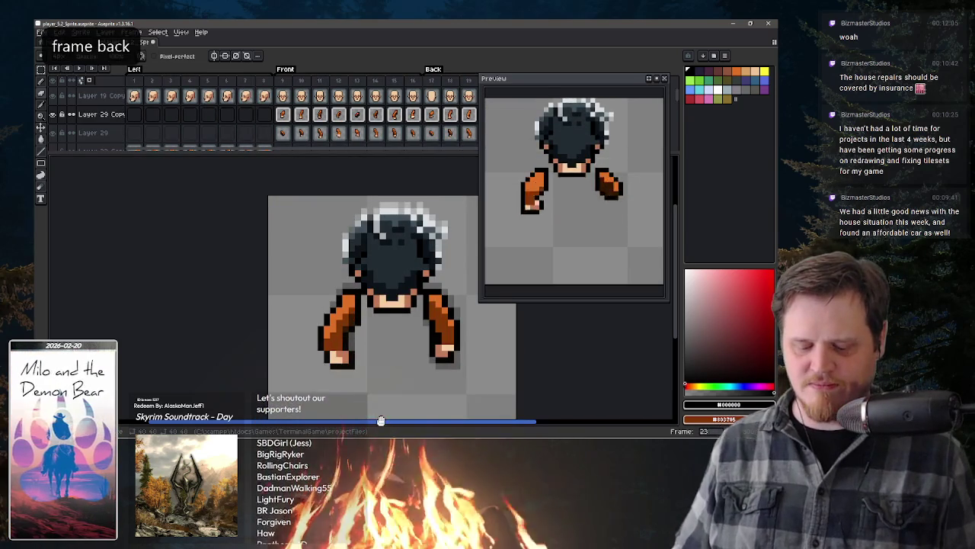
{"action": "key", "text": "Right"}
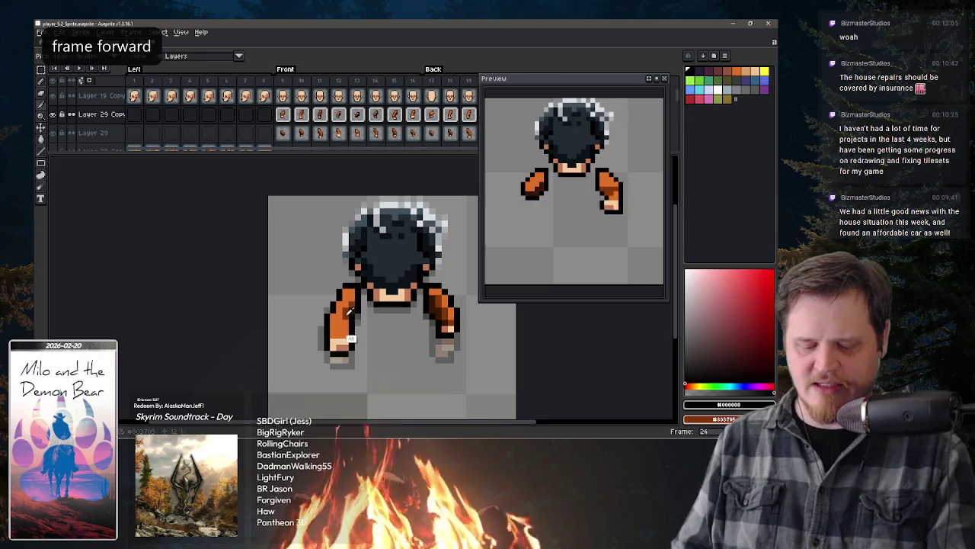
{"action": "left_click", "coordinate": [351, 308], "text": "alt"}
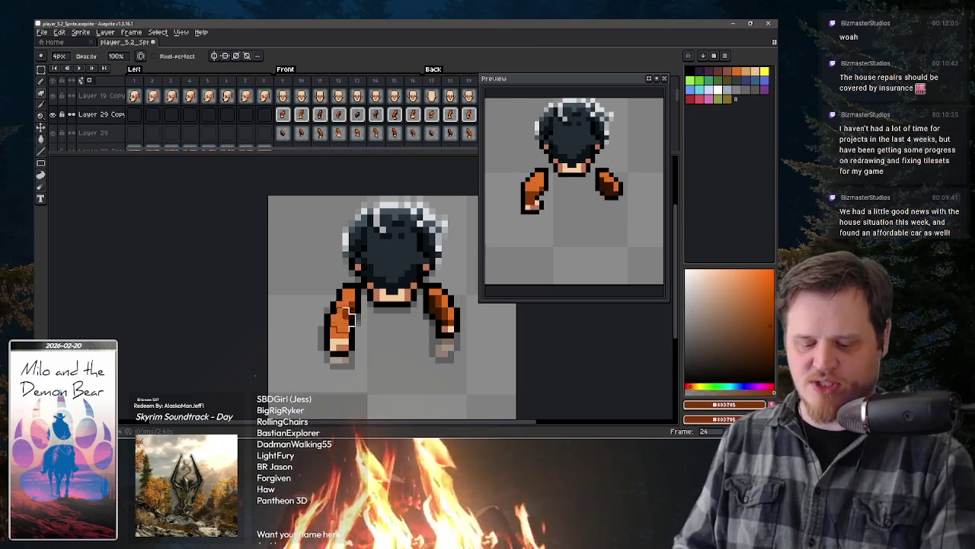
{"action": "key", "text": "e"}
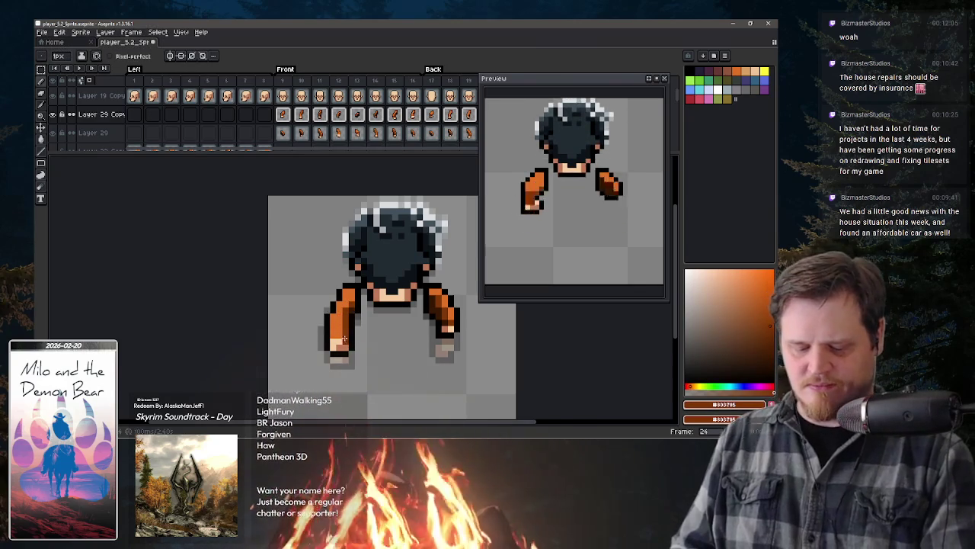
Step: Flip back and forth through the back-view frames comparing arm poses, ending on frame 17
{"action": "key", "text": "comma"}
{"action": "key", "text": "period"}
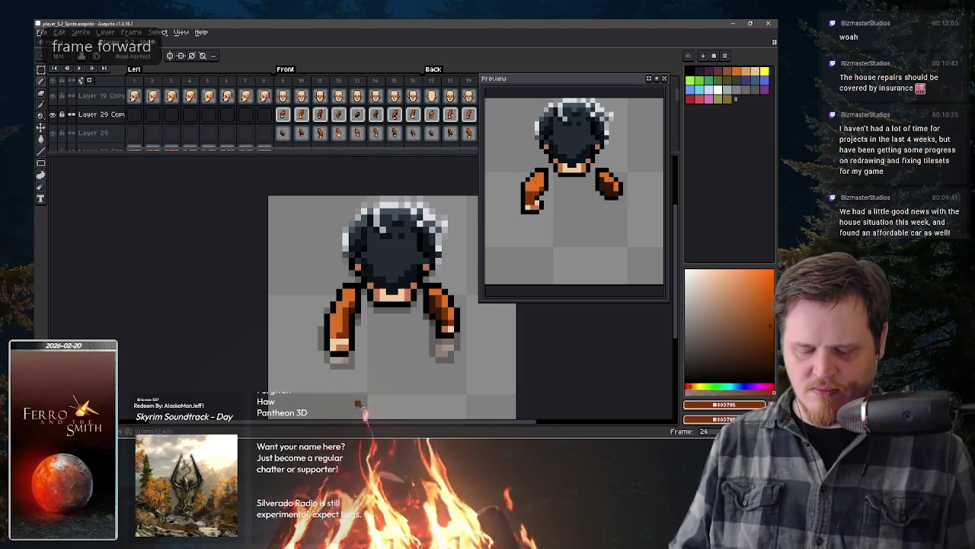
{"action": "key", "text": "period"}
{"action": "key", "text": "comma"}
{"action": "key", "text": "comma"}
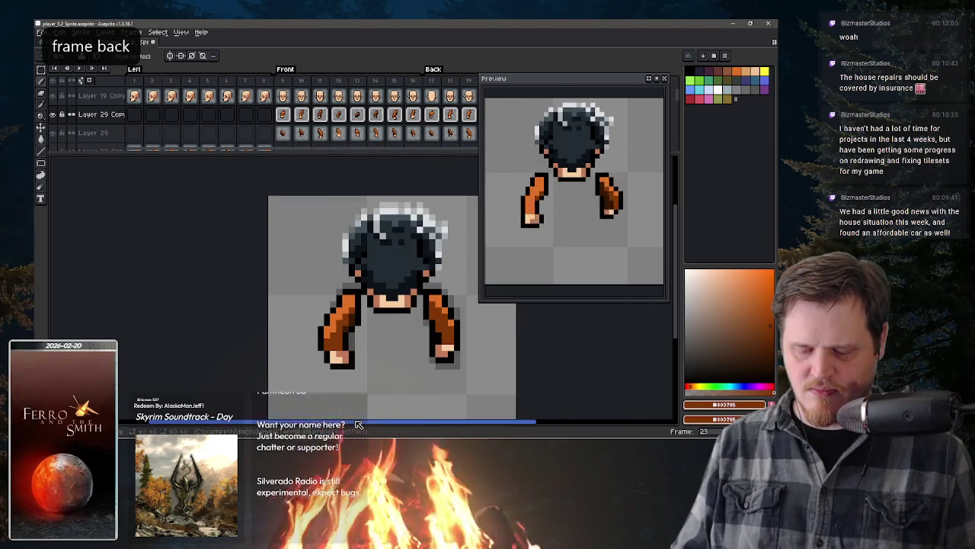
{"action": "key", "text": "comma"}
{"action": "key", "text": "comma"}
{"action": "key", "text": "comma"}
{"action": "key", "text": "comma"}
{"action": "key", "text": "comma"}
{"action": "key", "text": "period"}
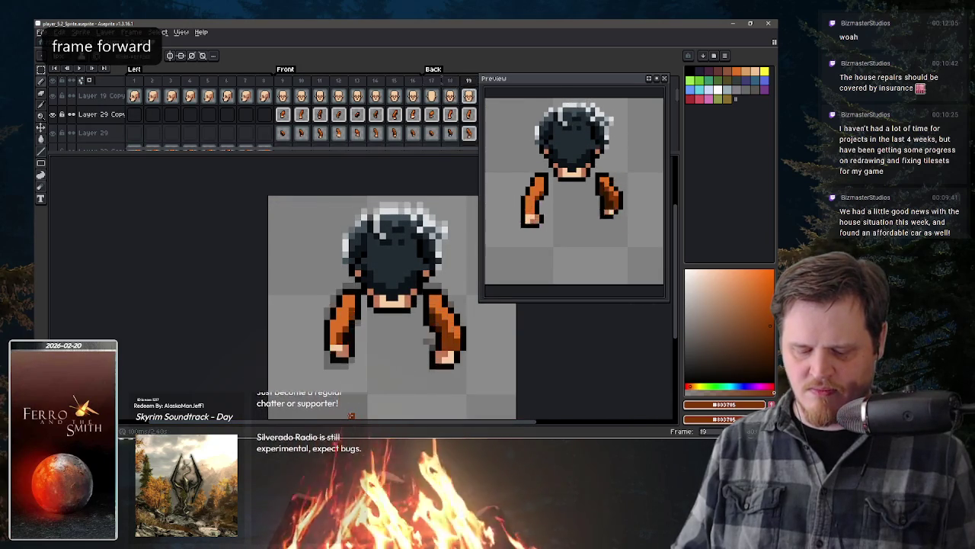
{"action": "key", "text": "period"}
{"action": "key", "text": "period"}
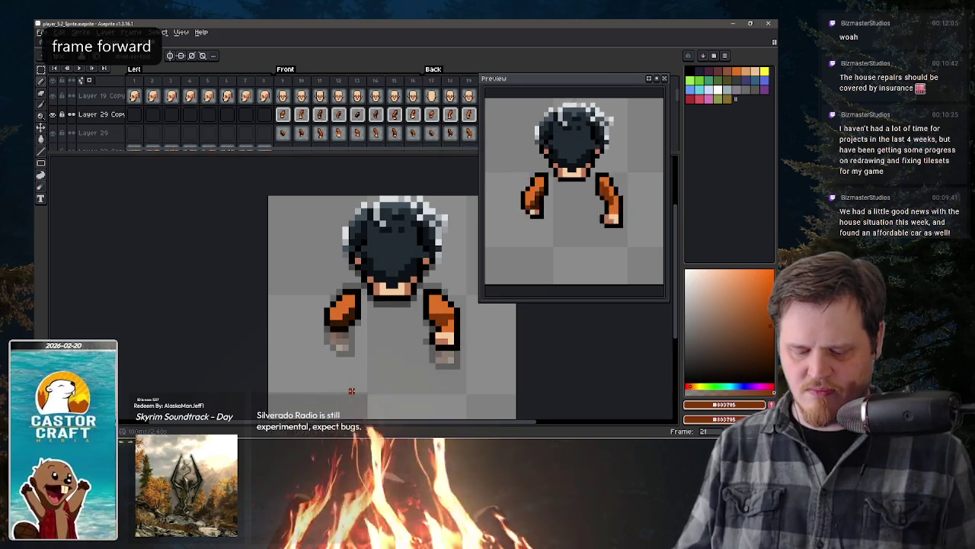
{"action": "key", "text": "period"}
{"action": "key", "text": "period"}
{"action": "key", "text": "period"}
{"action": "key", "text": "period"}
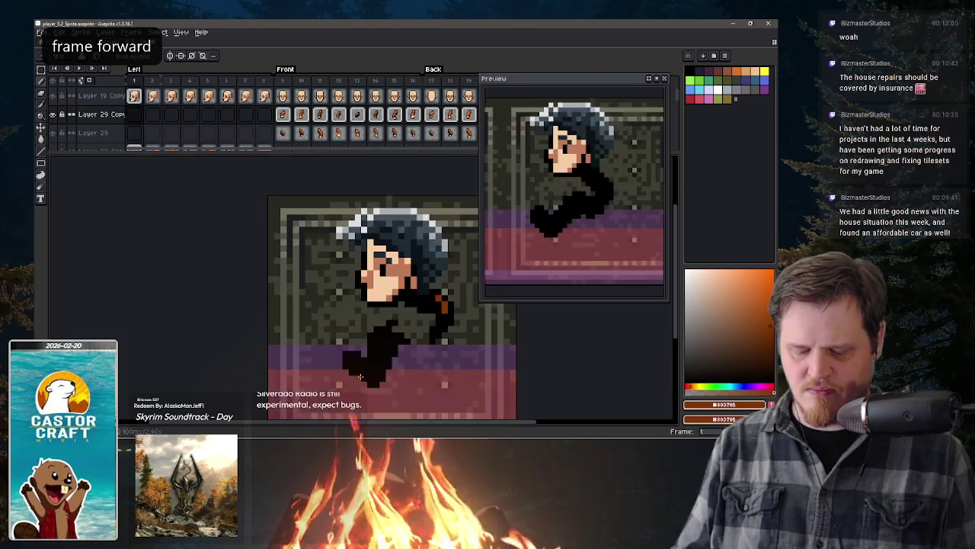
{"action": "key", "text": "comma"}
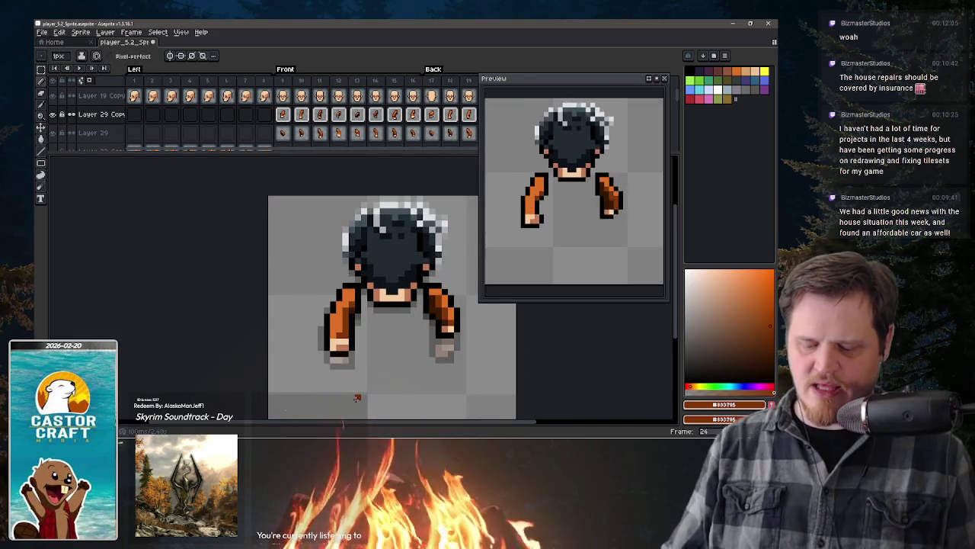
{"action": "key", "text": "period"}
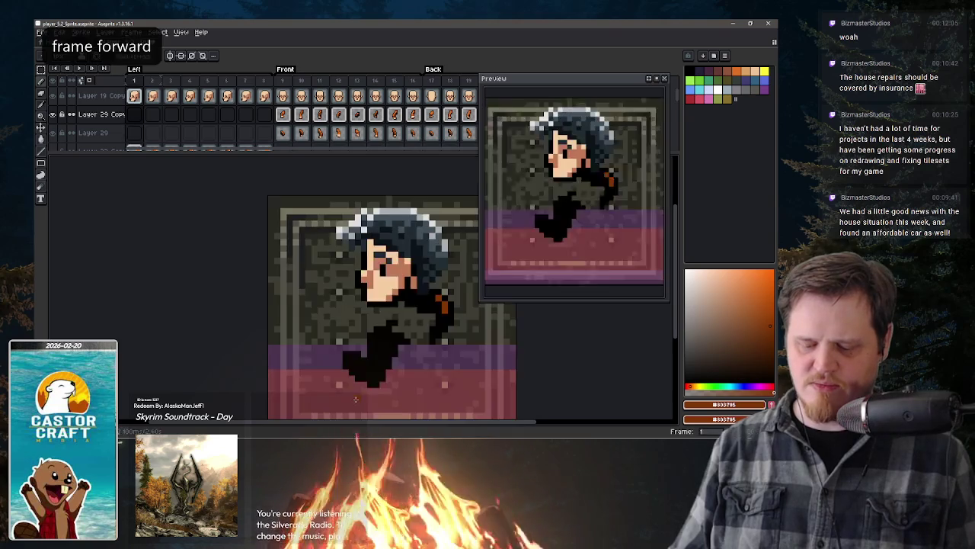
{"action": "key", "text": "comma"}
{"action": "key", "text": "comma"}
{"action": "key", "text": "comma"}
{"action": "key", "text": "comma"}
{"action": "key", "text": "comma"}
{"action": "key", "text": "comma"}
{"action": "key", "text": "comma"}
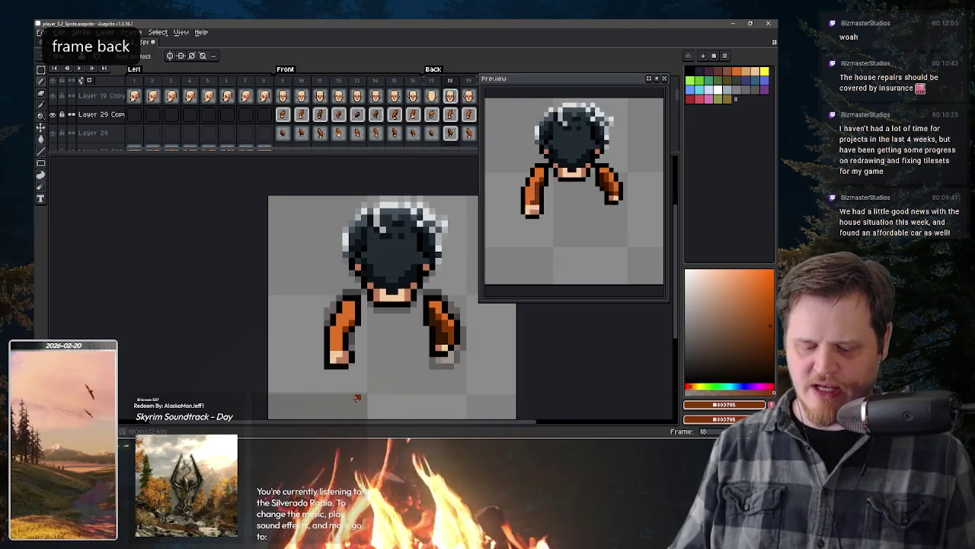
{"action": "key", "text": "comma"}
{"action": "key", "text": "comma"}
{"action": "key", "text": "period"}
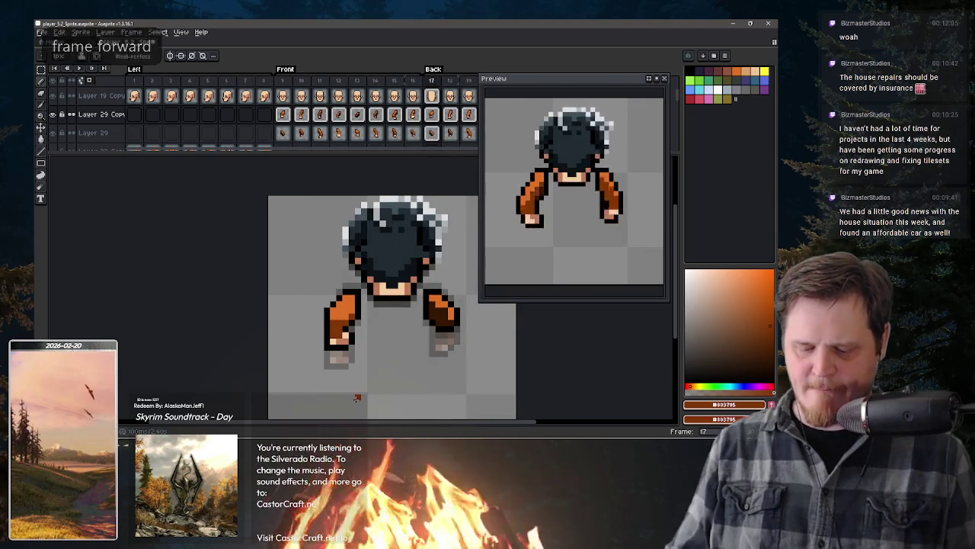
Step: Pan the timeline, jump to frame 24, and step back comparing arm poses down to frame 20
{"action": "left_click_drag", "start_coordinate": [438, 130], "coordinate": [295, 126]}
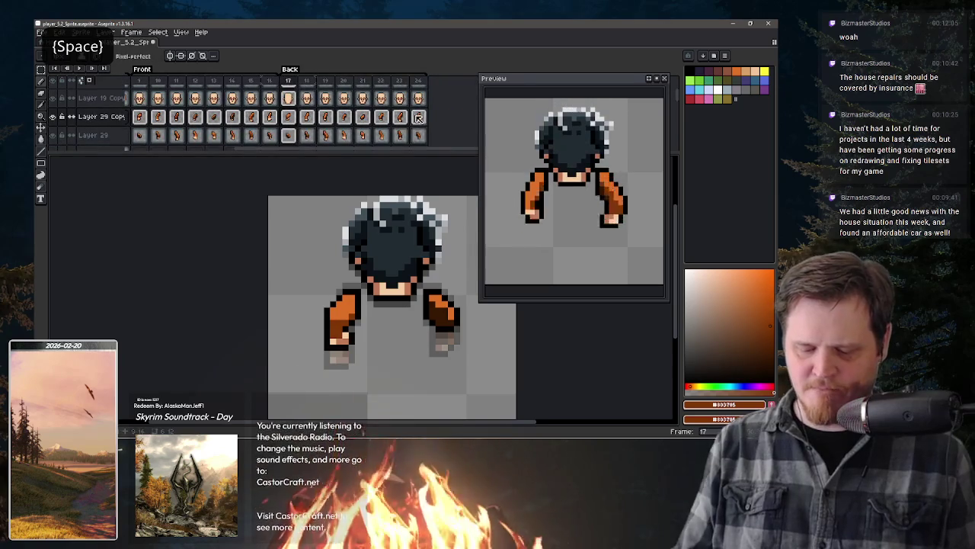
{"action": "left_click", "coordinate": [422, 134]}
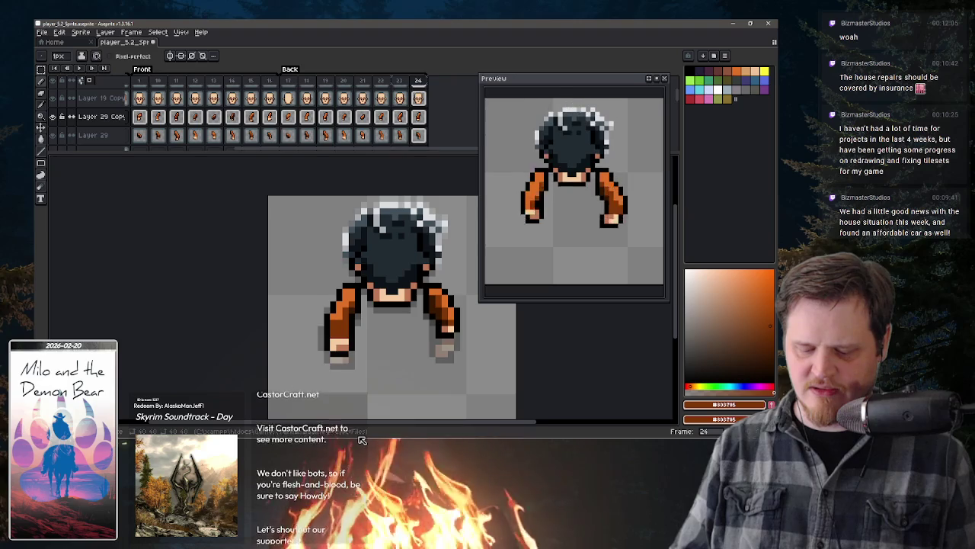
{"action": "key", "text": "comma"}
{"action": "key", "text": "comma"}
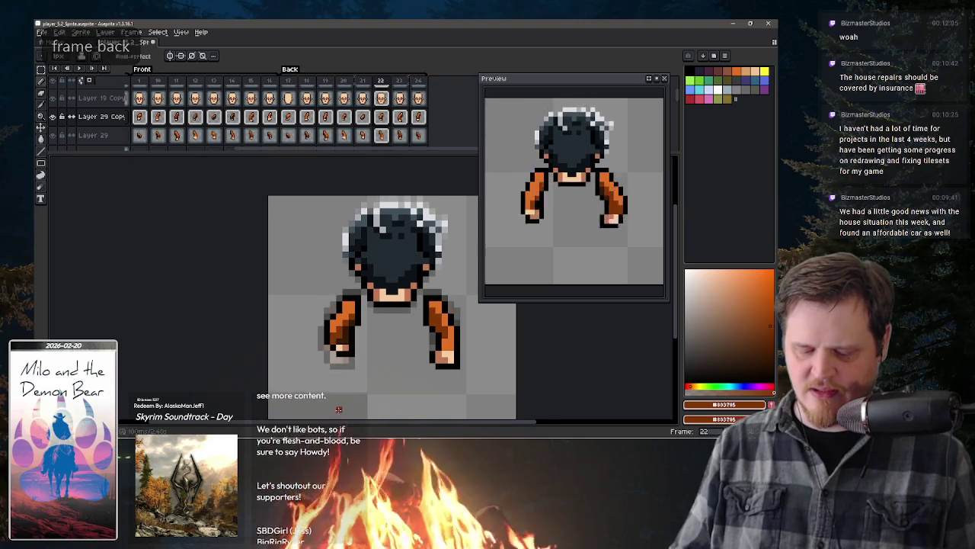
{"action": "key", "text": "comma"}
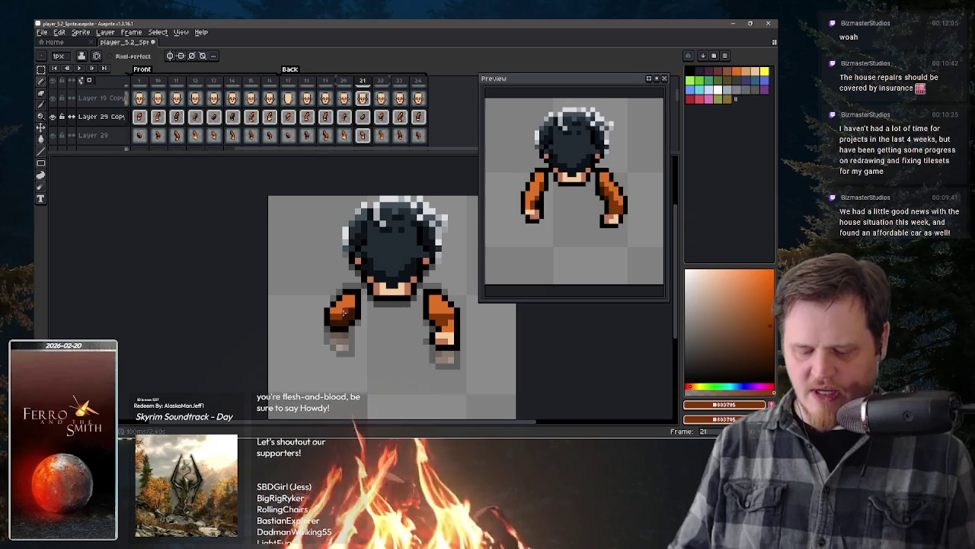
{"action": "key", "text": "comma"}
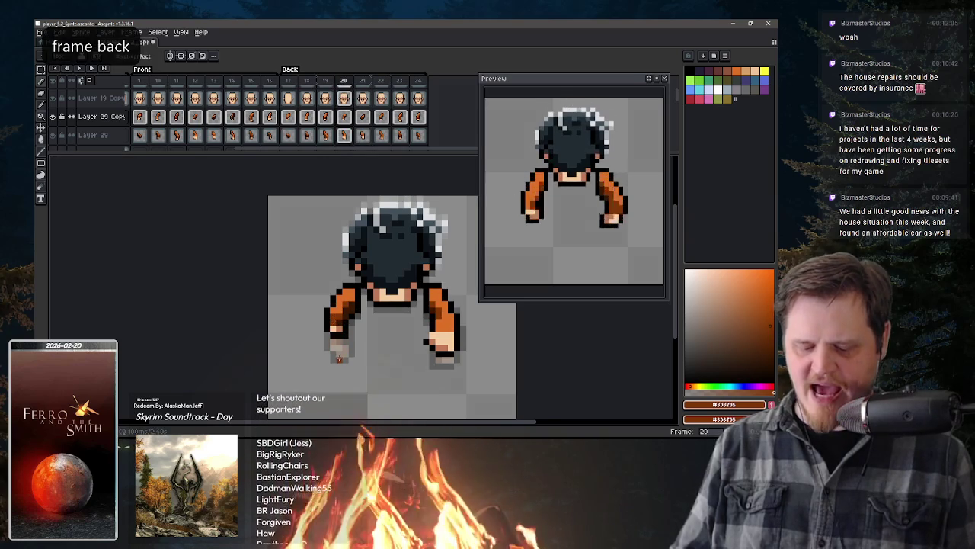
{"action": "key", "text": "period"}
{"action": "key", "text": "period"}
{"action": "key", "text": "comma"}
{"action": "key", "text": "comma"}
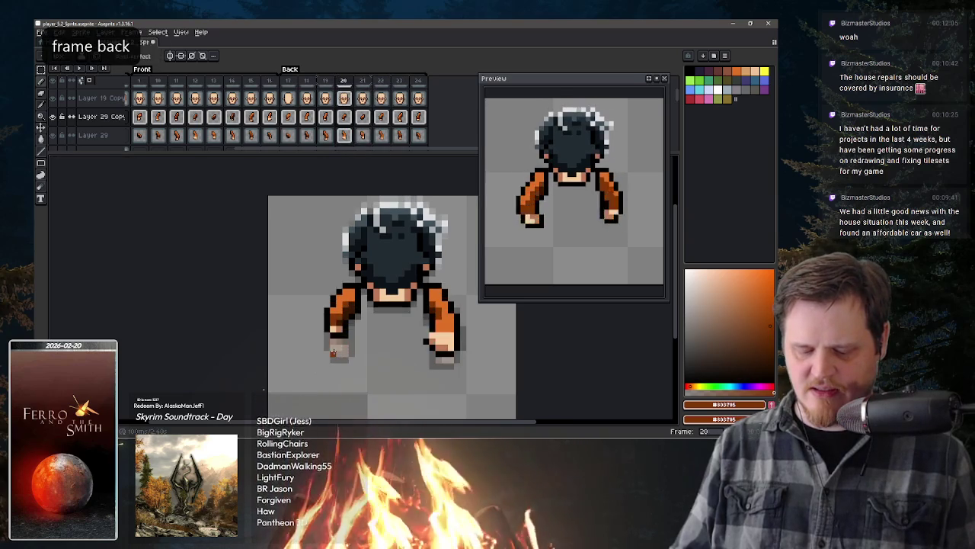
{"action": "key", "text": "comma"}
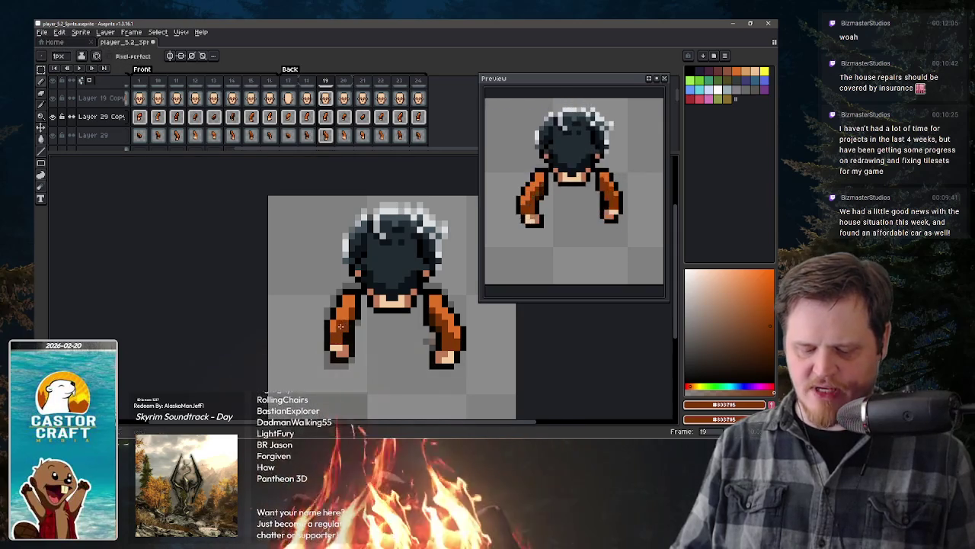
Step: Step down to frame 17, forward to 24, and back to 17 comparing the arm swings
{"action": "key", "text": "comma"}
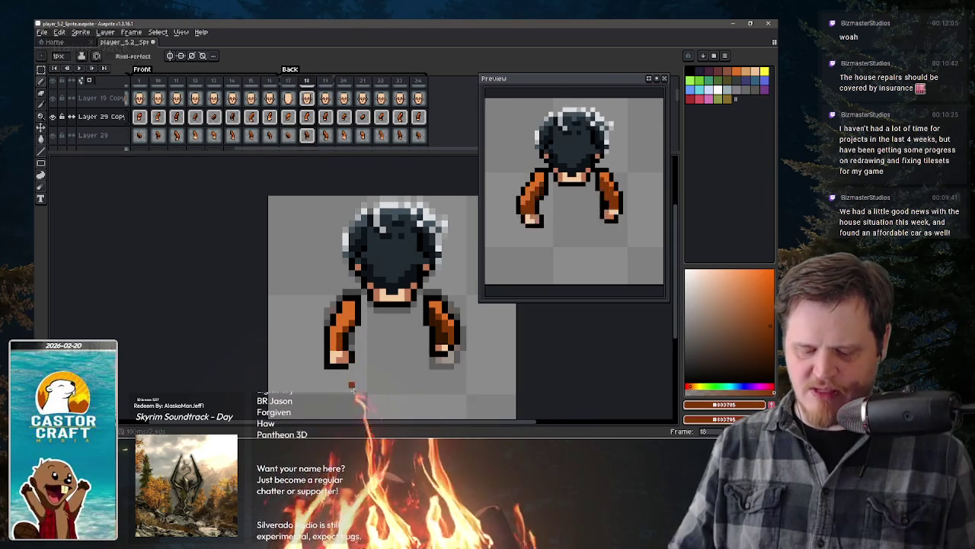
{"action": "key", "text": "comma"}
{"action": "key", "text": "period"}
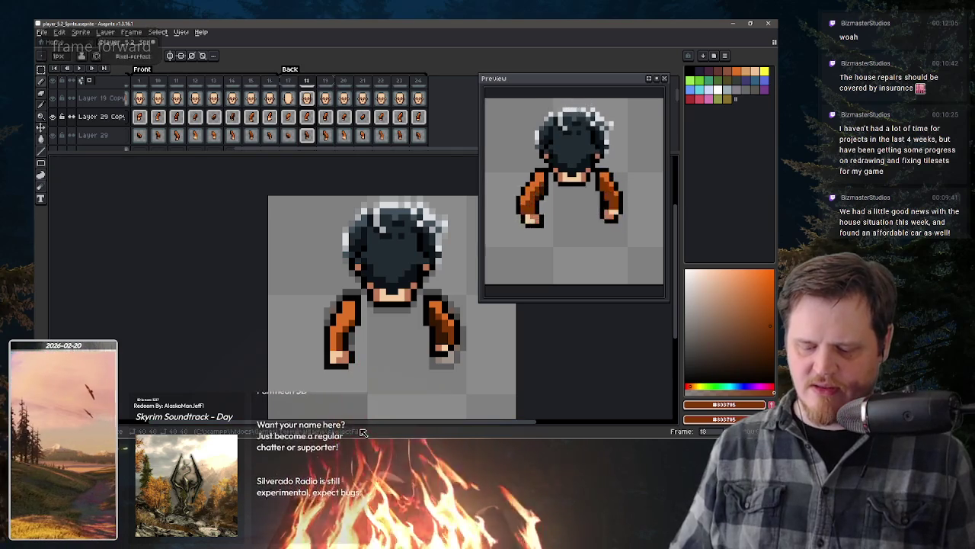
{"action": "key", "text": "period"}
{"action": "key", "text": "period"}
{"action": "key", "text": "period"}
{"action": "key", "text": "period"}
{"action": "key", "text": "period"}
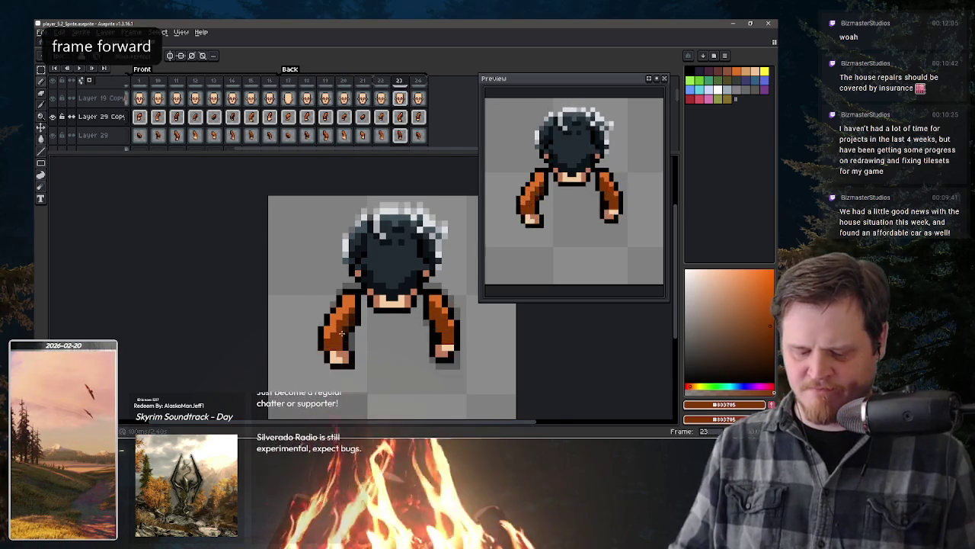
{"action": "key", "text": "period"}
{"action": "key", "text": "period"}
{"action": "key", "text": "comma"}
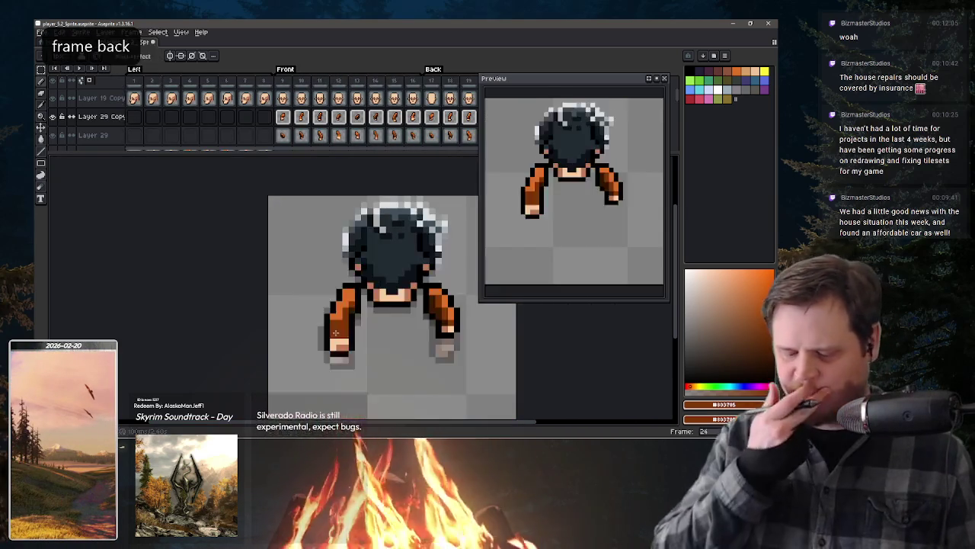
{"action": "key", "text": "comma"}
{"action": "key", "text": "comma"}
{"action": "key", "text": "comma"}
{"action": "key", "text": "comma"}
{"action": "key", "text": "comma"}
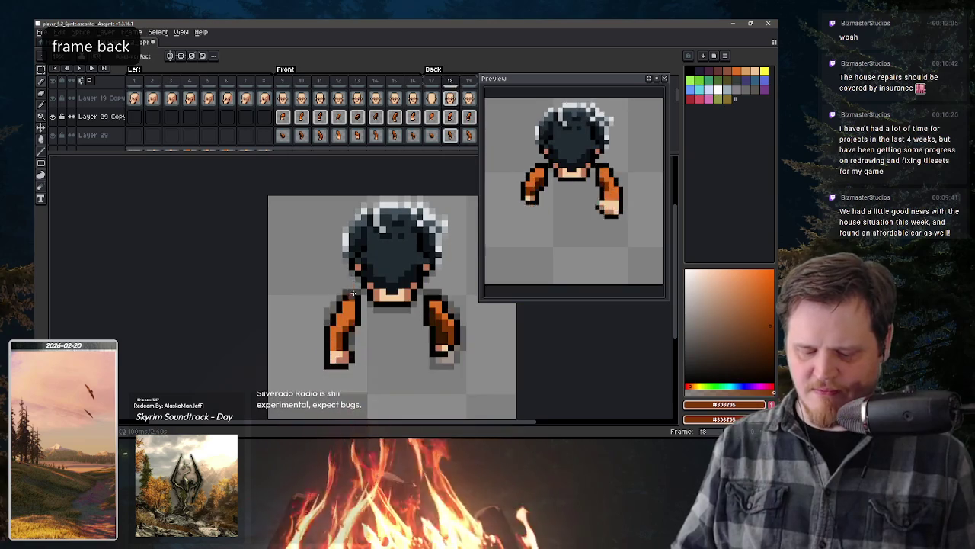
{"action": "key", "text": "comma"}
{"action": "key", "text": "comma"}
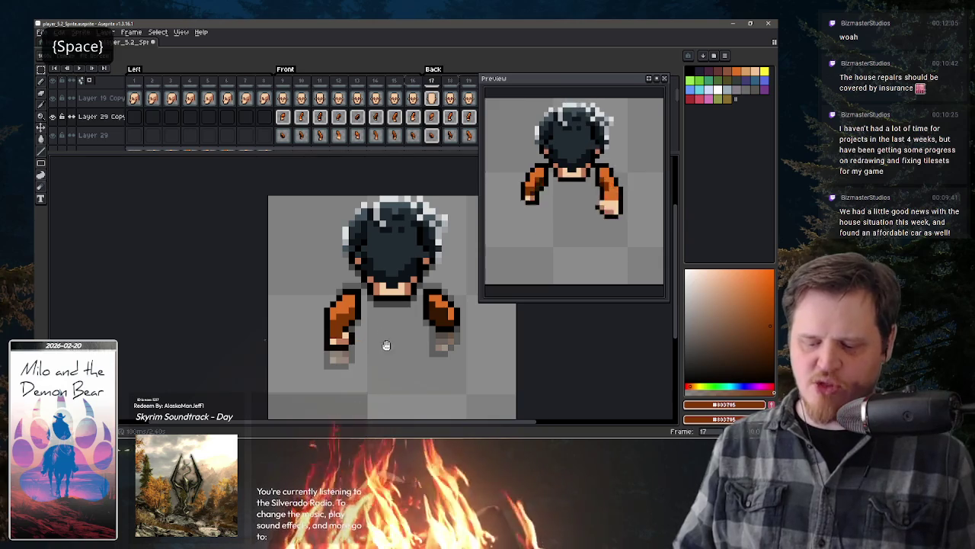
Step: Delete Layer 29's arm cels on back-view frames 17–24
{"action": "left_click_drag", "start_coordinate": [381, 344], "coordinate": [321, 320]}
{"action": "left_click_drag", "start_coordinate": [365, 288], "coordinate": [335, 290]}
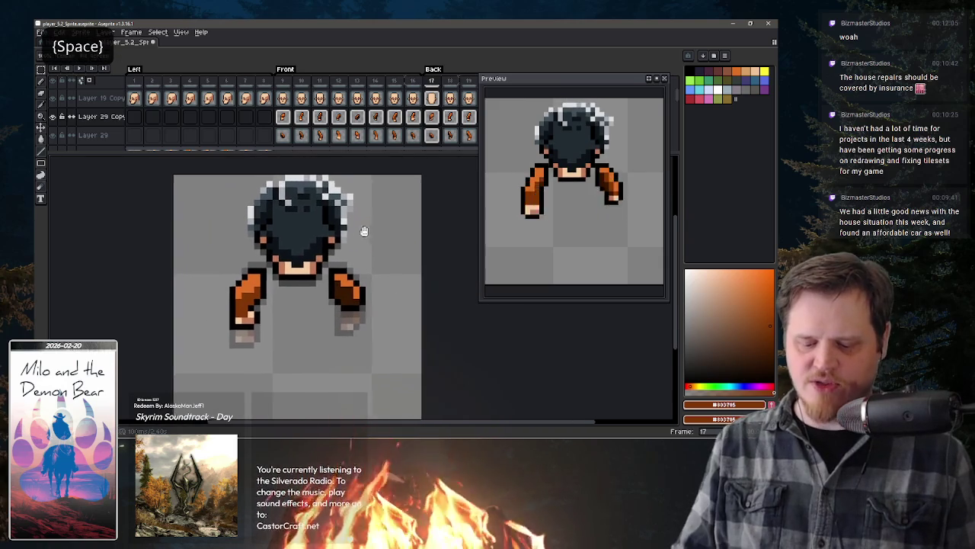
{"action": "mouse_move", "coordinate": [456, 130]}
{"action": "left_mouse_down"}
{"action": "mouse_move", "coordinate": [312, 135]}
{"action": "mouse_move", "coordinate": [296, 117]}
{"action": "left_mouse_up"}
{"action": "left_click_drag", "start_coordinate": [399, 125], "coordinate": [279, 130]}
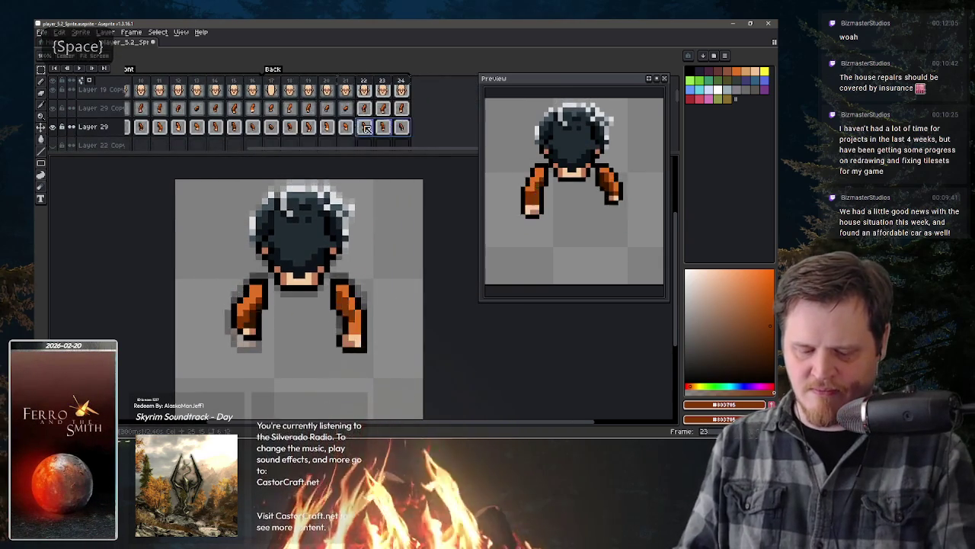
{"action": "key", "text": "b"}
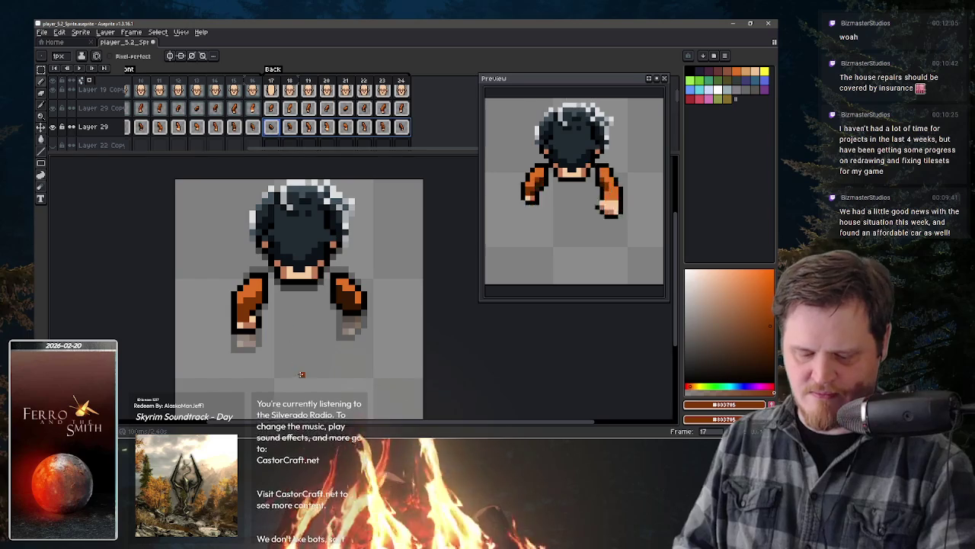
{"action": "key", "text": "Delete"}
Step: Paste Layer 29 Copy's frame 17–20 arm cels into Layer 29 frames 21–24
{"action": "left_click", "coordinate": [279, 112]}
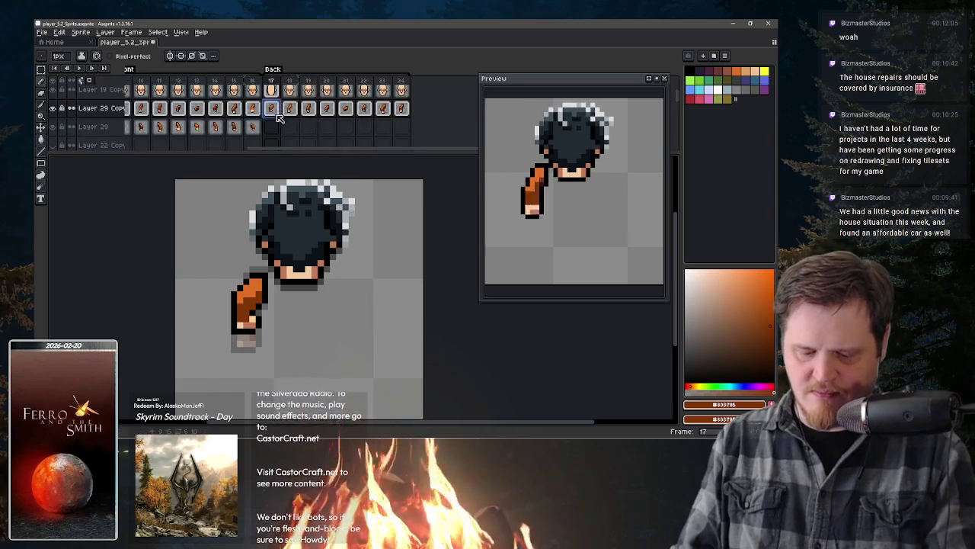
{"action": "left_click_drag", "start_coordinate": [281, 113], "coordinate": [328, 111]}
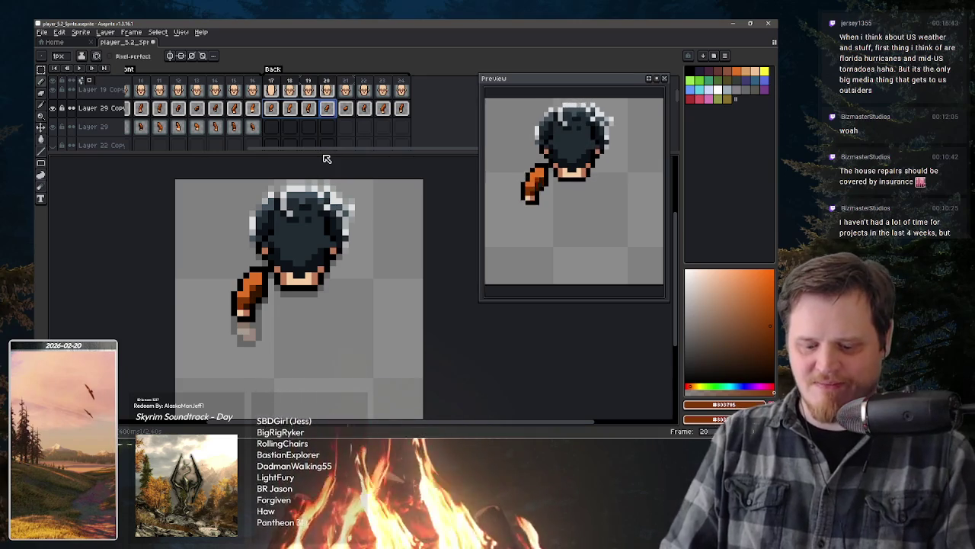
{"action": "left_click", "coordinate": [344, 130]}
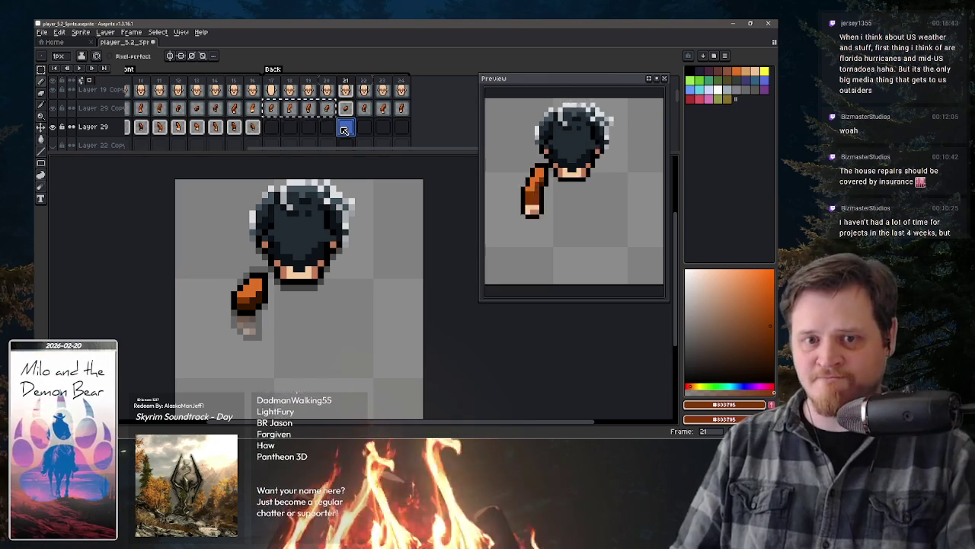
{"action": "key", "text": "ctrl+v"}
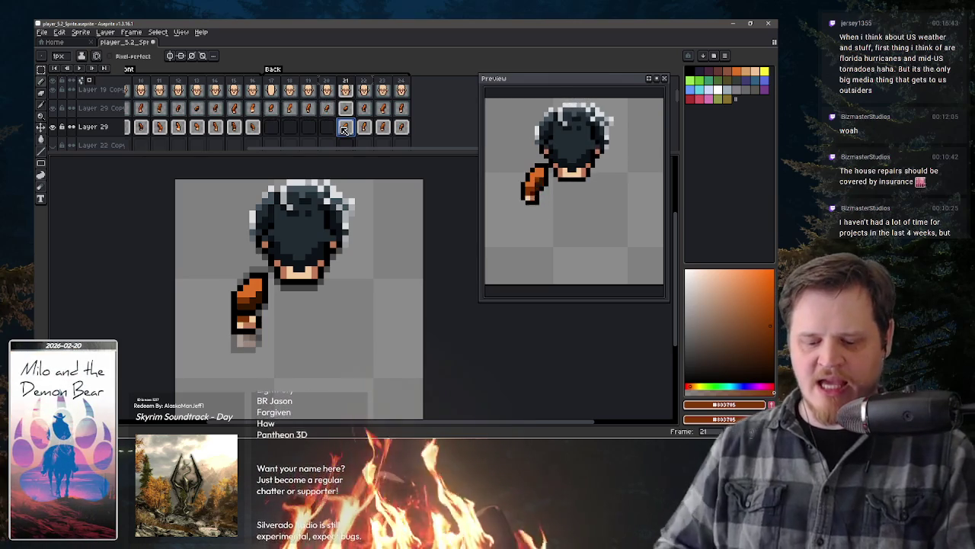
{"action": "left_click_drag", "start_coordinate": [351, 113], "coordinate": [402, 108]}
Step: Copy the frame 21–24 arm cels onto Layer 29 starting at frame 17
{"action": "key", "text": "ctrl+c"}
{"action": "key", "text": "v"}
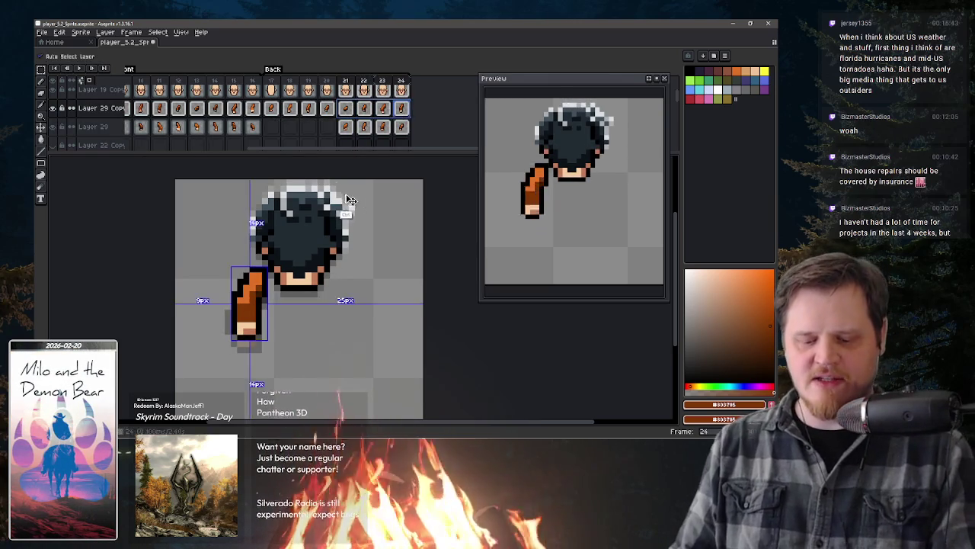
{"action": "left_click", "coordinate": [273, 127]}
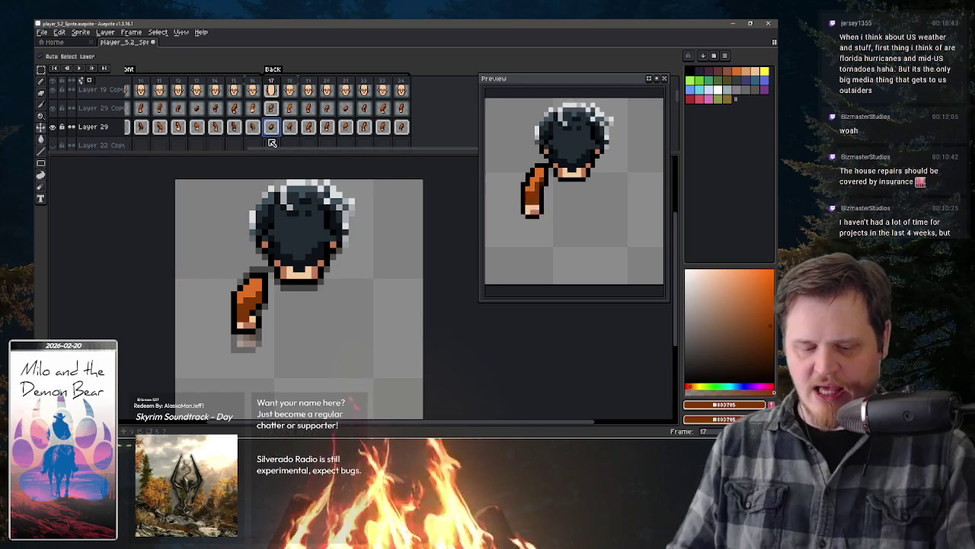
{"action": "key", "text": "ctrl+a"}
{"action": "key", "text": "b"}
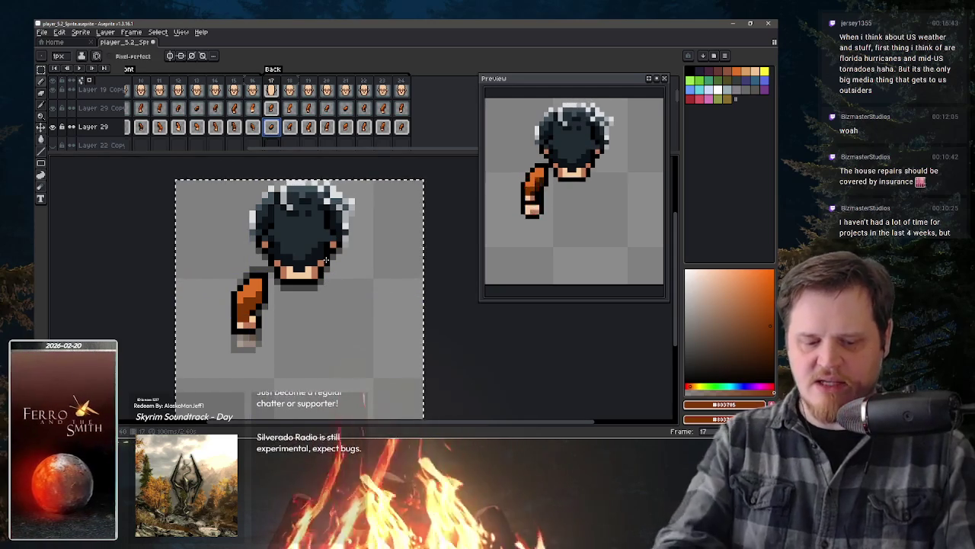
Step: Step through frames 18, 20 and 22 to check both orange arms
{"action": "scroll", "coordinate": [343, 290], "scroll_direction": "up", "scroll_amount": 3}
{"action": "scroll", "coordinate": [358, 320], "scroll_direction": "up", "scroll_amount": 1}
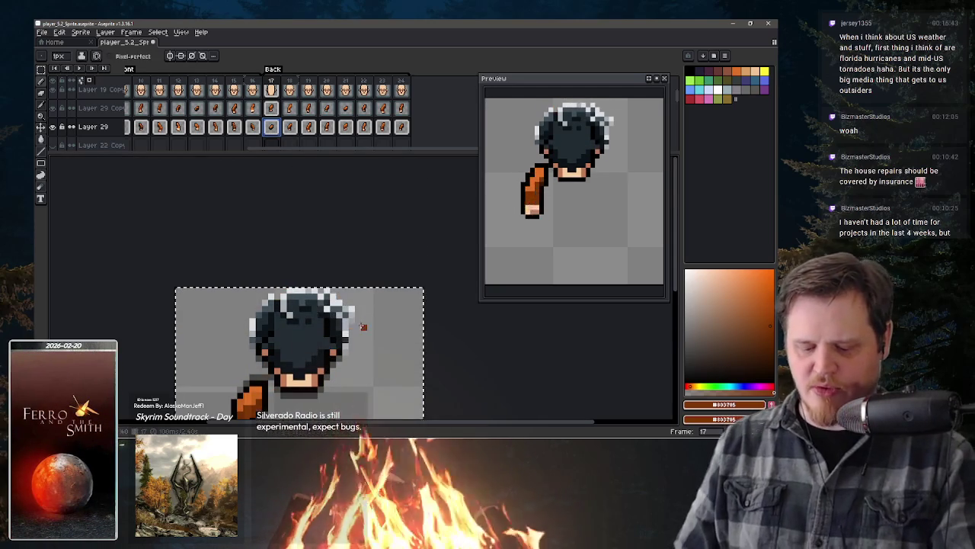
{"action": "left_click_drag", "start_coordinate": [375, 348], "coordinate": [416, 218]}
{"action": "key", "text": "period"}
{"action": "key", "text": "period"}
{"action": "key", "text": "period"}
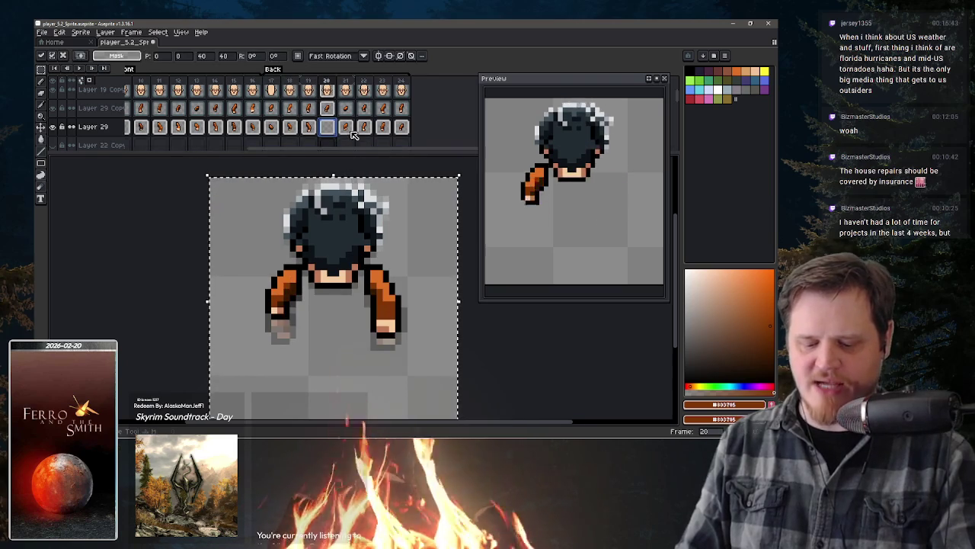
{"action": "key", "text": "period"}
{"action": "key", "text": "period"}
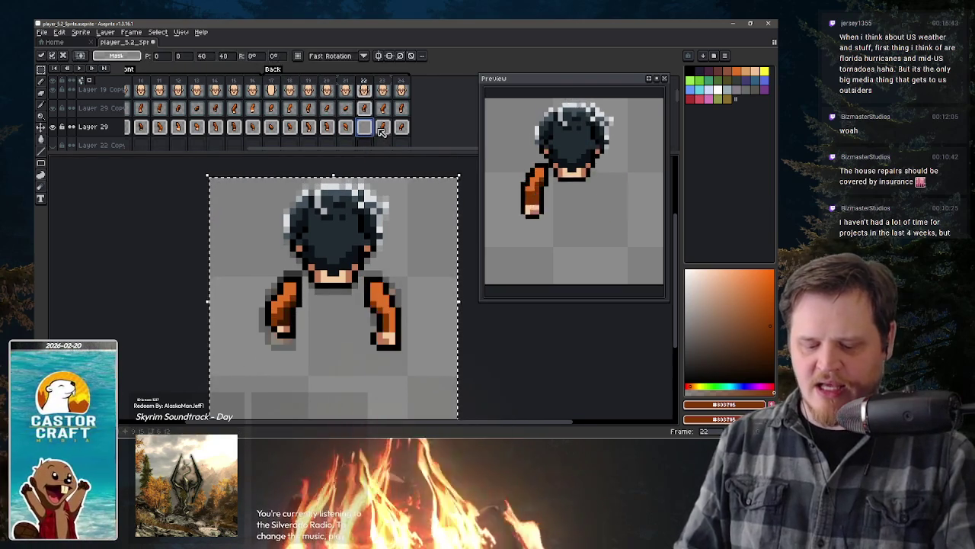
{"action": "key", "text": "period"}
{"action": "key", "text": "period"}
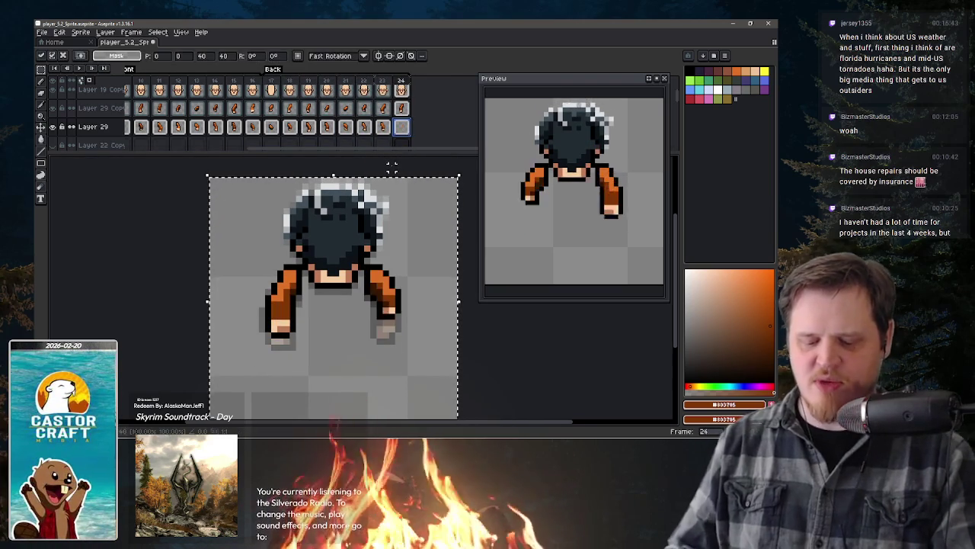